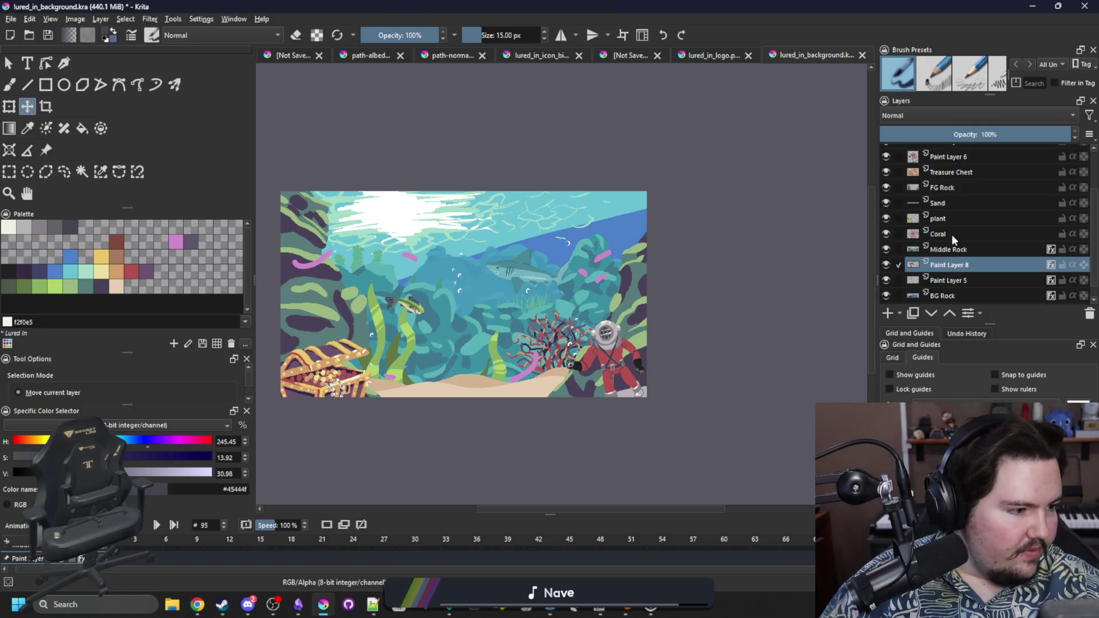
# Step: Rename Paint Layer 7 to 'fRONTfISH' in the Layers docker
pyautogui.scroll(3, 946, 200)
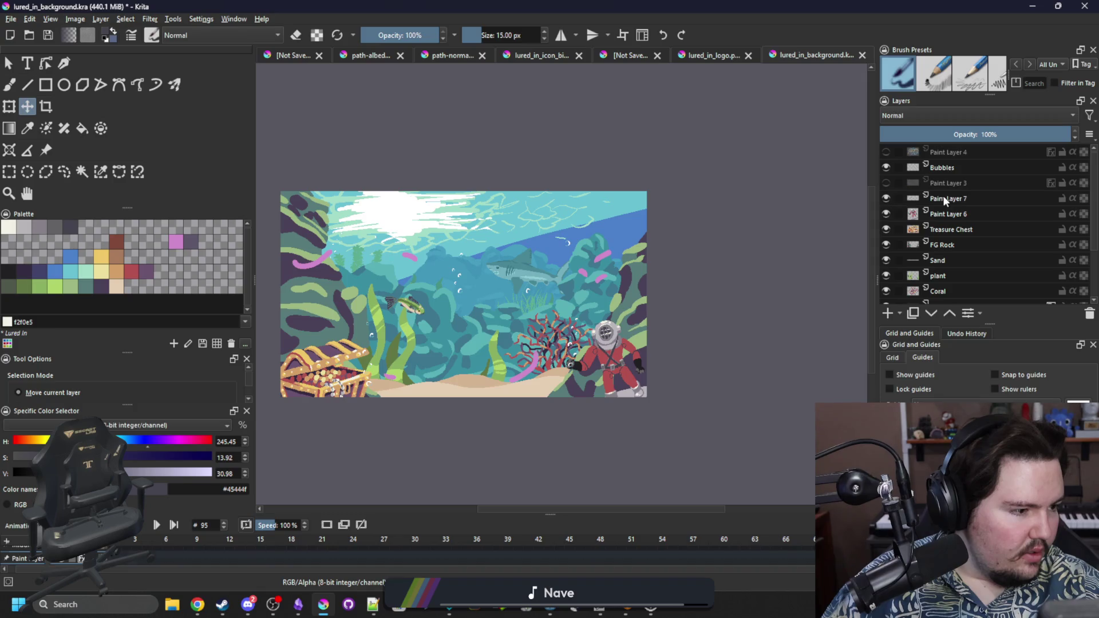
pyautogui.click(943, 196)
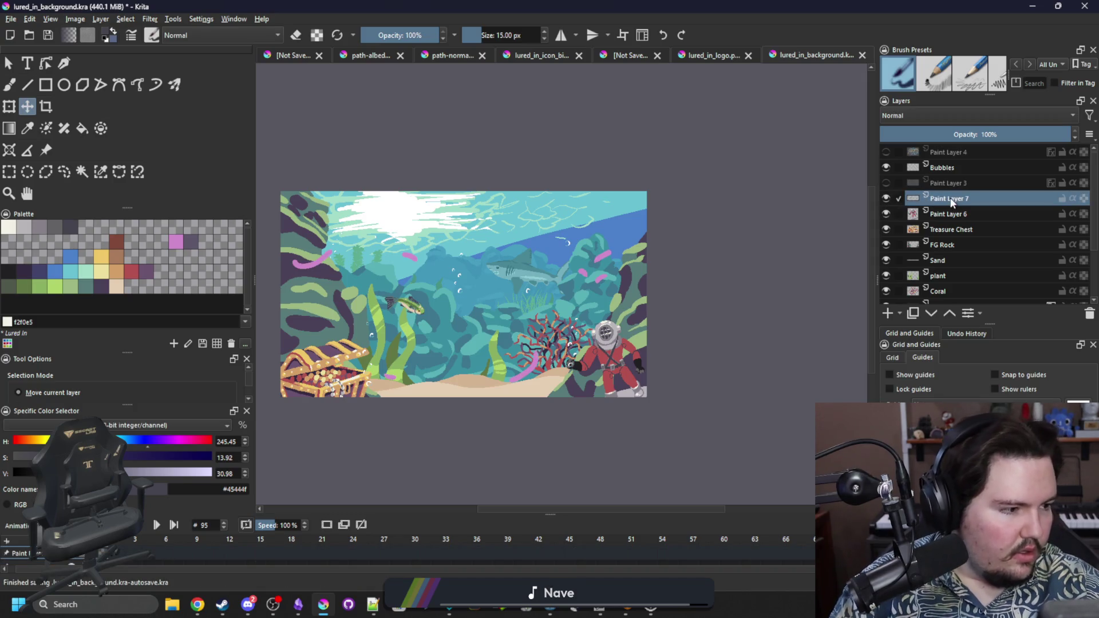
pyautogui.doubleClick(908, 199)
pyautogui.write('fRONTfISH')
pyautogui.press('Return')
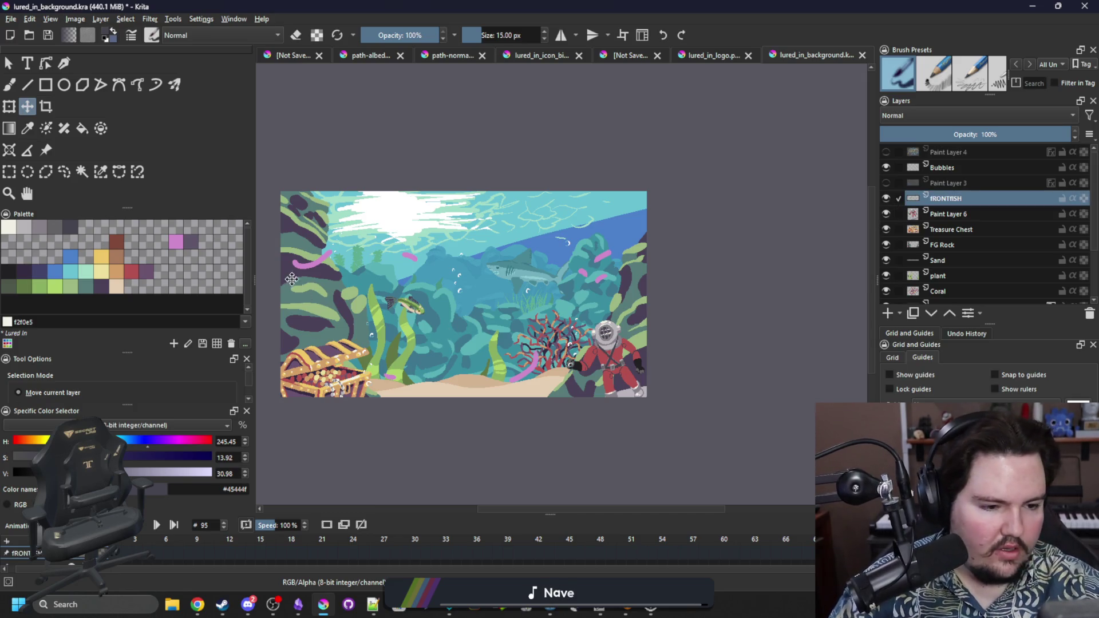
pyautogui.scroll(3, 300, 263)
# Step: Sample the worm's pink, pick the sandy brown swatch and zoom out slightly
pyautogui.press('p')
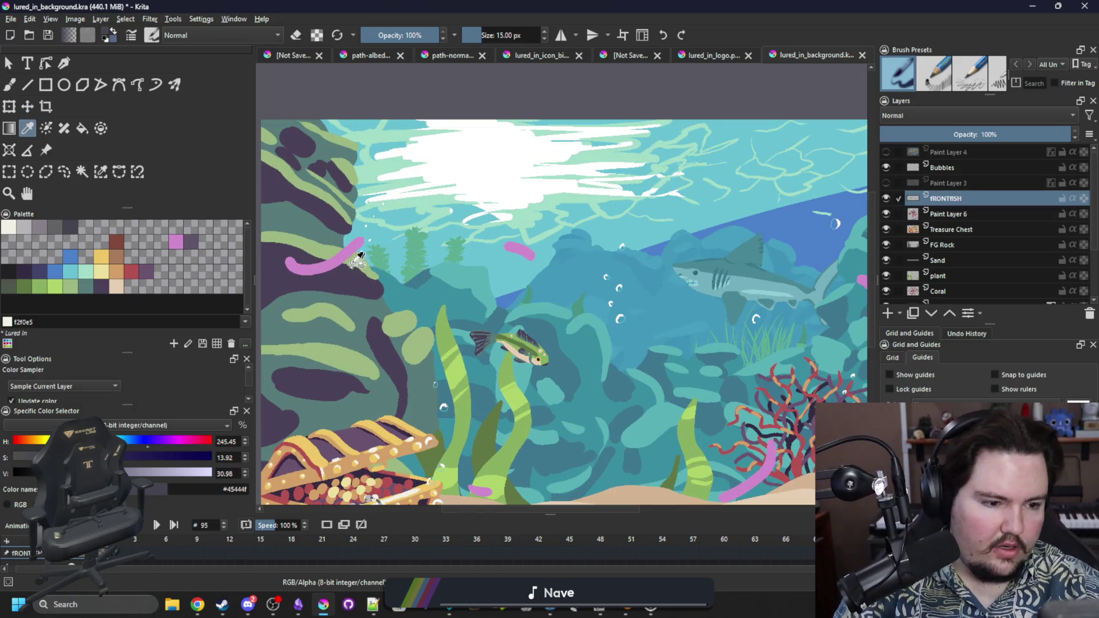
pyautogui.click(352, 255)
pyautogui.press('b')
pyautogui.scroll(-2, 390, 385)
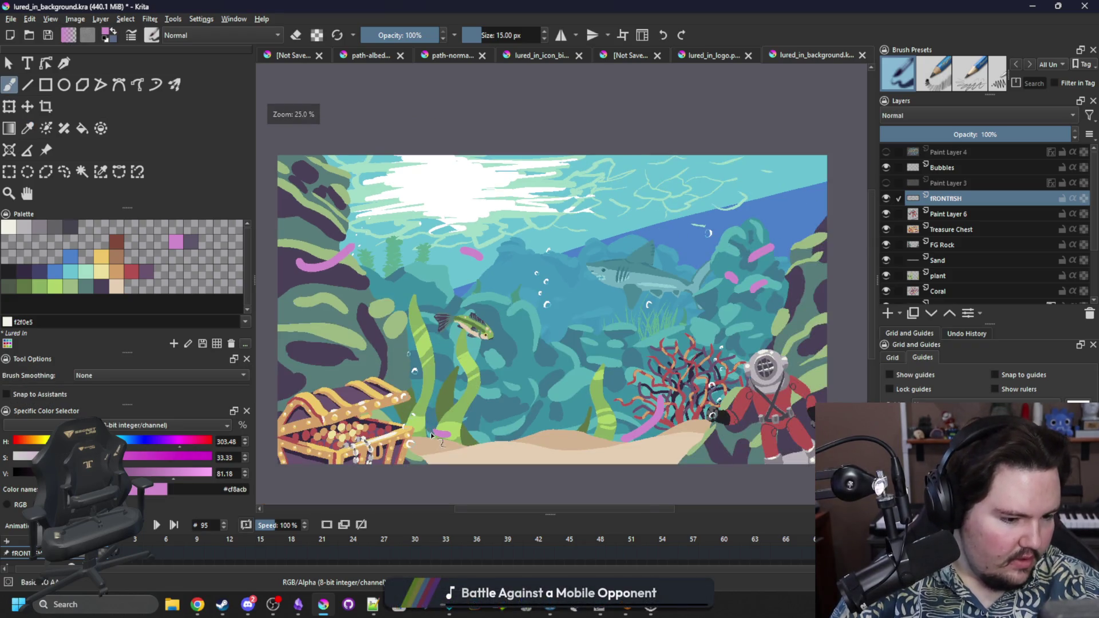
pyautogui.scroll(6, 430, 433)
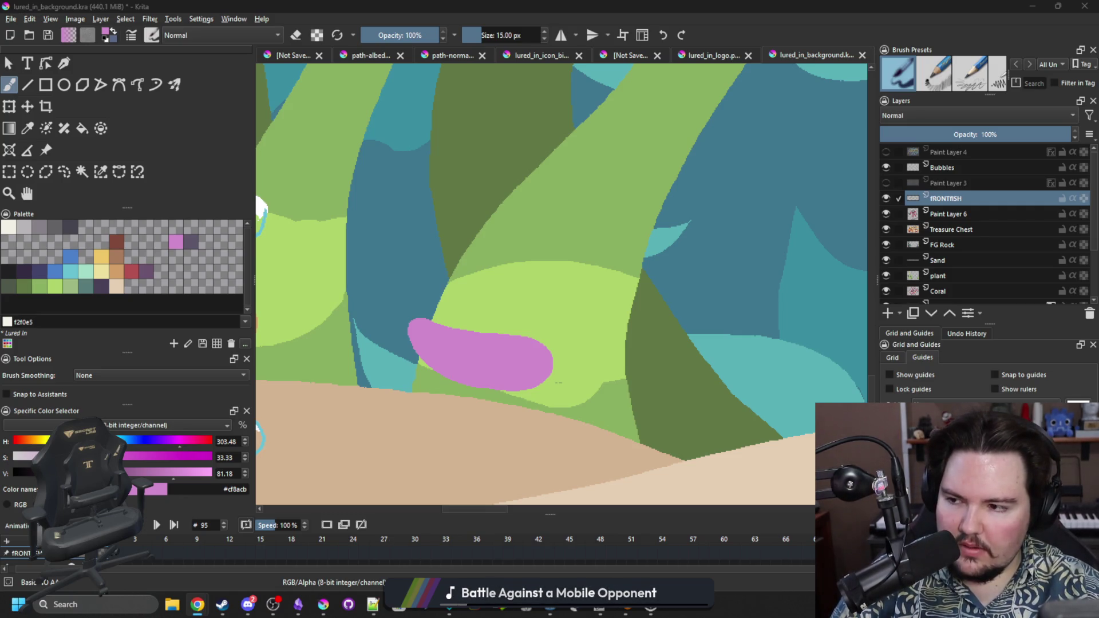
pyautogui.click(52, 246)
pyautogui.click(121, 274)
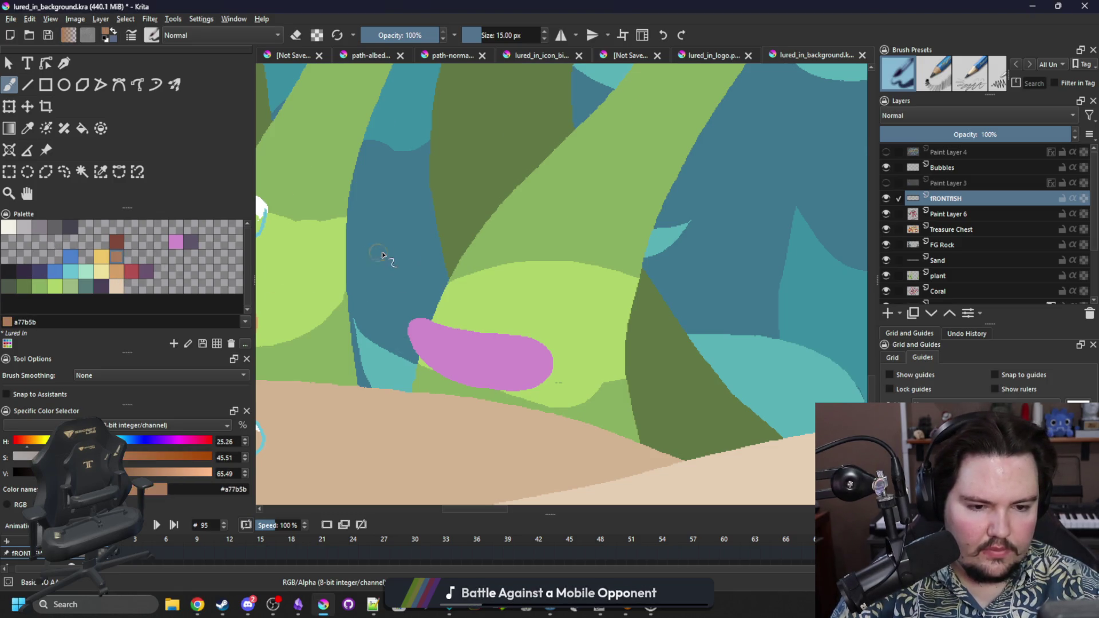
pyautogui.press('-')
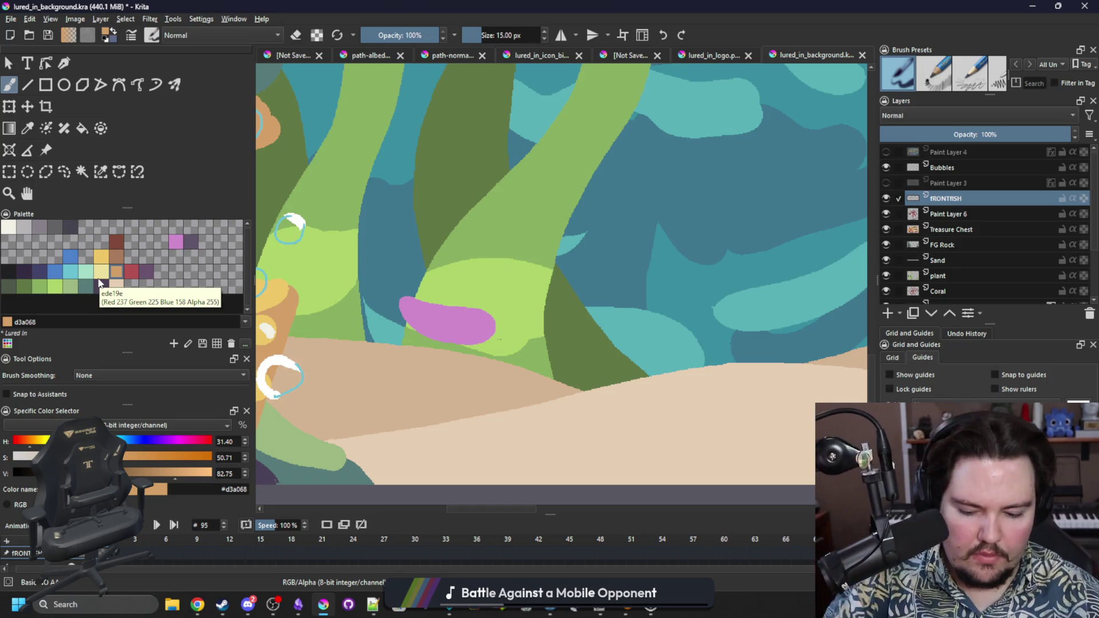
# Step: Paint the pink fish body with its lower and upper tail lobes over the kelp
pyautogui.press('p')
pyautogui.click(470, 314)
pyautogui.press('b')
pyautogui.moveTo(486, 331); pyautogui.dragTo(466, 355)
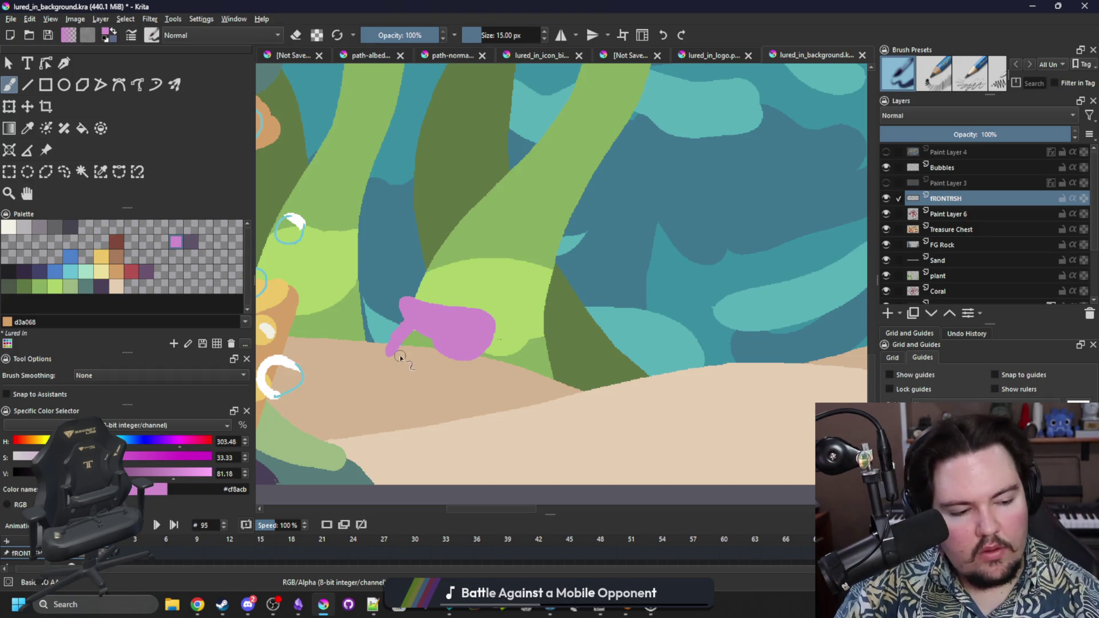
pyautogui.moveTo(376, 375); pyautogui.dragTo(391, 351)
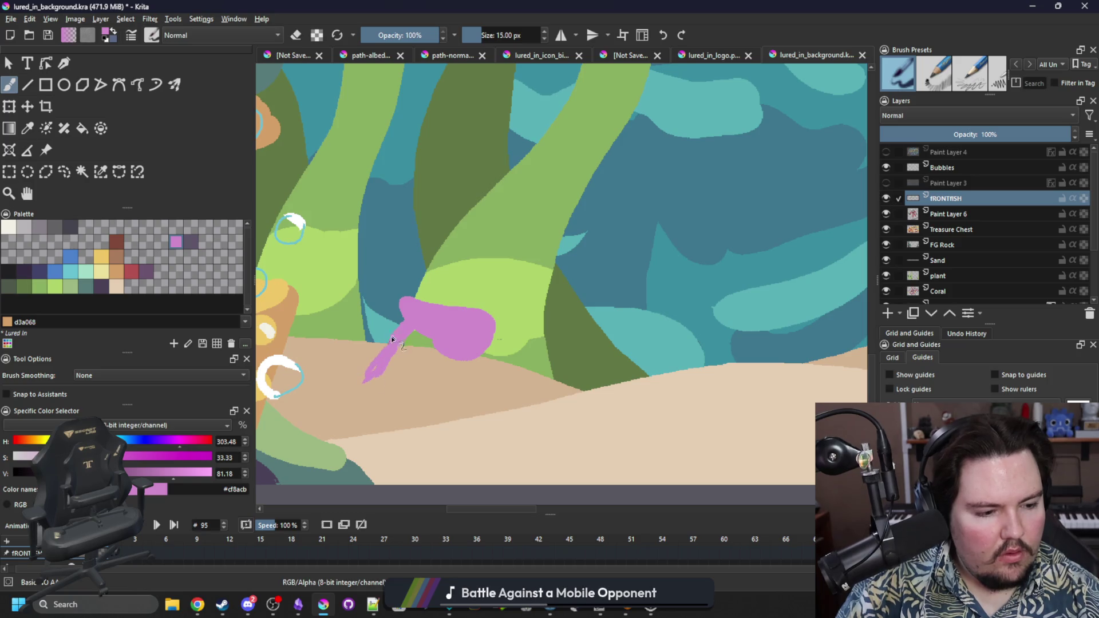
pyautogui.moveTo(411, 325)
pyautogui.mouseDown()
pyautogui.moveTo(351, 284)
pyautogui.moveTo(418, 311)
pyautogui.mouseUp()
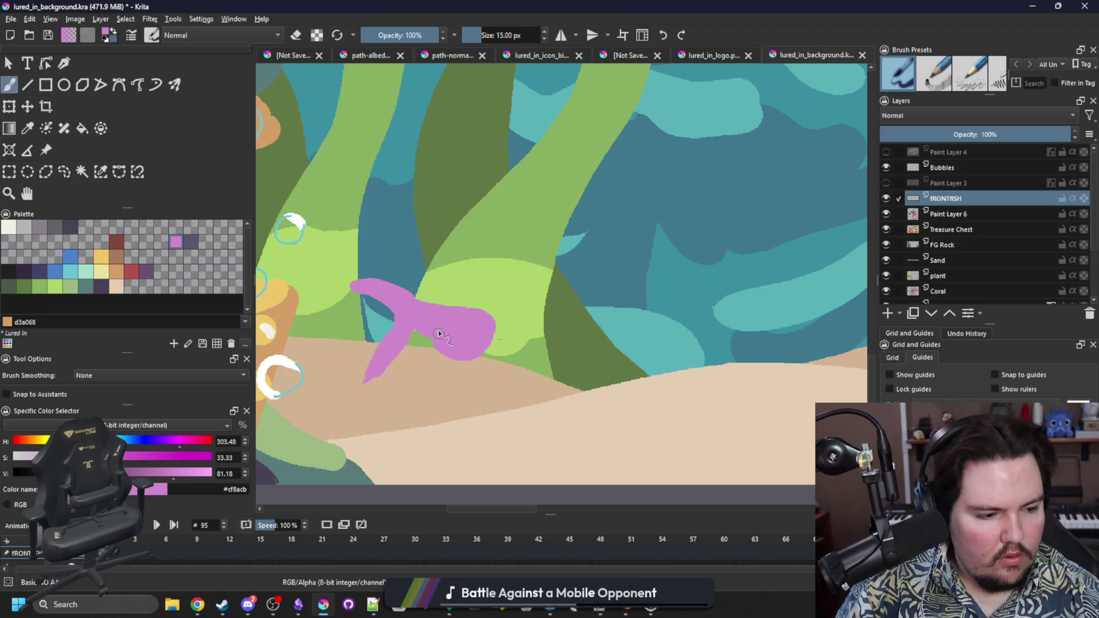
pyautogui.moveTo(430, 341); pyautogui.dragTo(464, 356)
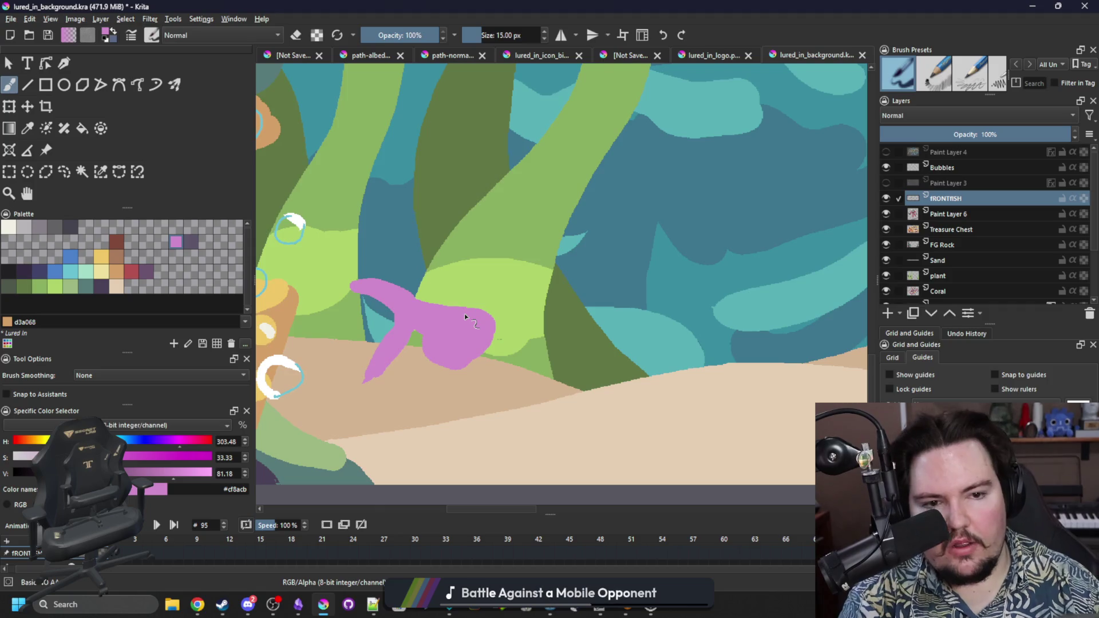
pyautogui.moveTo(487, 352)
pyautogui.mouseDown()
pyautogui.moveTo(514, 337)
pyautogui.moveTo(465, 306)
pyautogui.mouseUp()
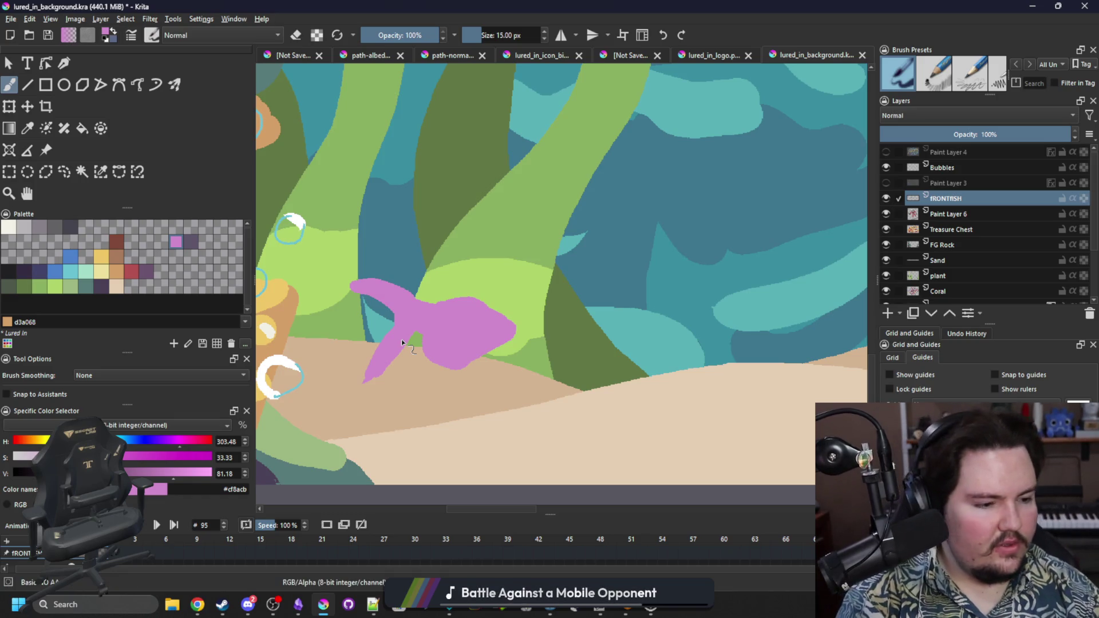
pyautogui.click(191, 246)
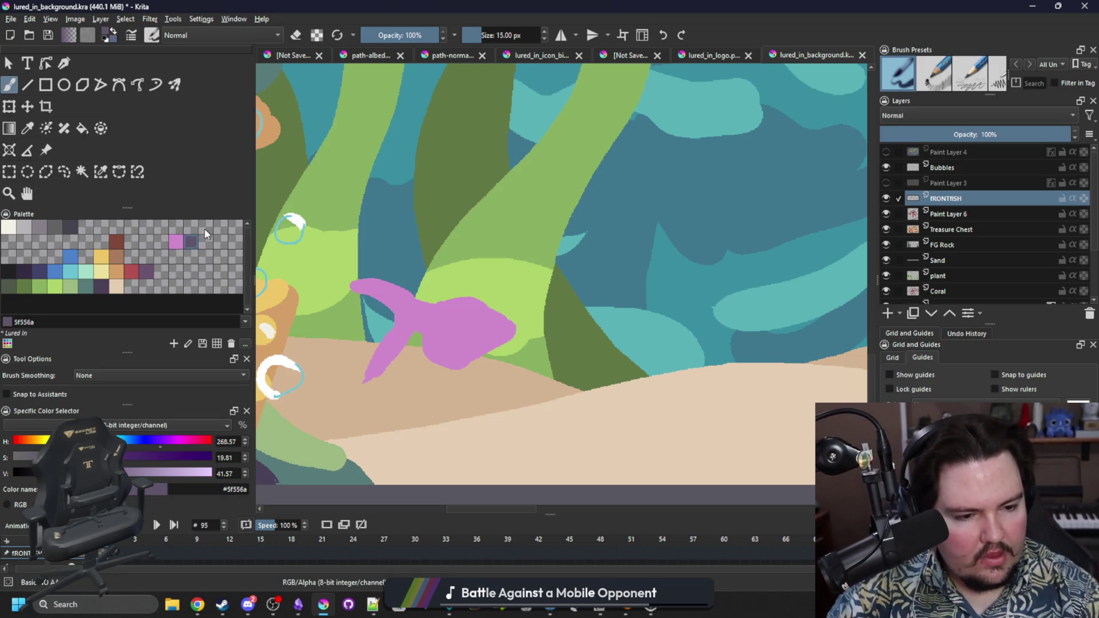
# Step: Select the pink fish by similar colour and paint dark purple along its back
pyautogui.click(101, 172)
pyautogui.click(502, 259)
pyautogui.press('b')
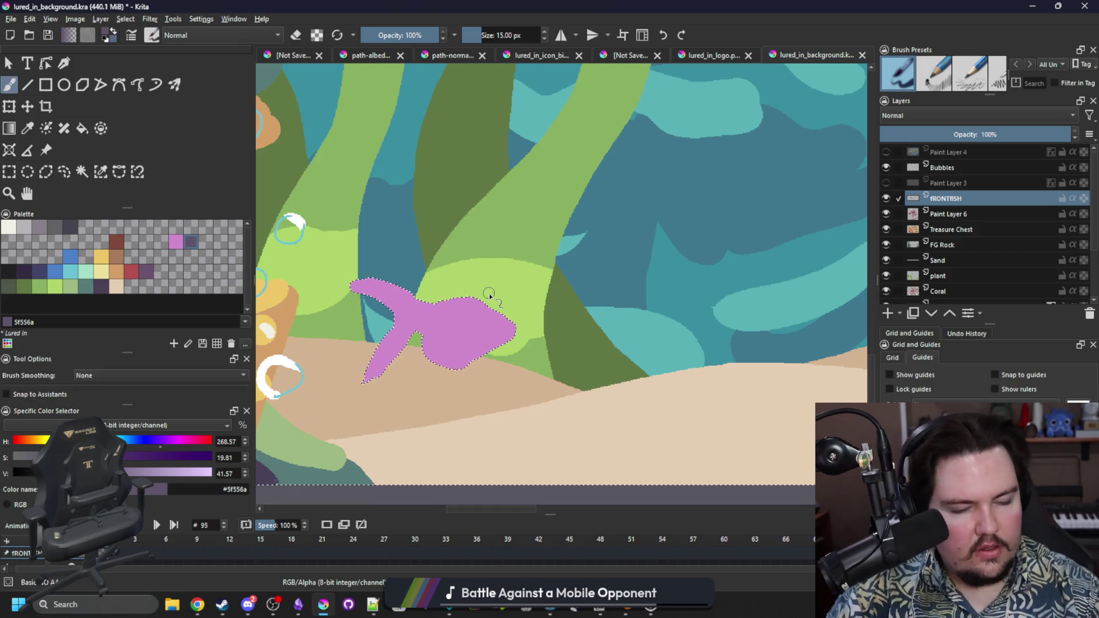
pyautogui.moveTo(483, 305)
pyautogui.mouseDown()
pyautogui.moveTo(435, 292)
pyautogui.moveTo(458, 306)
pyautogui.mouseUp()
# Step: Paint the tail dark purple inside the fish selection, then touch up both tail lobes
pyautogui.hotkey('ctrl', 'shift', 'a')
pyautogui.click(101, 172)
pyautogui.click(448, 319)
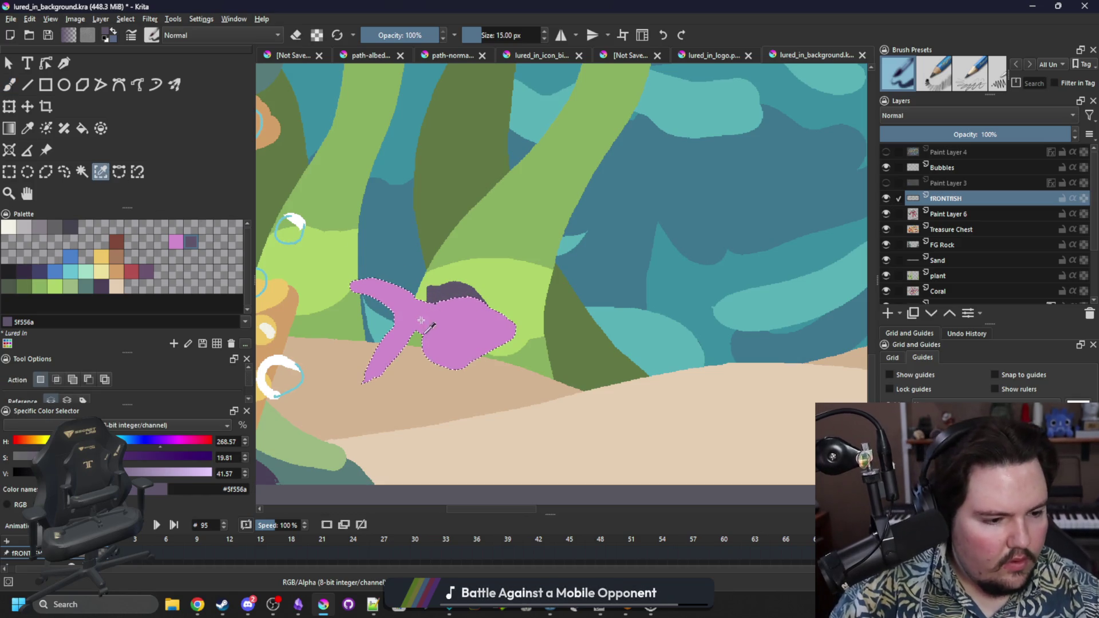
pyautogui.press('b')
pyautogui.moveTo(413, 295)
pyautogui.mouseDown()
pyautogui.moveTo(395, 367)
pyautogui.moveTo(387, 347)
pyautogui.moveTo(380, 361)
pyautogui.moveTo(406, 294)
pyautogui.moveTo(395, 280)
pyautogui.moveTo(365, 298)
pyautogui.moveTo(356, 285)
pyautogui.mouseUp()
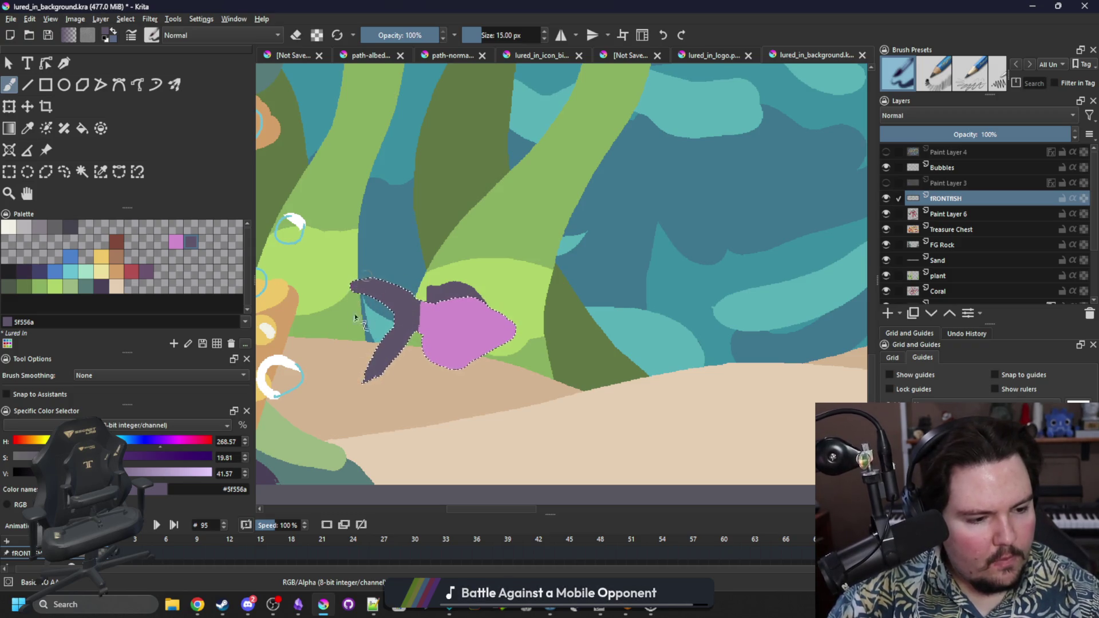
pyautogui.hotkey('ctrl', 'shift', 'a')
pyautogui.moveTo(375, 374)
pyautogui.mouseDown()
pyautogui.moveTo(395, 338)
pyautogui.moveTo(387, 329)
pyautogui.mouseUp()
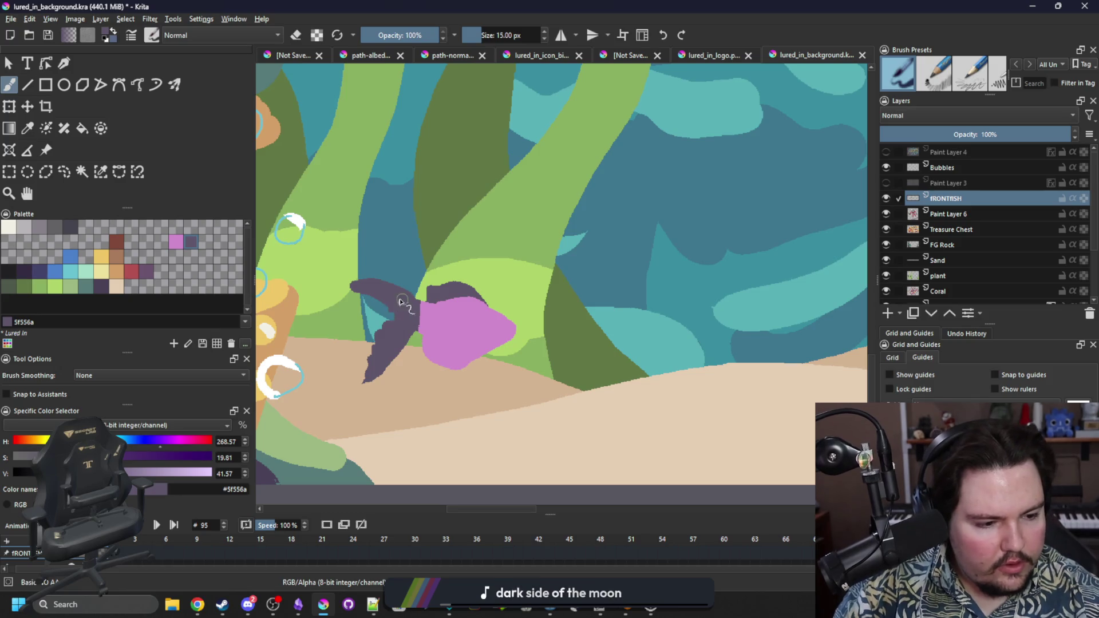
pyautogui.moveTo(373, 293); pyautogui.dragTo(376, 285)
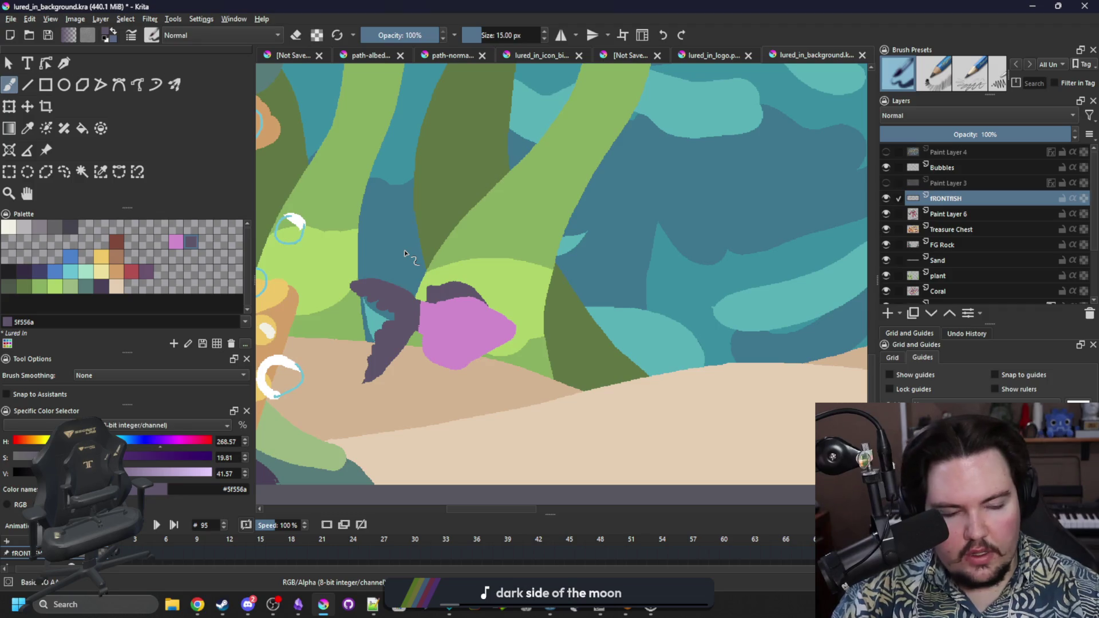
# Step: Add dark purple fins under the belly and a curved gill line on the body
pyautogui.click(101, 173)
pyautogui.click(572, 280)
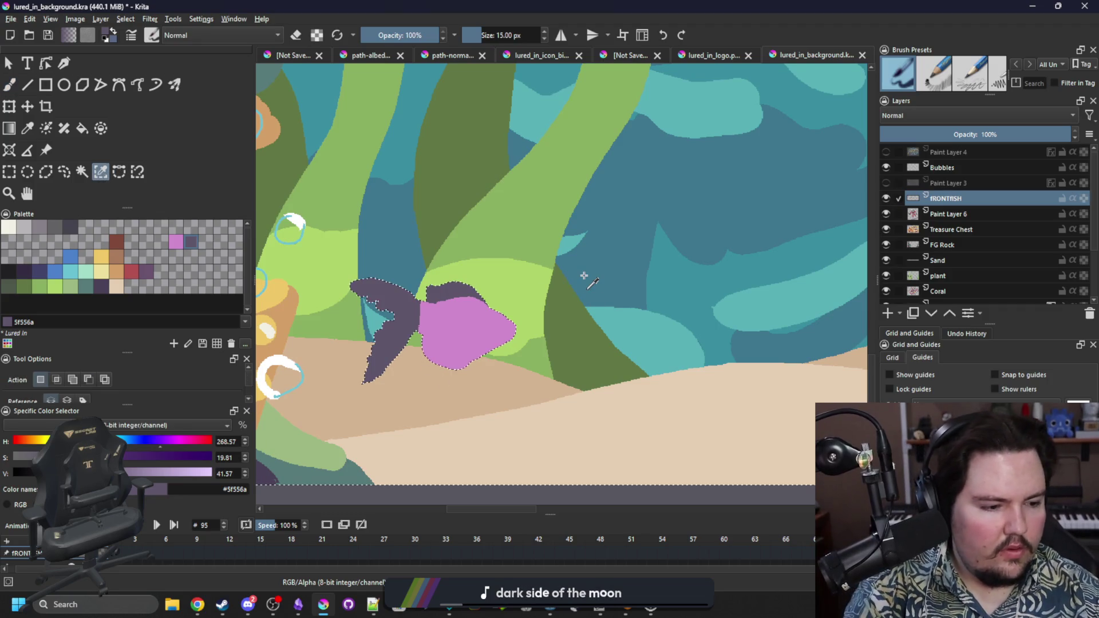
pyautogui.press('b')
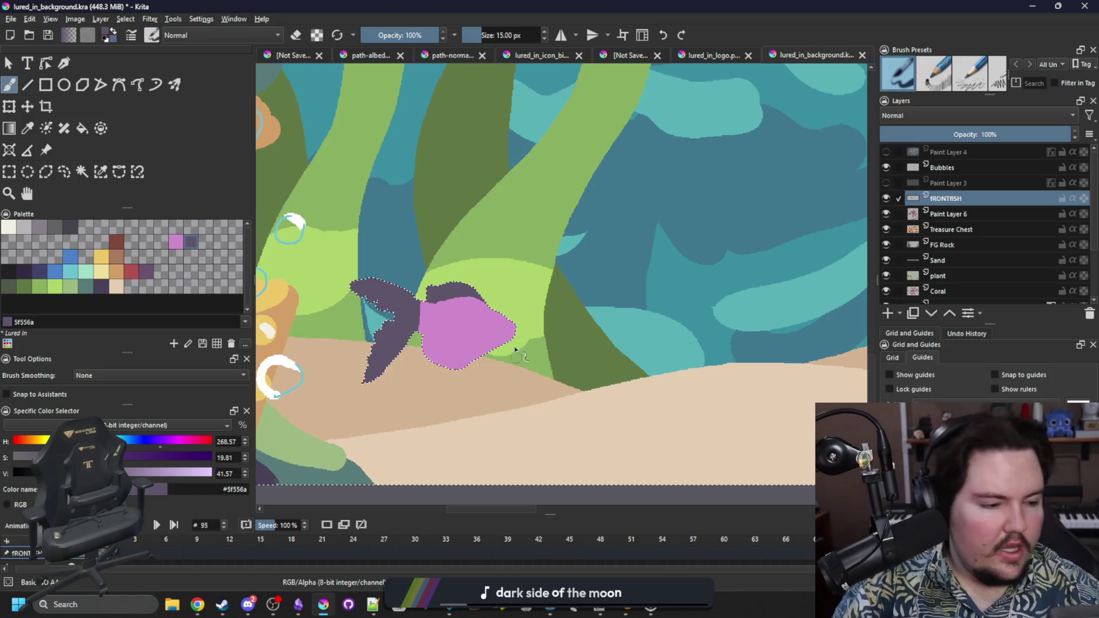
pyautogui.moveTo(407, 366)
pyautogui.mouseDown()
pyautogui.moveTo(429, 353)
pyautogui.moveTo(418, 355)
pyautogui.moveTo(480, 357)
pyautogui.moveTo(468, 366)
pyautogui.mouseUp()
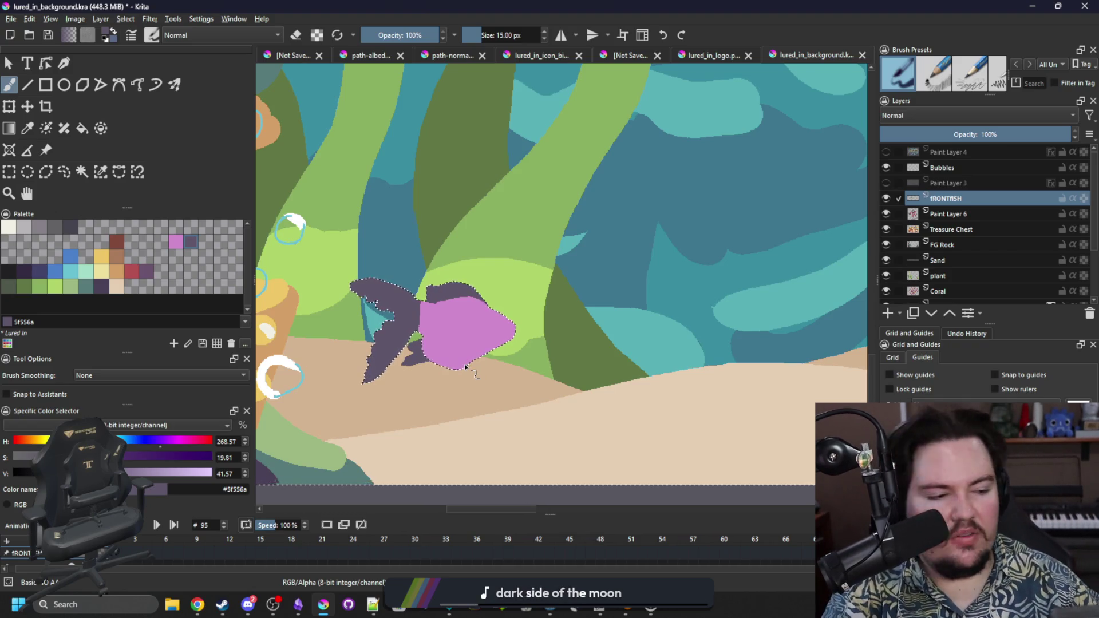
pyautogui.hotkey('ctrl', 'shift', 'a')
pyautogui.moveTo(490, 347)
pyautogui.mouseDown()
pyautogui.moveTo(467, 364)
pyautogui.moveTo(488, 350)
pyautogui.mouseUp()
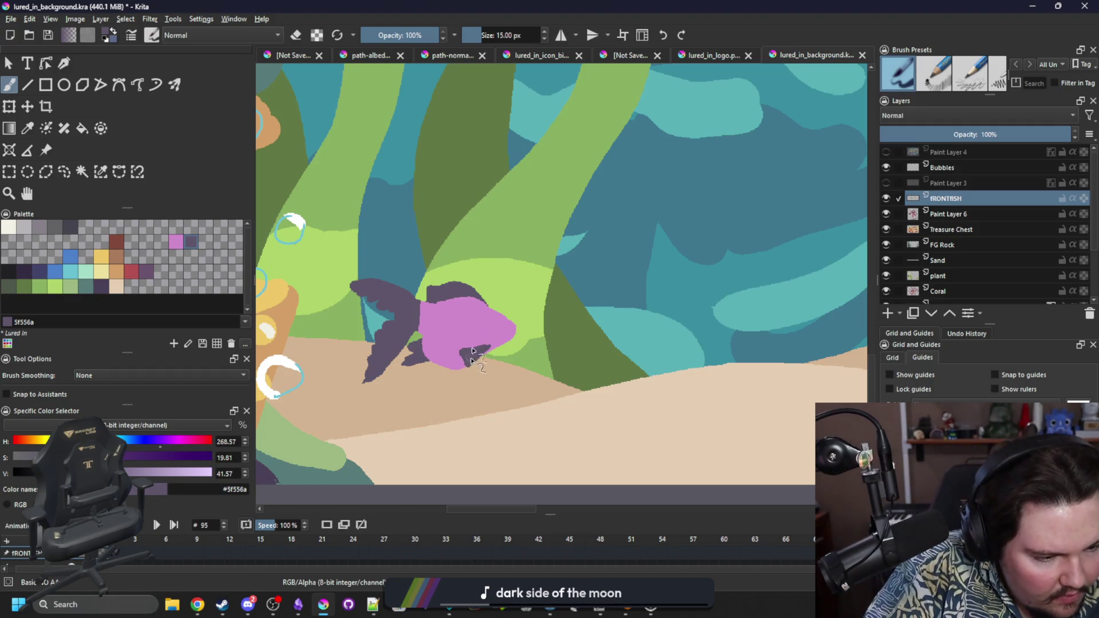
pyautogui.moveTo(477, 339); pyautogui.dragTo(475, 320)
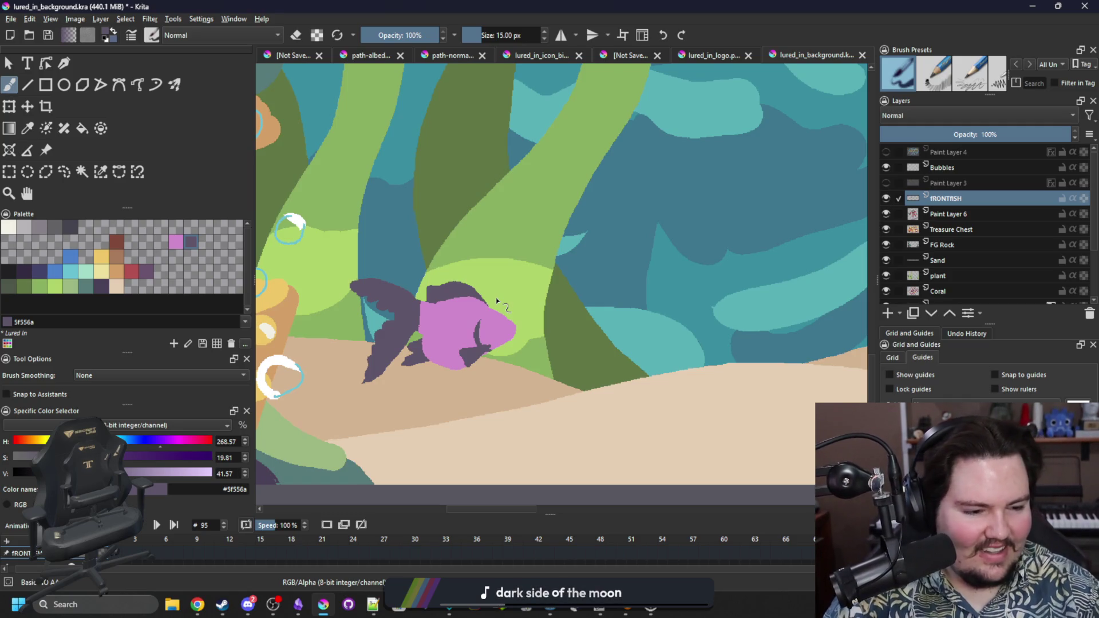
pyautogui.scroll(4, 496, 297)
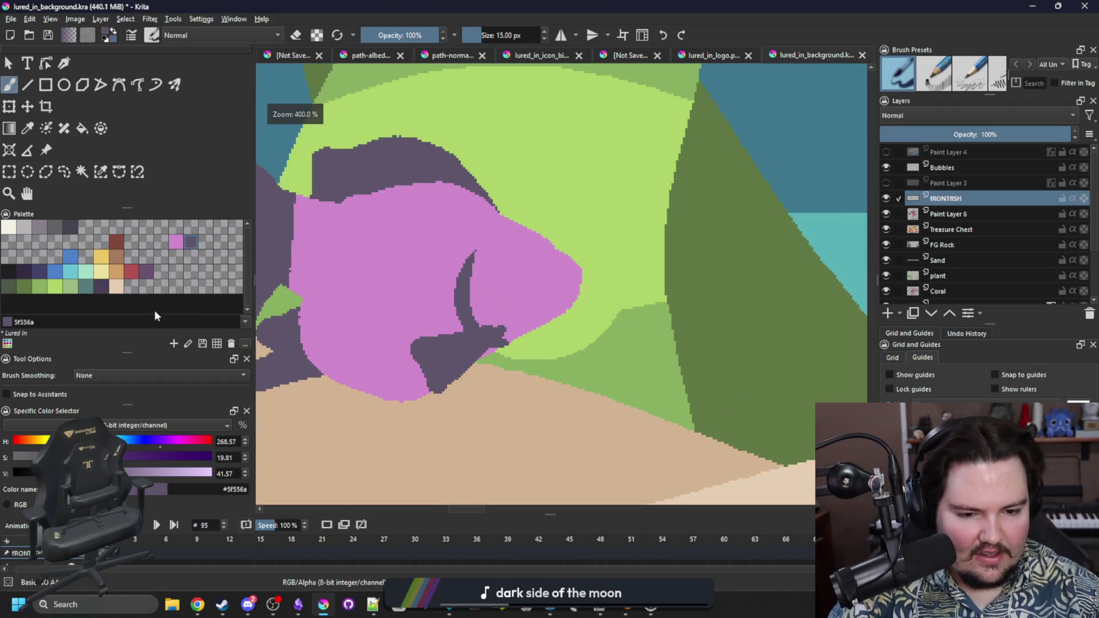
# Step: Paint a yellow eye with a near-black pupil on the fish's head
pyautogui.click(101, 257)
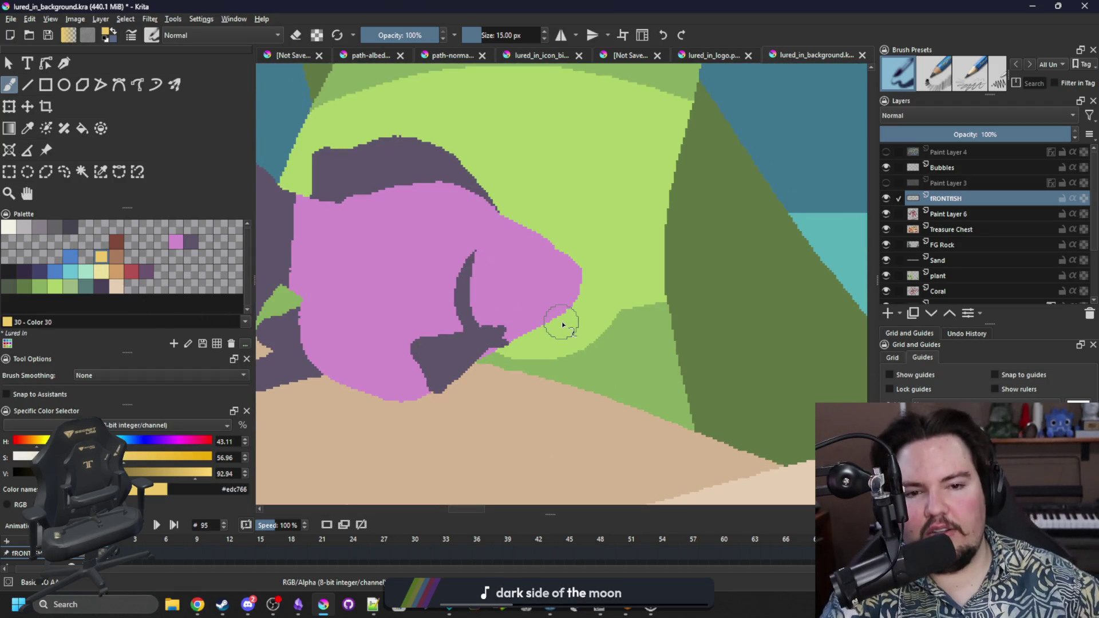
pyautogui.moveTo(523, 270); pyautogui.dragTo(527, 258)
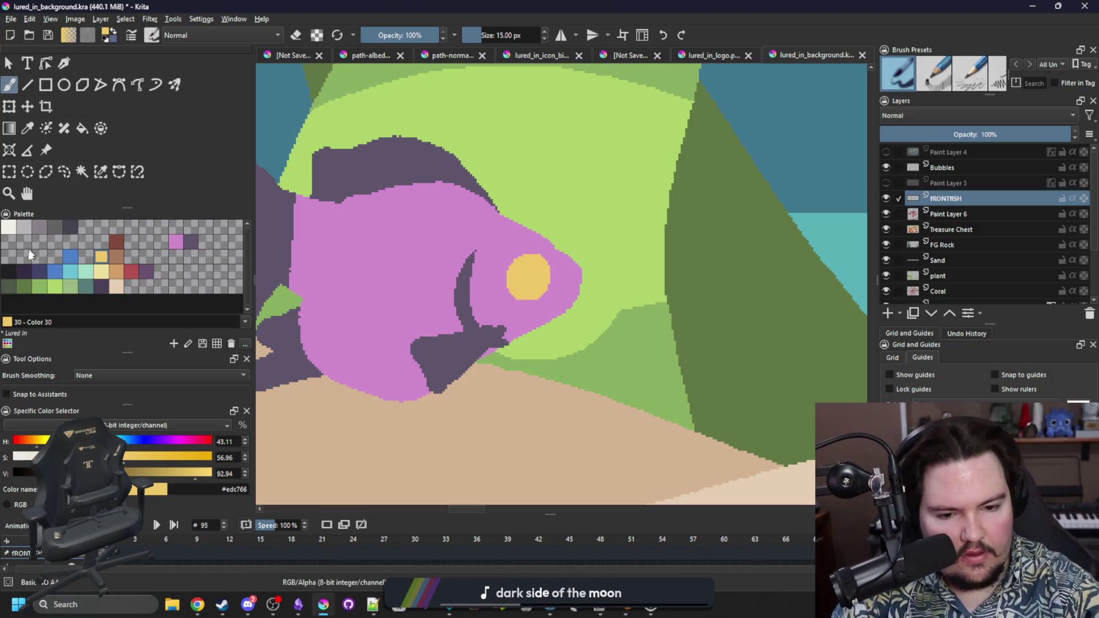
pyautogui.click(9, 270)
pyautogui.moveTo(527, 280); pyautogui.dragTo(533, 263)
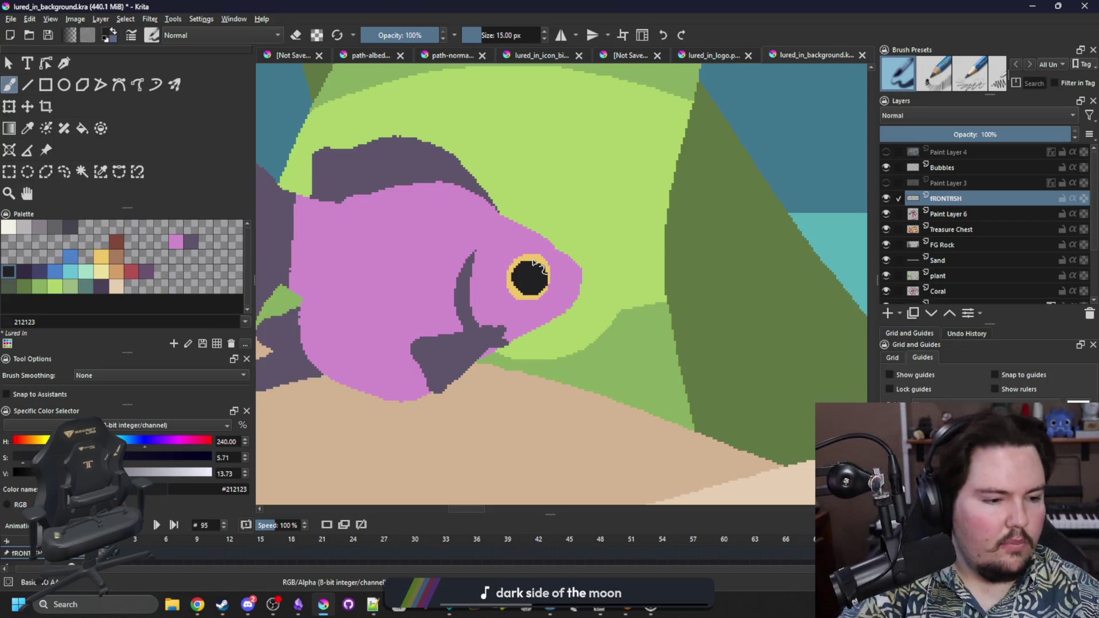
# Step: Draw a dark mouth stroke, erase its tip past the snout, and step to frame 25
pyautogui.moveTo(545, 313); pyautogui.dragTo(581, 286)
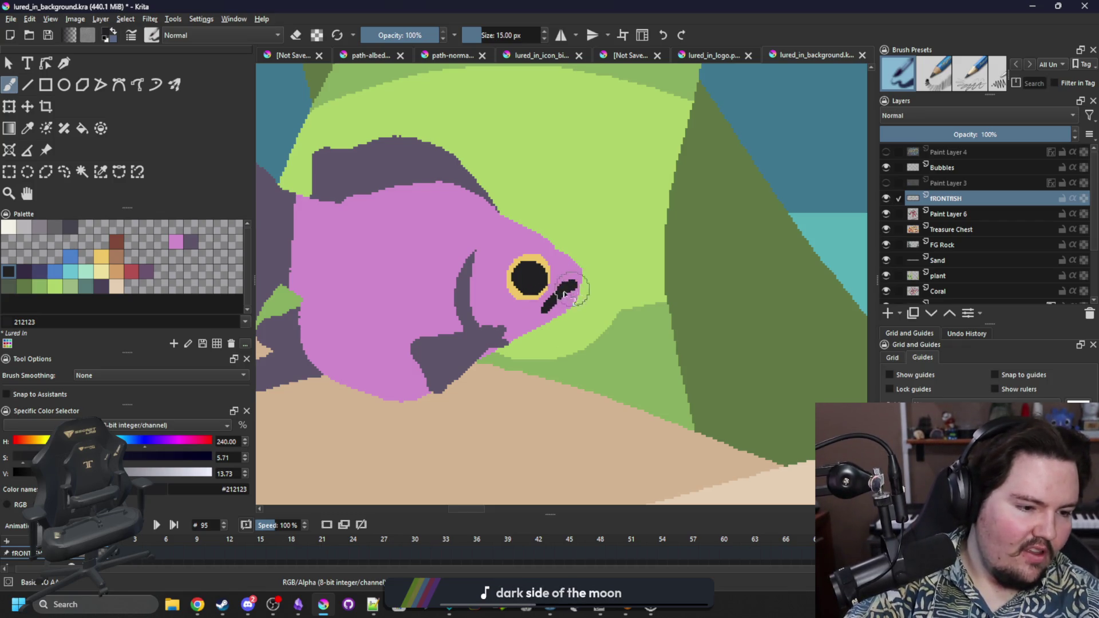
pyautogui.press('e')
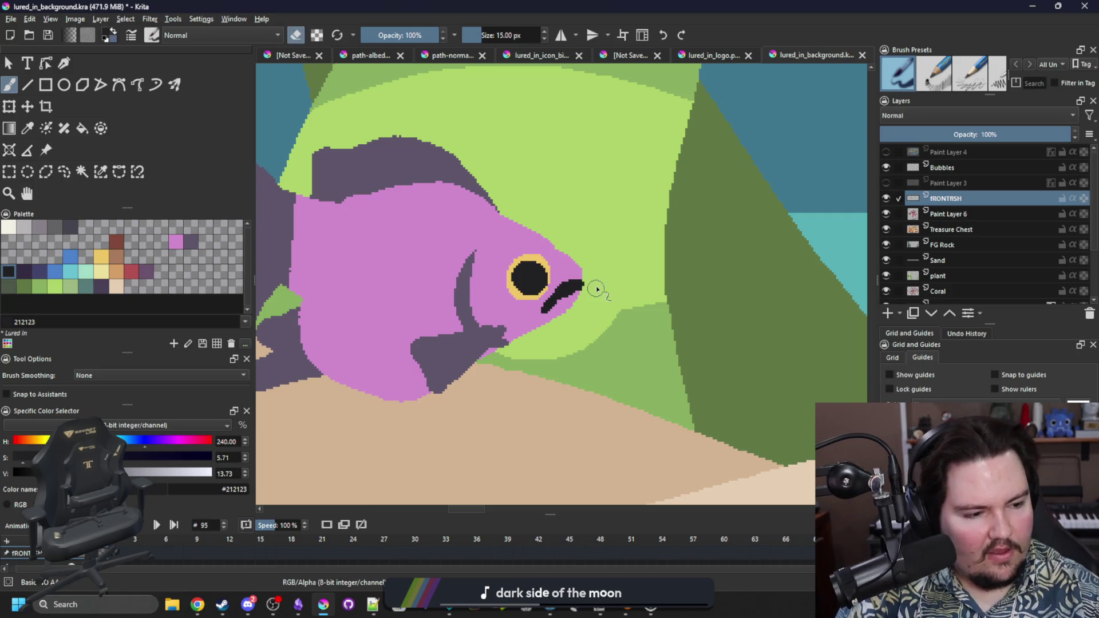
pyautogui.moveTo(591, 284); pyautogui.dragTo(600, 291)
pyautogui.press('space')
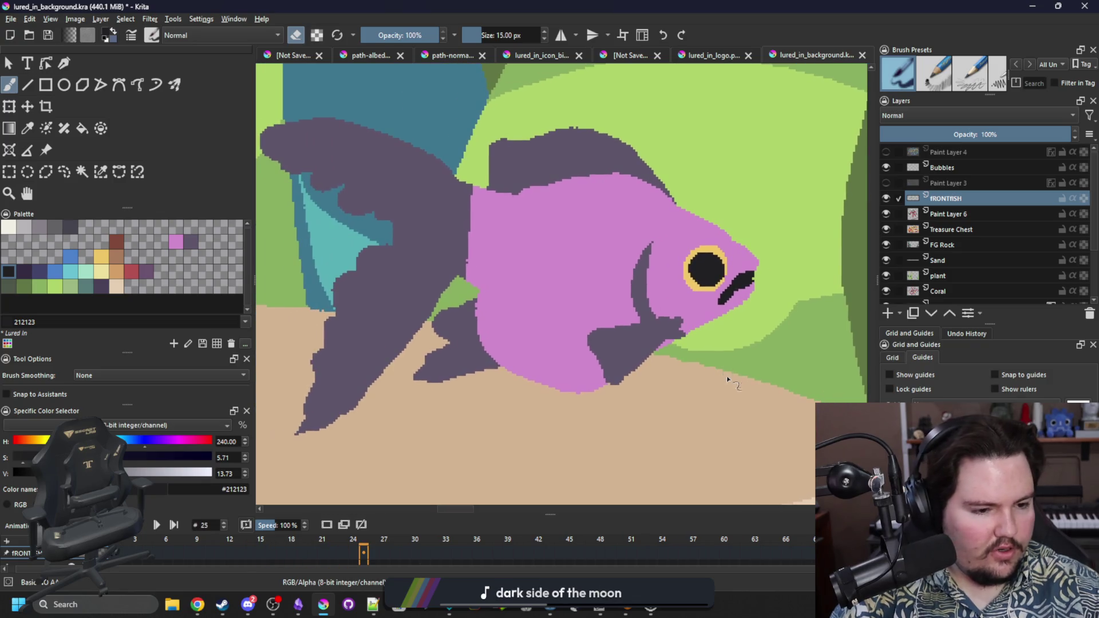
pyautogui.click(122, 266)
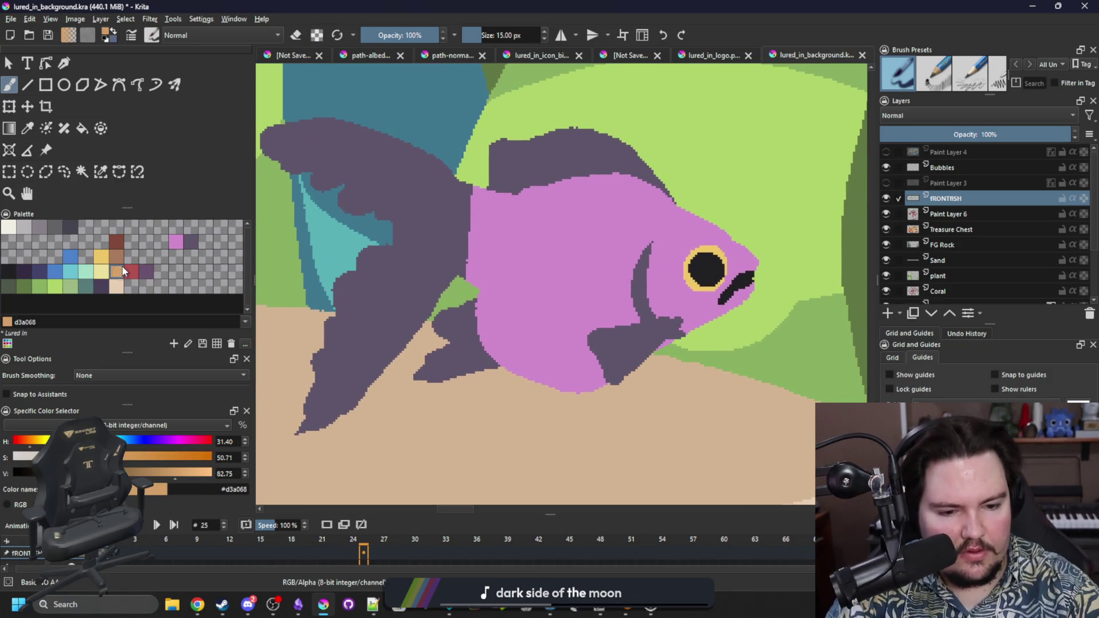
# Step: Fill the pink fish body and the small patch below the fin with tan d3a068
pyautogui.press('f')
pyautogui.click(552, 285)
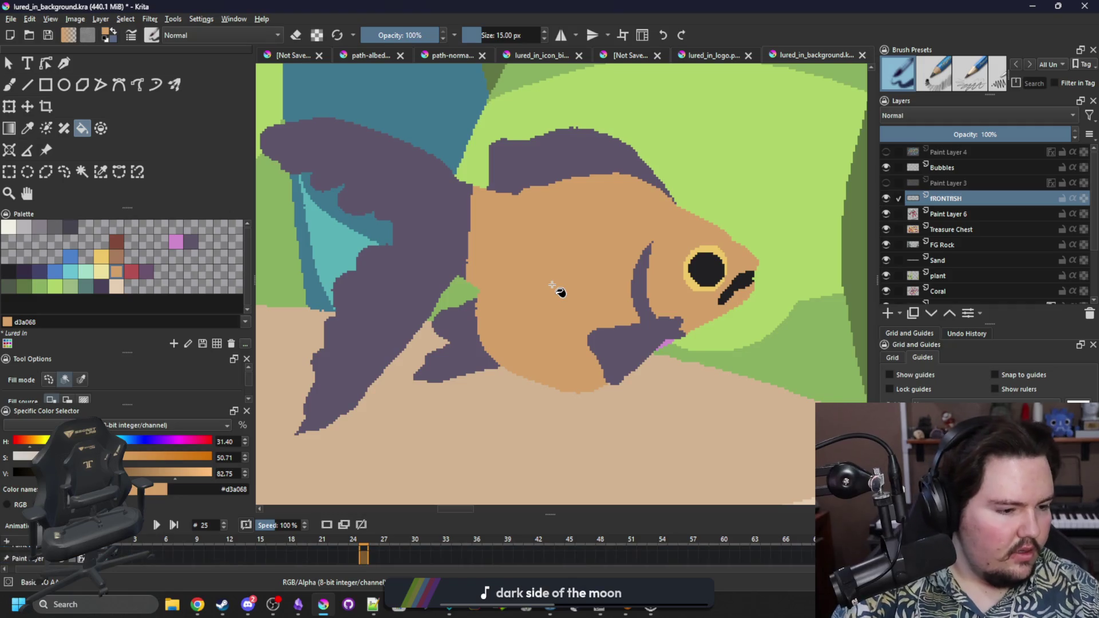
pyautogui.click(674, 348)
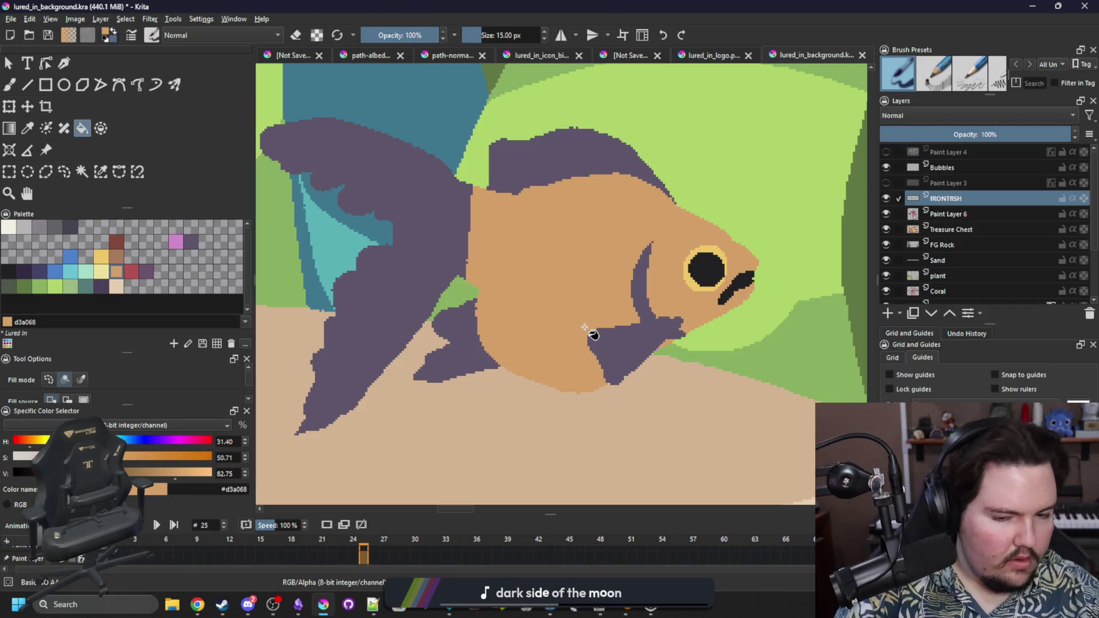
pyautogui.hotkey('ctrl', 'shift', 'r')
pyautogui.click(552, 305)
pyautogui.press('b')
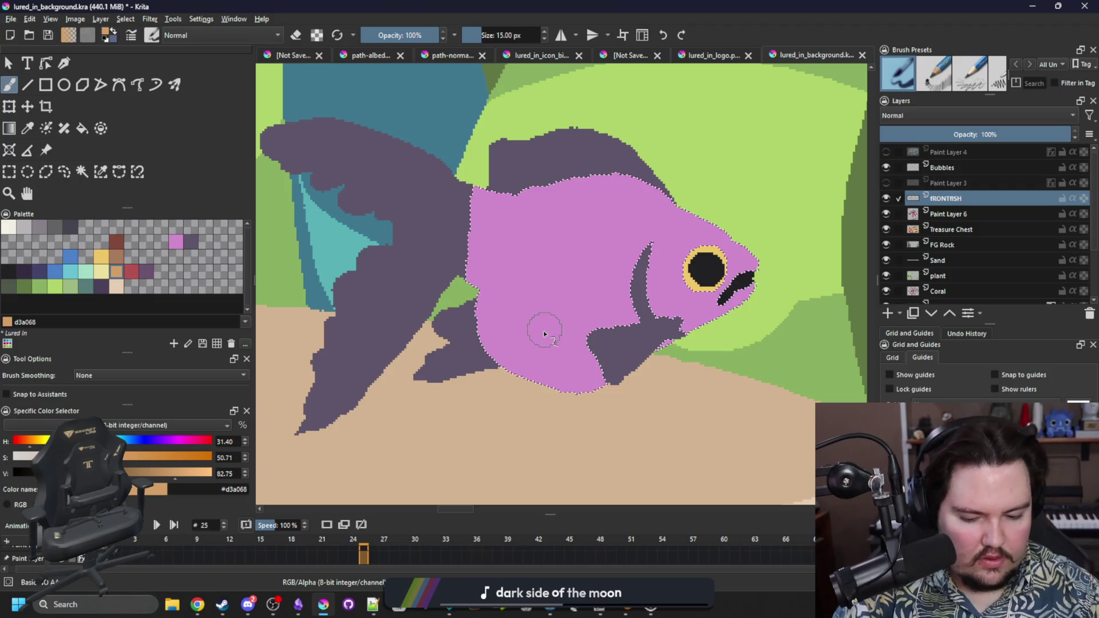
pyautogui.hotkey('ctrl', 'shift', 'a')
pyautogui.moveTo(490, 263)
pyautogui.mouseDown()
pyautogui.moveTo(475, 235)
pyautogui.moveTo(482, 212)
pyautogui.moveTo(492, 261)
pyautogui.mouseUp()
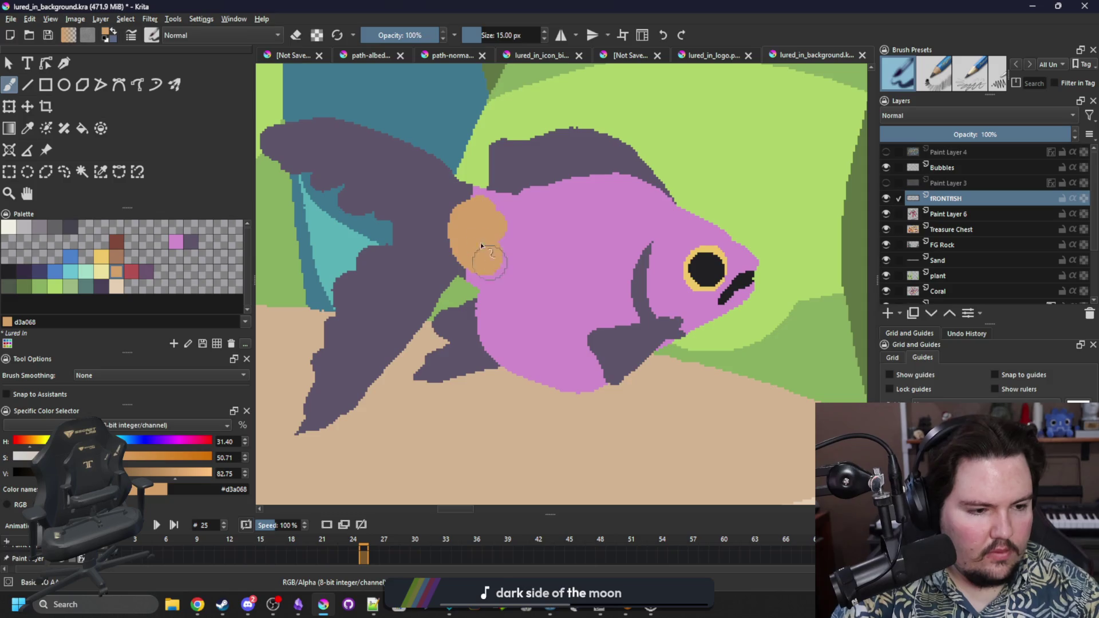
# Step: Select the remaining pink body by similar colour and paint it tan with a 38 px brush
pyautogui.click(119, 171)
pyautogui.click(580, 283)
pyautogui.press('b')
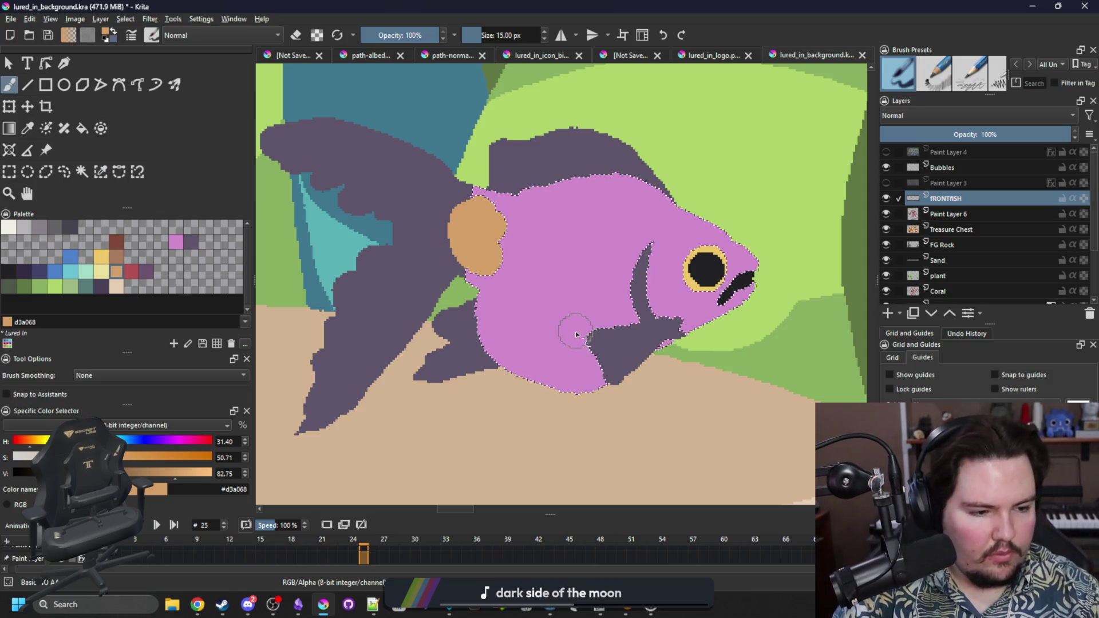
pyautogui.press(']')
pyautogui.press(']')
pyautogui.press(']')
pyautogui.press(']')
pyautogui.moveTo(576, 384)
pyautogui.mouseDown()
pyautogui.moveTo(565, 363)
pyautogui.moveTo(503, 351)
pyautogui.moveTo(704, 196)
pyautogui.moveTo(595, 146)
pyautogui.mouseUp()
pyautogui.hotkey('ctrl', 'shift', 'a')
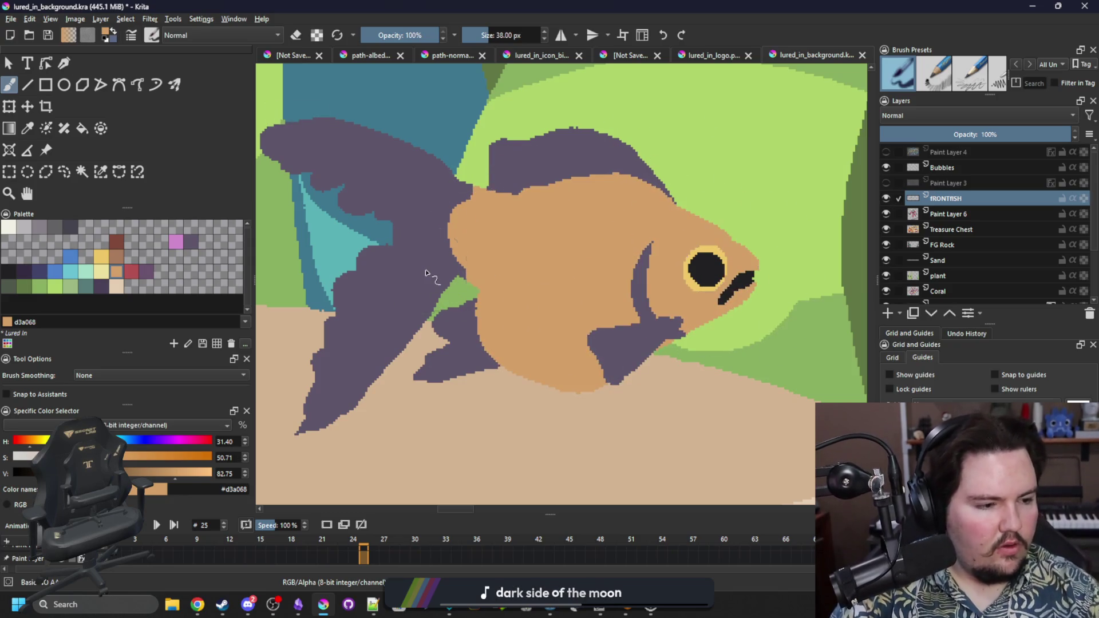
pyautogui.click(132, 271)
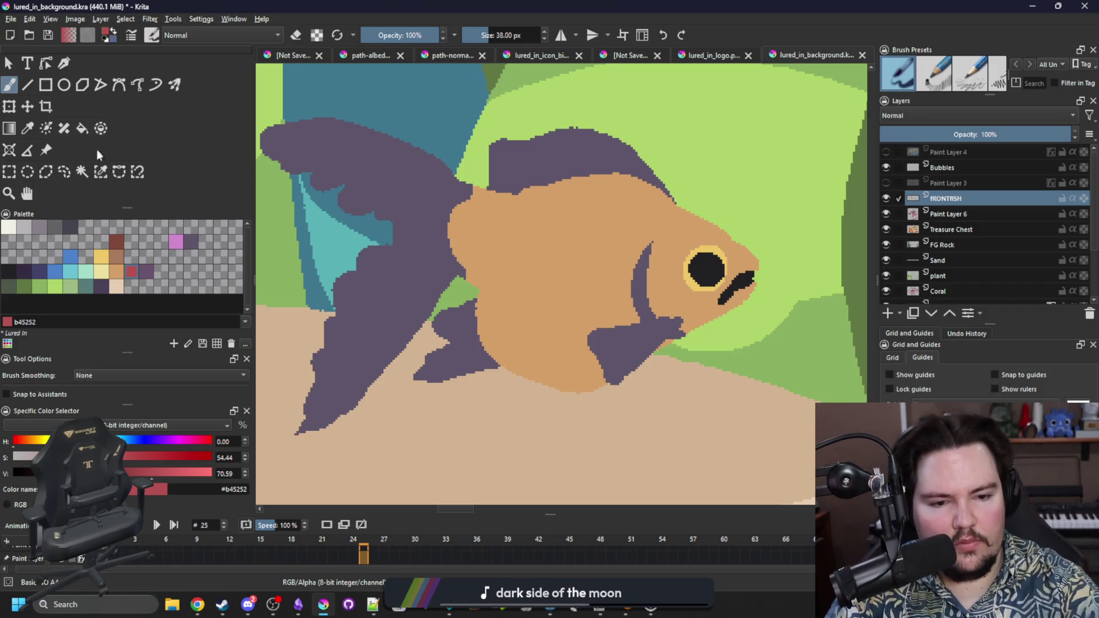
# Step: Select the purple fins by similar colour and paint them red
pyautogui.click(101, 172)
pyautogui.click(515, 172)
pyautogui.press('b')
pyautogui.moveTo(452, 206)
pyautogui.mouseDown()
pyautogui.moveTo(595, 187)
pyautogui.moveTo(565, 120)
pyautogui.moveTo(449, 204)
pyautogui.moveTo(321, 138)
pyautogui.moveTo(515, 220)
pyautogui.moveTo(343, 404)
pyautogui.moveTo(502, 282)
pyautogui.moveTo(590, 395)
pyautogui.moveTo(593, 315)
pyautogui.mouseUp()
pyautogui.hotkey('ctrl', 'shift', 'a')
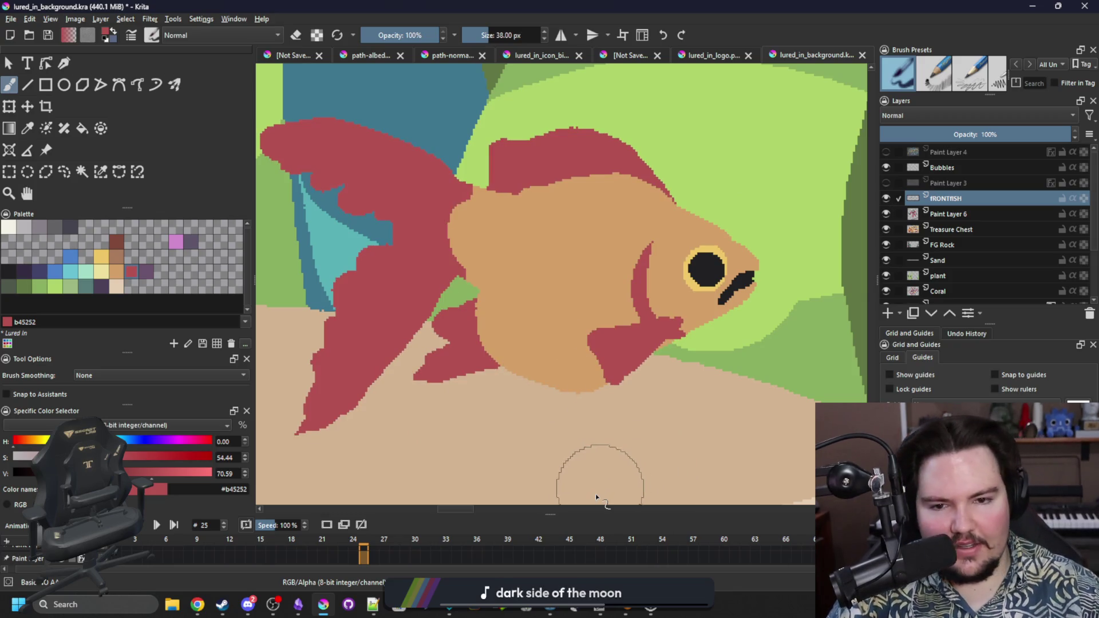
# Step: Select the tan body by similar colour and set up a 10 px purple brush
pyautogui.click(105, 256)
pyautogui.click(100, 172)
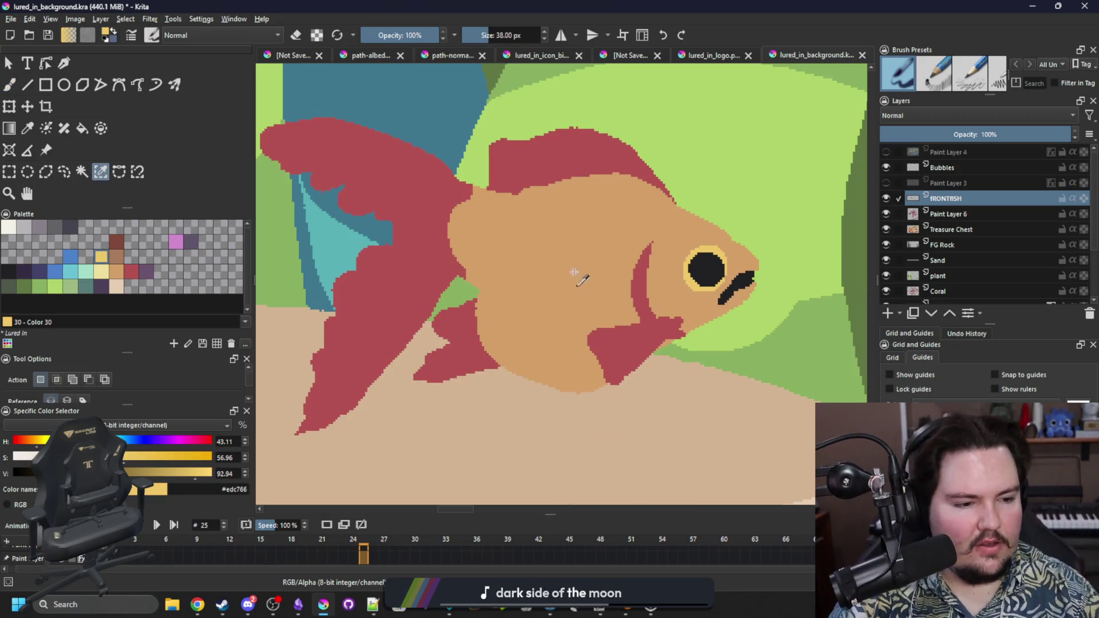
pyautogui.click(583, 269)
pyautogui.press('b')
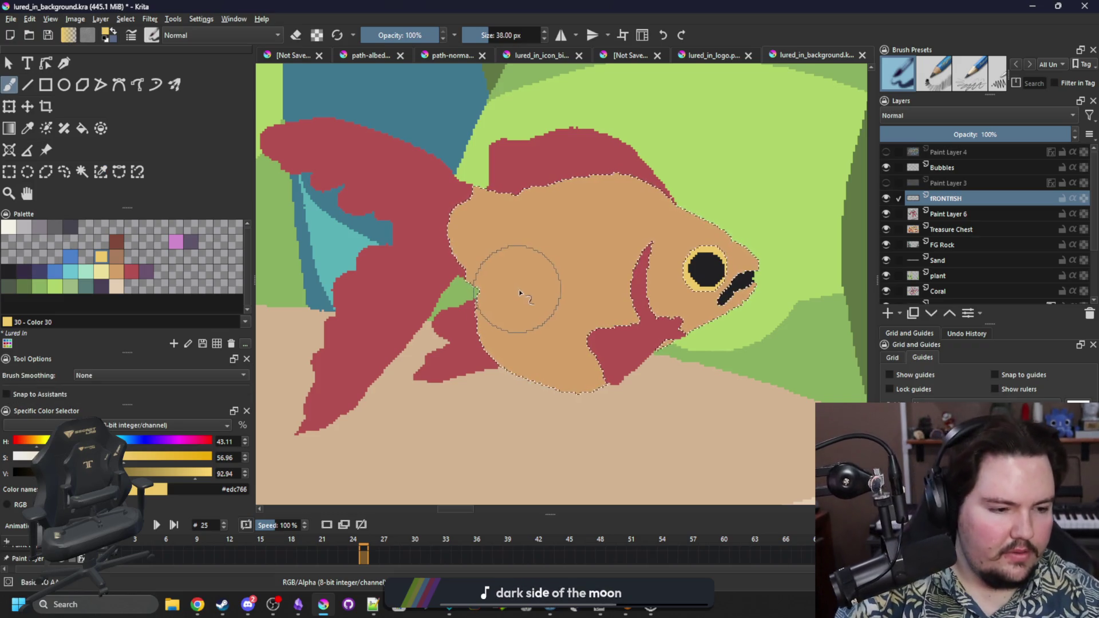
pyautogui.keyDown('ctrl'); pyautogui.click(469, 337); pyautogui.keyUp('ctrl')
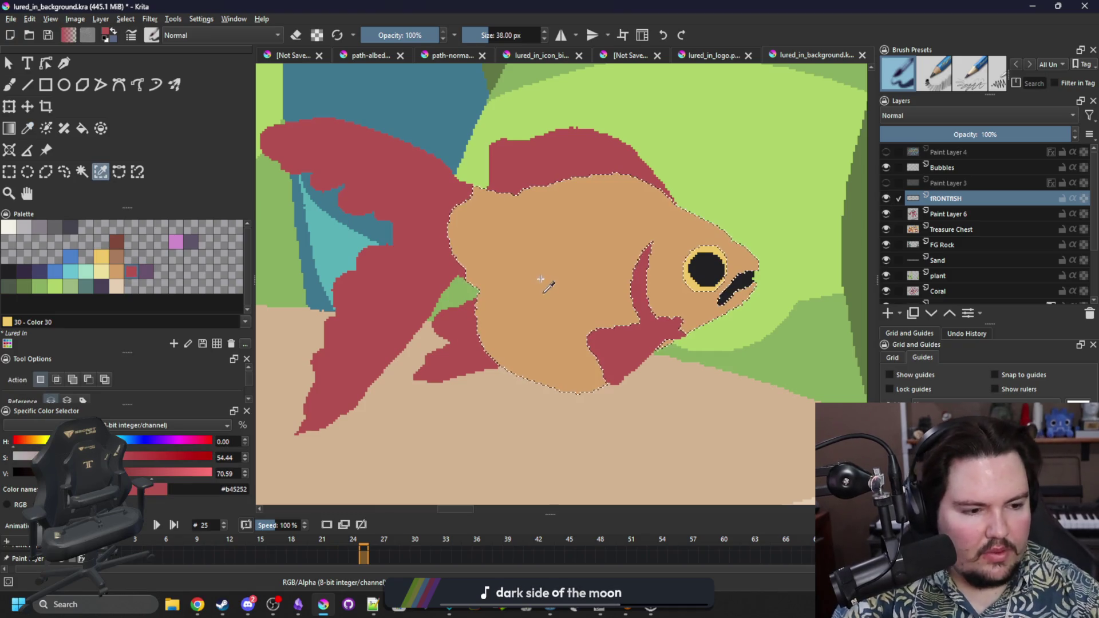
pyautogui.hotkey('ctrl', 'shift', 'a')
pyautogui.click(146, 271)
pyautogui.click(102, 171)
pyautogui.click(549, 279)
pyautogui.press('b')
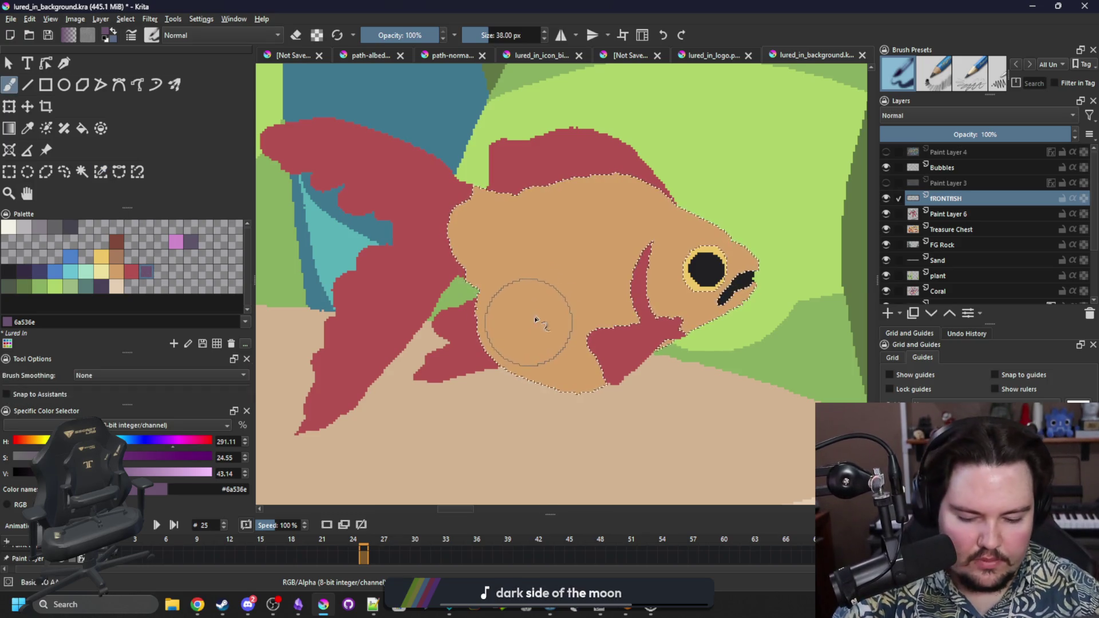
pyautogui.press('[')
pyautogui.press('[')
pyautogui.press('[')
# Step: Brush purple shading at the tail base, along the belly, the back fin and gill fin
pyautogui.moveTo(481, 324)
pyautogui.mouseDown()
pyautogui.moveTo(485, 296)
pyautogui.moveTo(520, 269)
pyautogui.moveTo(480, 285)
pyautogui.moveTo(509, 282)
pyautogui.mouseUp()
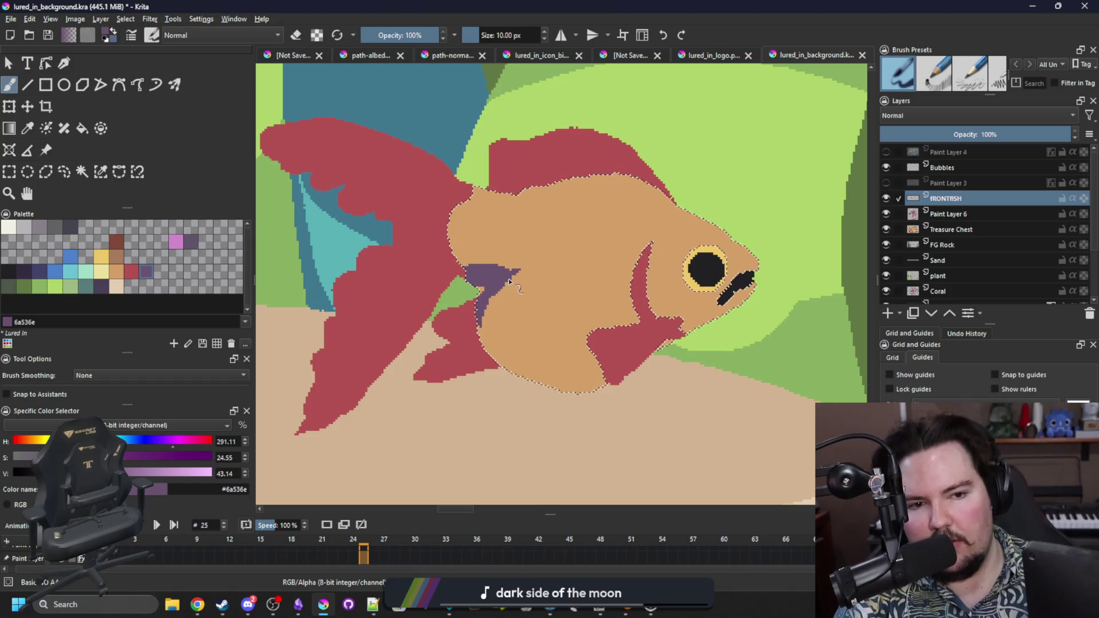
pyautogui.moveTo(604, 382)
pyautogui.mouseDown()
pyautogui.moveTo(530, 393)
pyautogui.moveTo(555, 399)
pyautogui.mouseUp()
pyautogui.moveTo(494, 190); pyautogui.dragTo(559, 195)
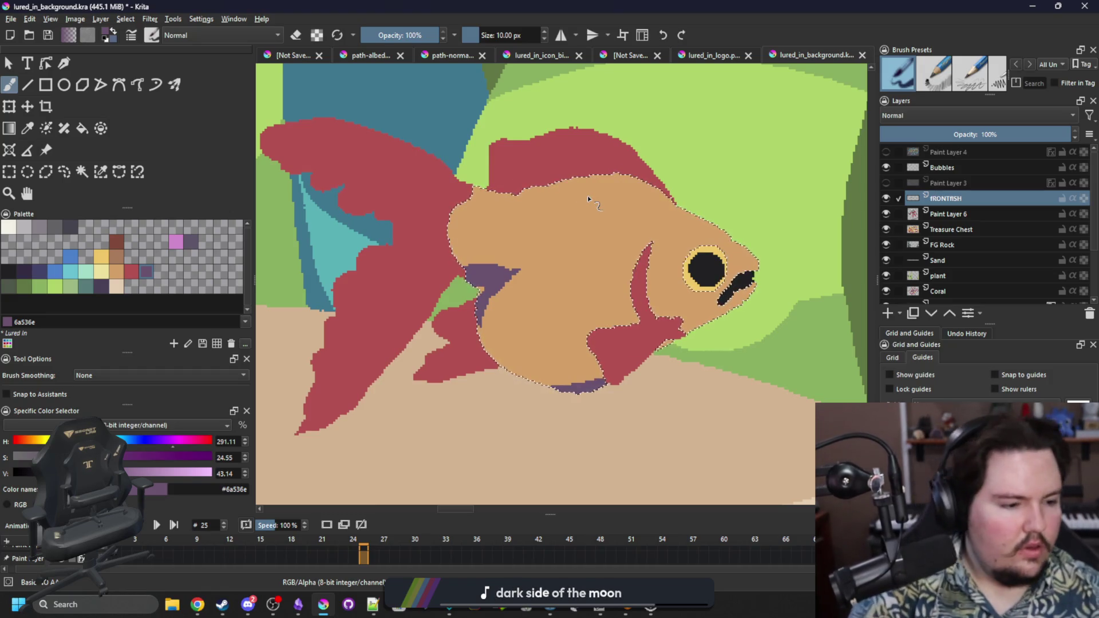
pyautogui.moveTo(684, 331); pyautogui.dragTo(679, 334)
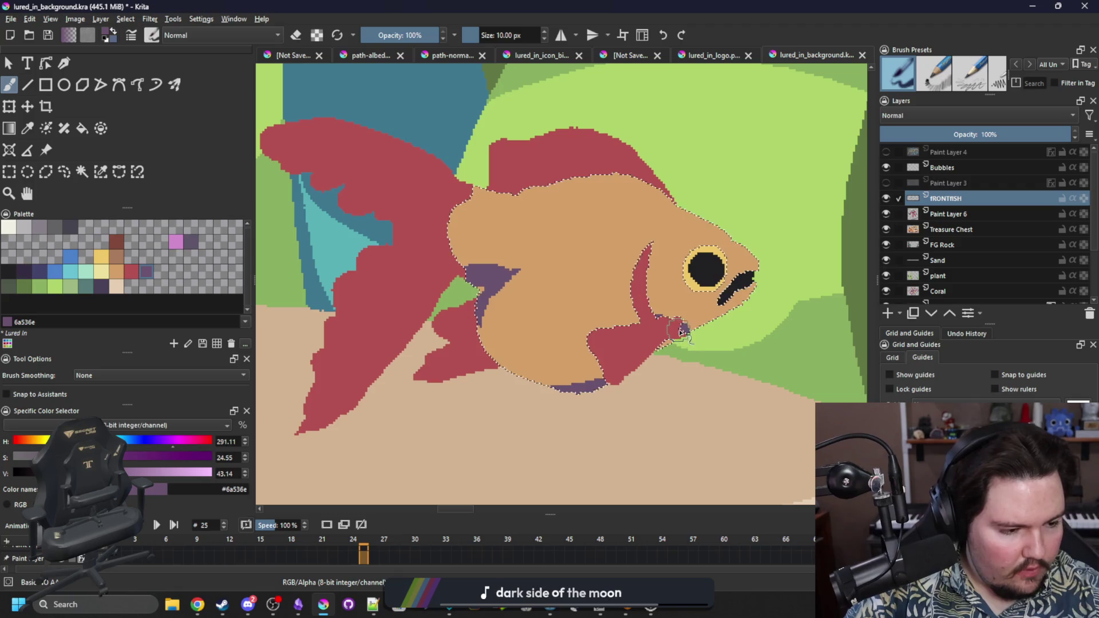
pyautogui.click(101, 172)
pyautogui.keyDown('shift'); pyautogui.click(644, 312); pyautogui.keyUp('shift')
# Step: Paint a purple edge along the fin behind the head, then deselect
pyautogui.press('b')
pyautogui.moveTo(664, 323)
pyautogui.mouseDown()
pyautogui.moveTo(644, 314)
pyautogui.moveTo(656, 297)
pyautogui.mouseUp()
pyautogui.hotkey('ctrl', 'shift', 'a')
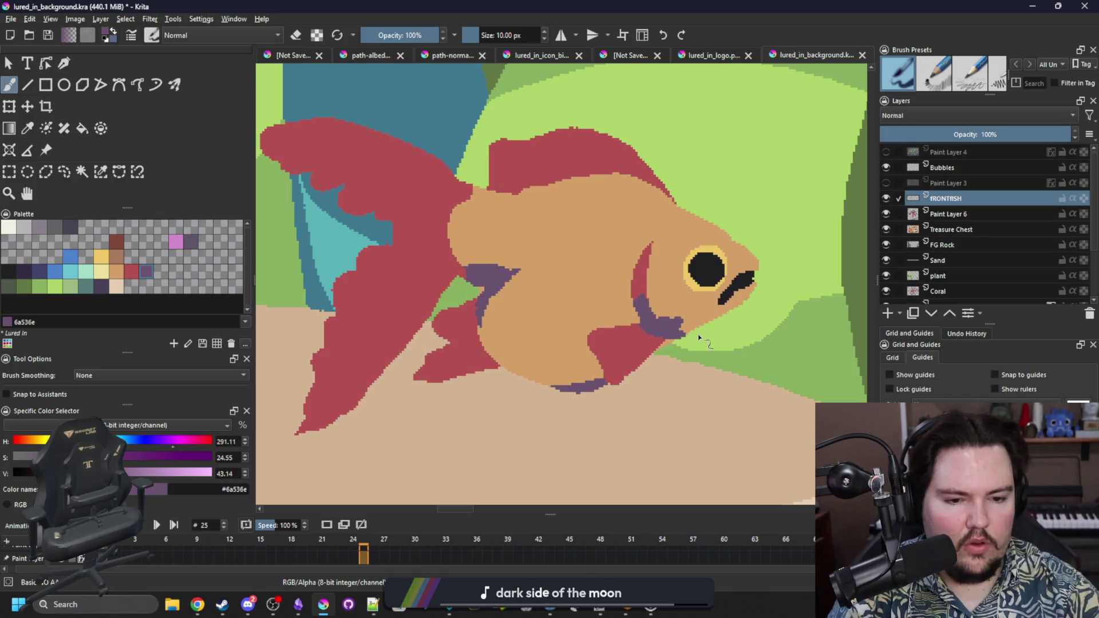
# Step: Pick yellow #edc766 and dab spots across the fish's back, near the tail and head
pyautogui.click(101, 260)
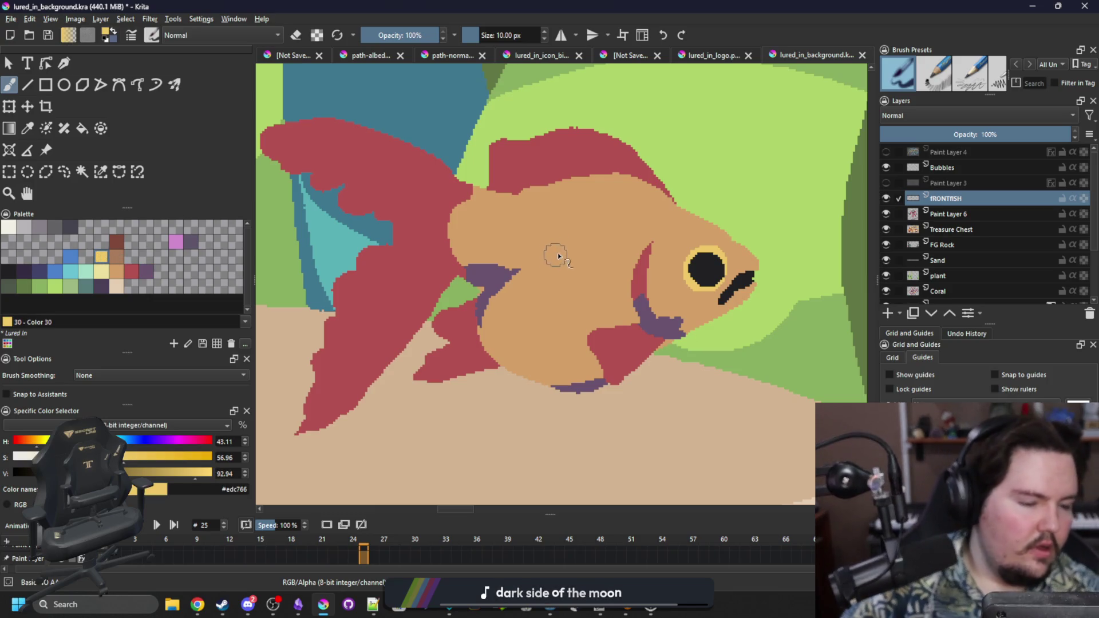
pyautogui.click(538, 250)
pyautogui.click(568, 234)
pyautogui.click(585, 250)
pyautogui.click(604, 232)
pyautogui.click(617, 251)
pyautogui.click(528, 230)
pyautogui.click(509, 242)
pyautogui.click(503, 225)
pyautogui.click(486, 238)
pyautogui.click(481, 224)
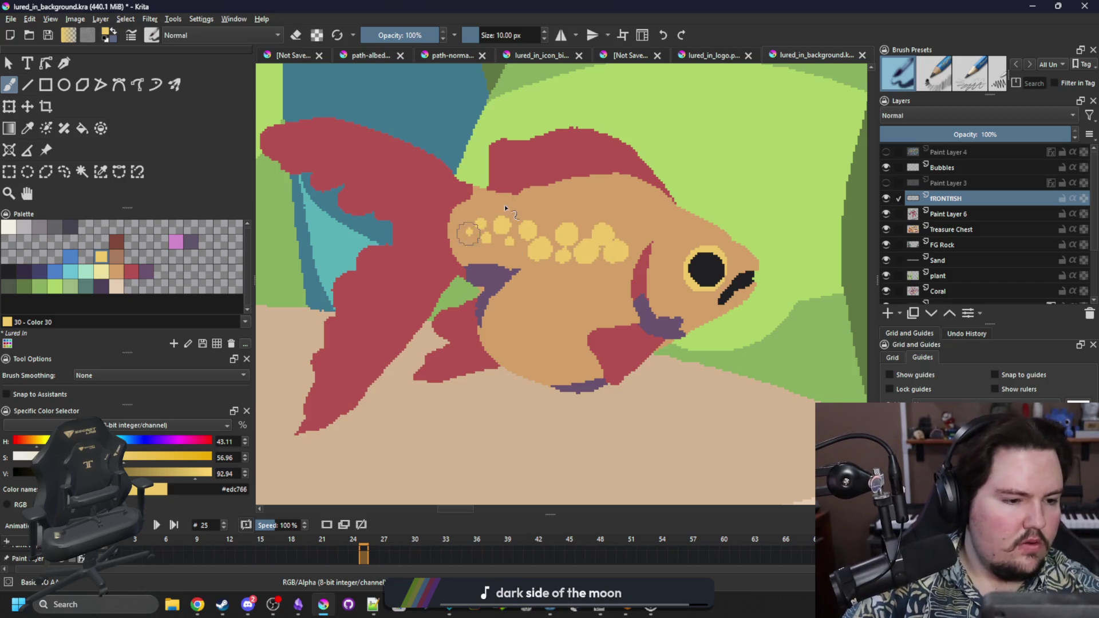
pyautogui.click(632, 230)
pyautogui.click(609, 278)
# Step: Dab yellow spots on the belly, undoing the lowest ones and placing them higher
pyautogui.click(564, 352)
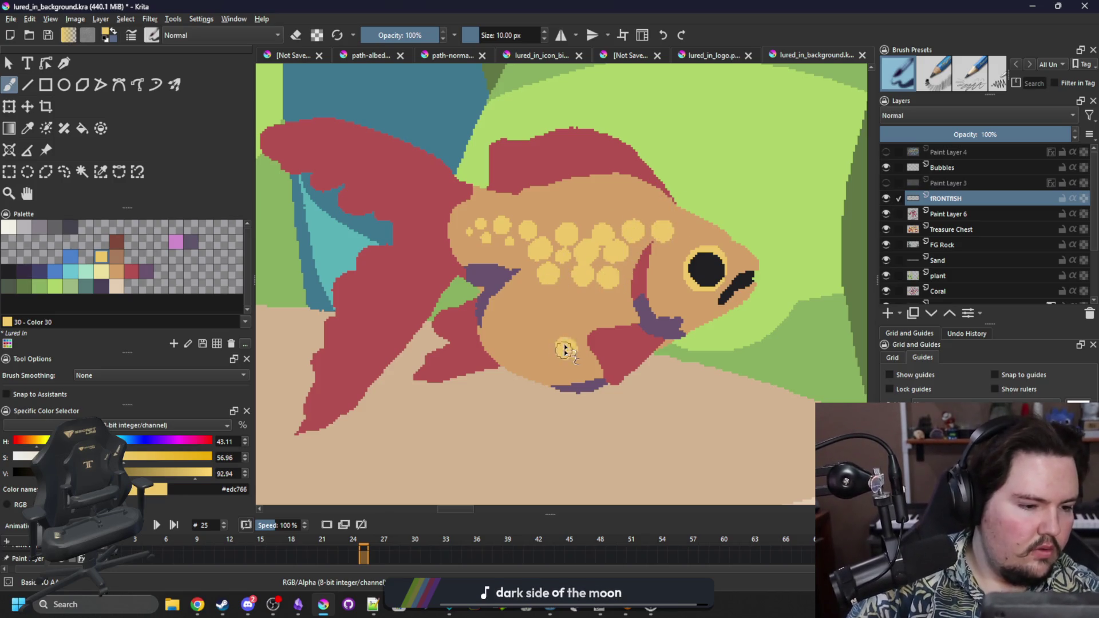
pyautogui.click(552, 329)
pyautogui.click(544, 362)
pyautogui.click(514, 314)
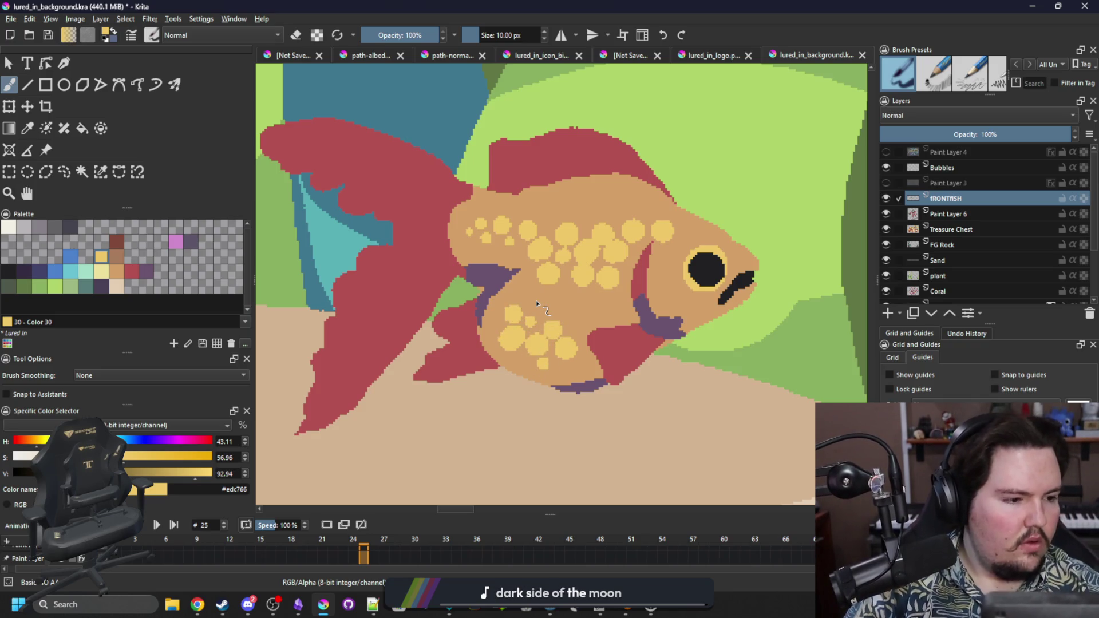
pyautogui.hotkey('ctrl', 'z')
pyautogui.hotkey('ctrl', 'z')
pyautogui.hotkey('ctrl', 'z')
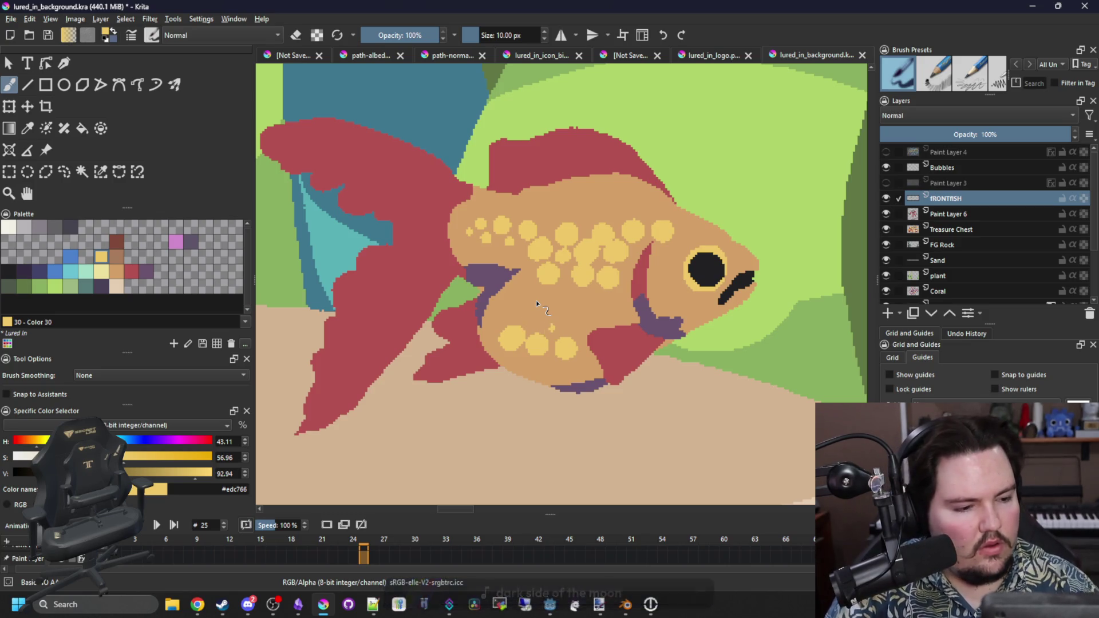
pyautogui.hotkey('ctrl', 'z')
pyautogui.click(564, 335)
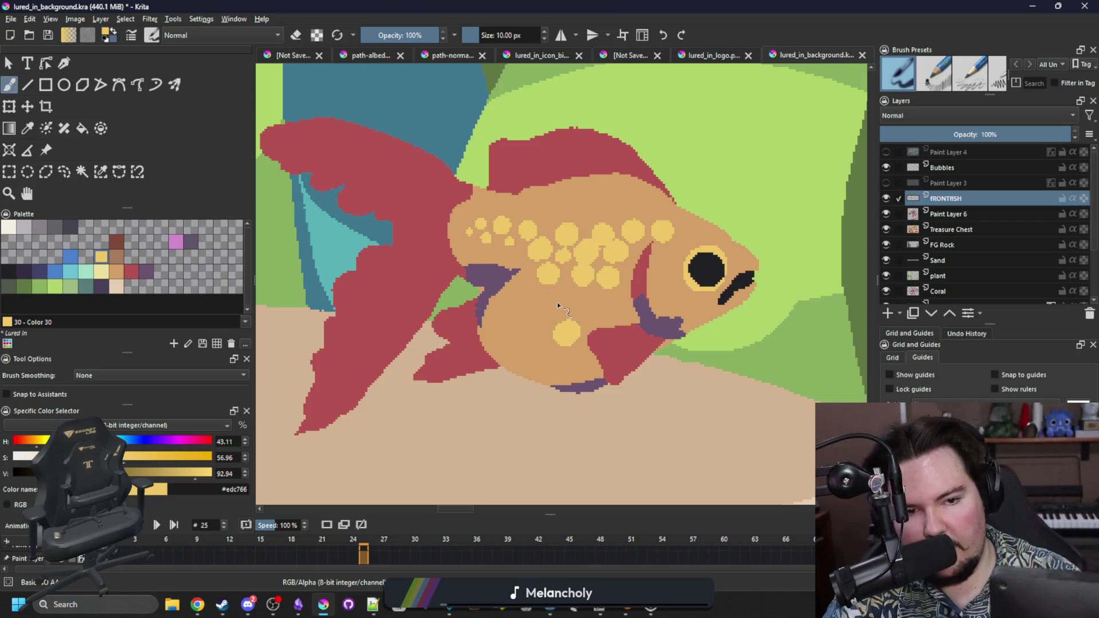
pyautogui.click(531, 309)
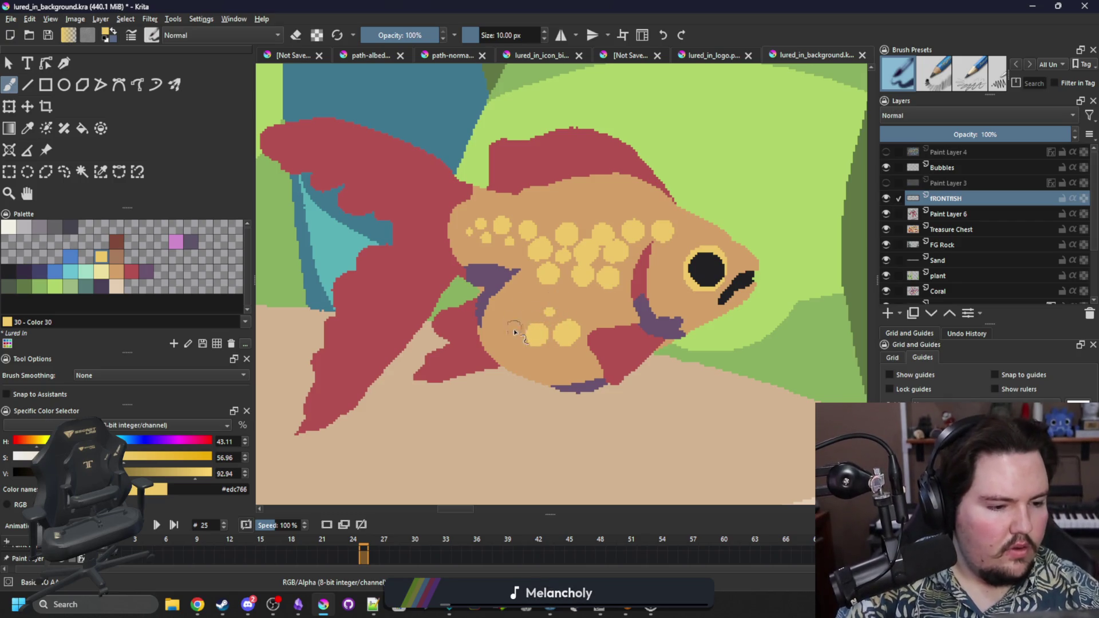
pyautogui.click(515, 327)
pyautogui.moveTo(555, 290); pyautogui.dragTo(565, 421)
pyautogui.press('.')
pyautogui.press('.')
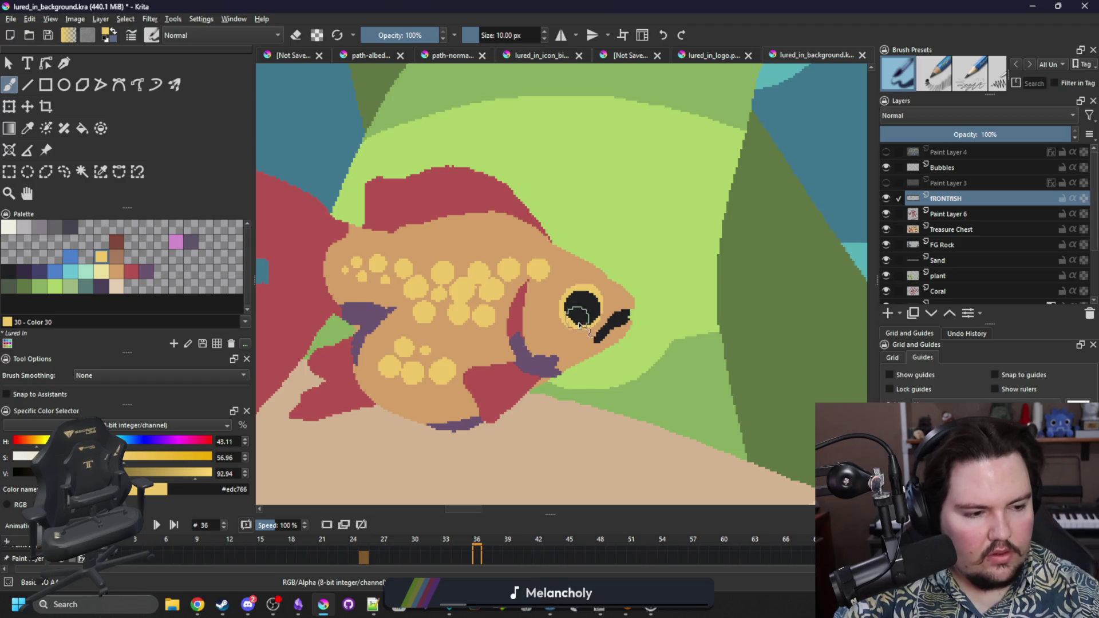
# Step: Within the tan body selection, merge the yellow spots into blobby patches and lighten the head
pyautogui.click(100, 172)
pyautogui.click(496, 230)
pyautogui.press('b')
pyautogui.moveTo(478, 261)
pyautogui.mouseDown()
pyautogui.moveTo(474, 294)
pyautogui.moveTo(414, 279)
pyautogui.moveTo(480, 298)
pyautogui.moveTo(412, 363)
pyautogui.moveTo(426, 358)
pyautogui.mouseUp()
pyautogui.moveTo(572, 269)
pyautogui.mouseDown()
pyautogui.moveTo(601, 280)
pyautogui.moveTo(595, 270)
pyautogui.moveTo(627, 295)
pyautogui.moveTo(578, 258)
pyautogui.mouseUp()
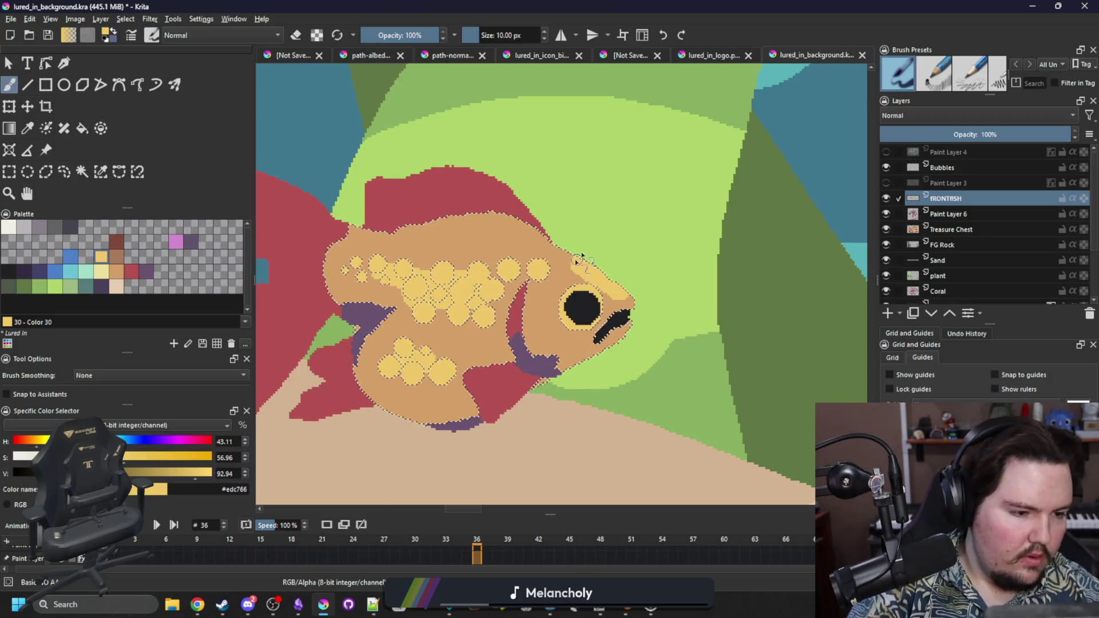
pyautogui.hotkey('ctrl', 'shift', 'a')
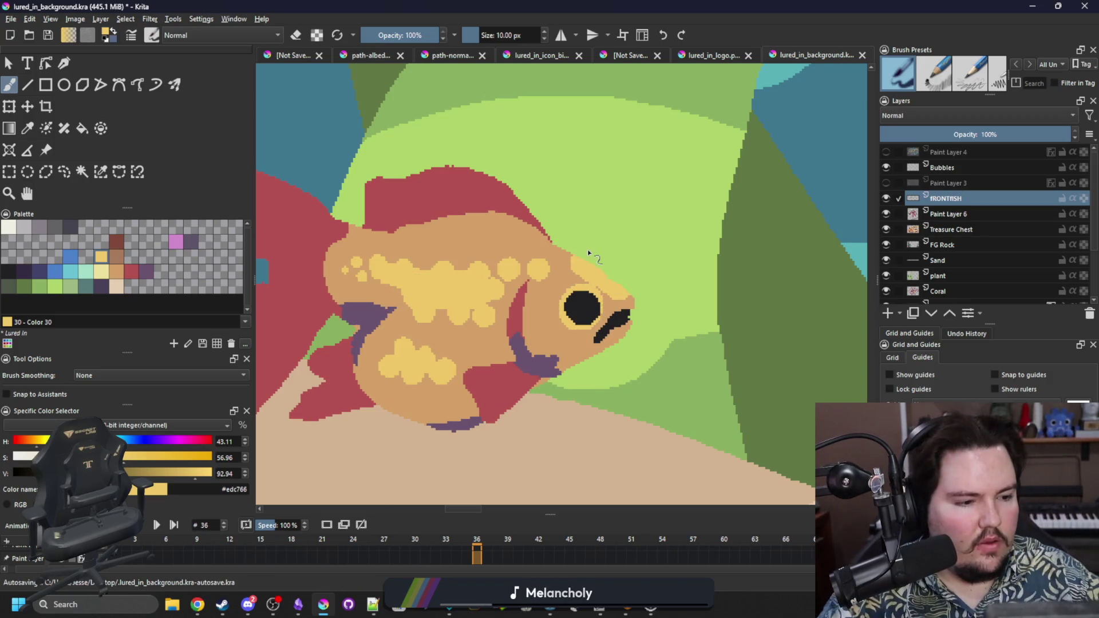
pyautogui.scroll(-2, 596, 269)
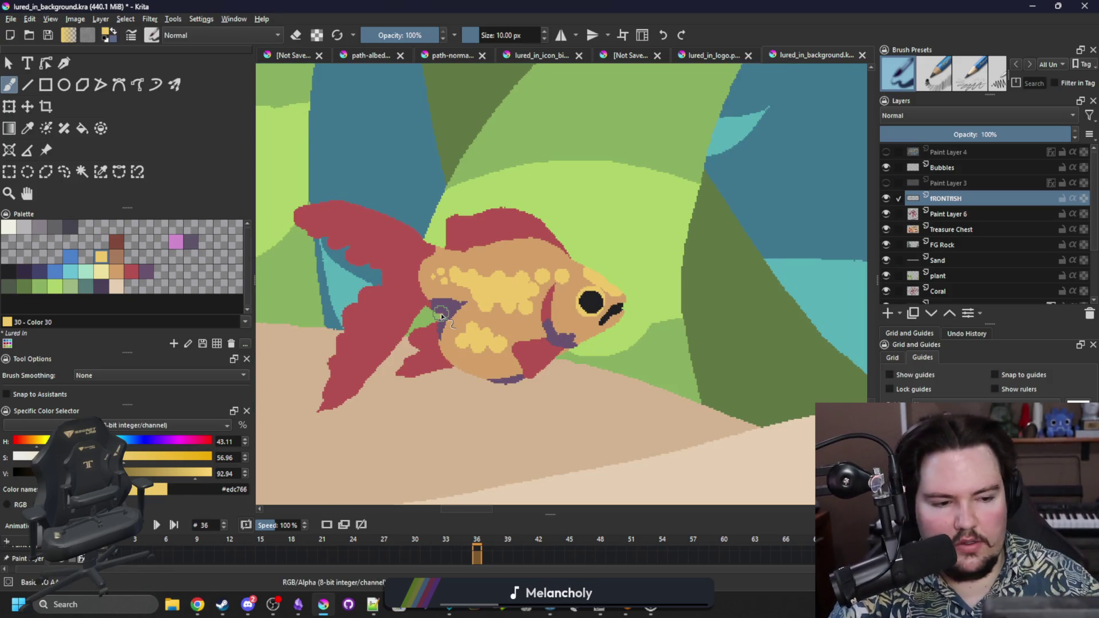
# Step: Select the red fins by similar colour for painting
pyautogui.click(100, 172)
pyautogui.click(481, 227)
pyautogui.press('b')
pyautogui.scroll(1, 424, 321)
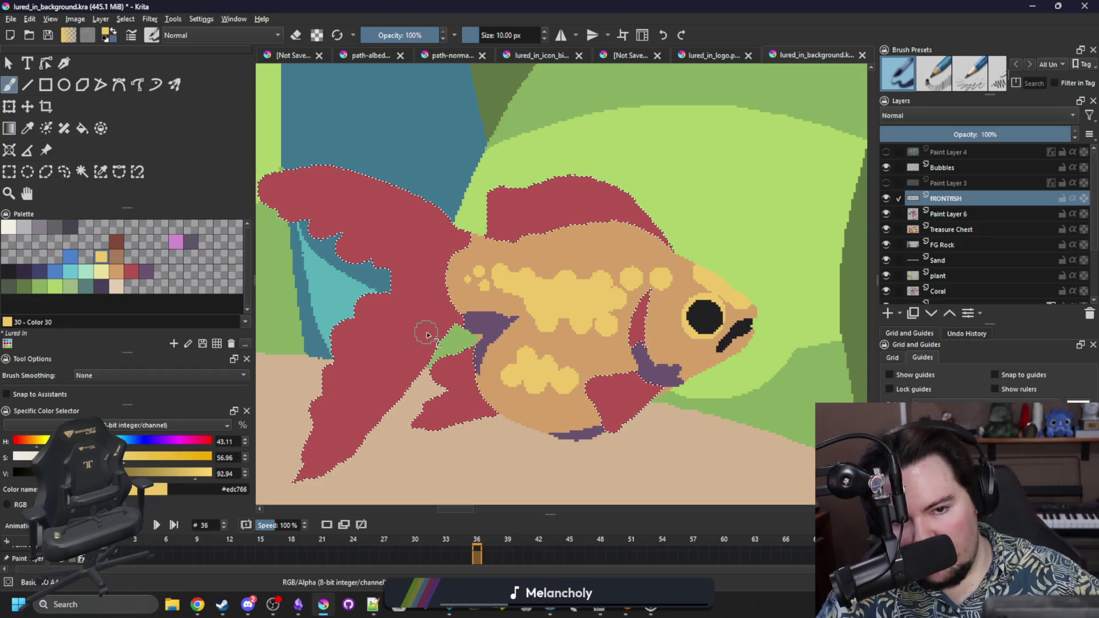
# Step: Sample the light orange from the body and streak the red tail and lower fin
pyautogui.press('p')
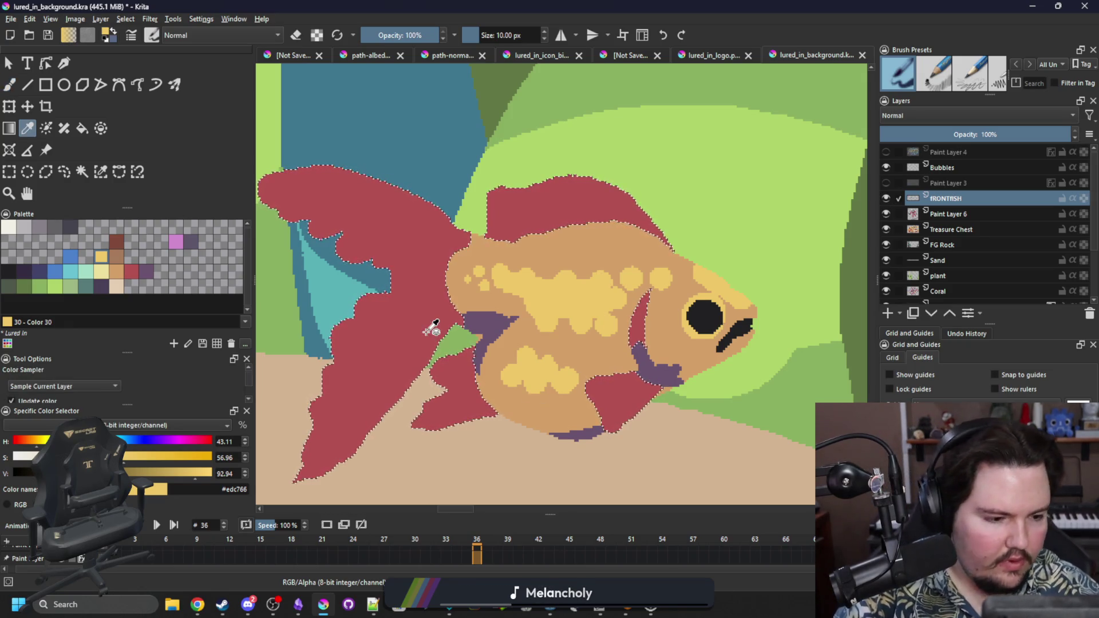
pyautogui.click(550, 401)
pyautogui.press('b')
pyautogui.moveTo(337, 430)
pyautogui.mouseDown()
pyautogui.moveTo(307, 443)
pyautogui.moveTo(355, 393)
pyautogui.moveTo(344, 405)
pyautogui.moveTo(312, 386)
pyautogui.moveTo(354, 346)
pyautogui.moveTo(423, 372)
pyautogui.moveTo(344, 315)
pyautogui.moveTo(416, 295)
pyautogui.mouseUp()
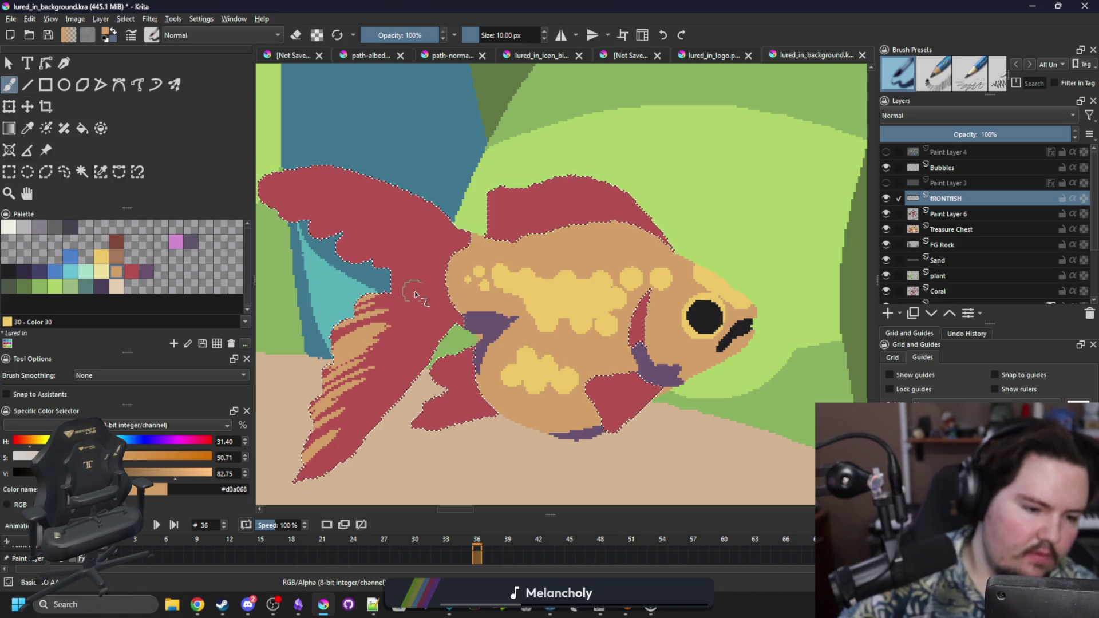
pyautogui.moveTo(418, 239)
pyautogui.mouseDown()
pyautogui.moveTo(366, 256)
pyautogui.moveTo(314, 235)
pyautogui.moveTo(407, 229)
pyautogui.moveTo(286, 229)
pyautogui.moveTo(335, 194)
pyautogui.mouseUp()
pyautogui.moveTo(264, 203); pyautogui.dragTo(329, 182)
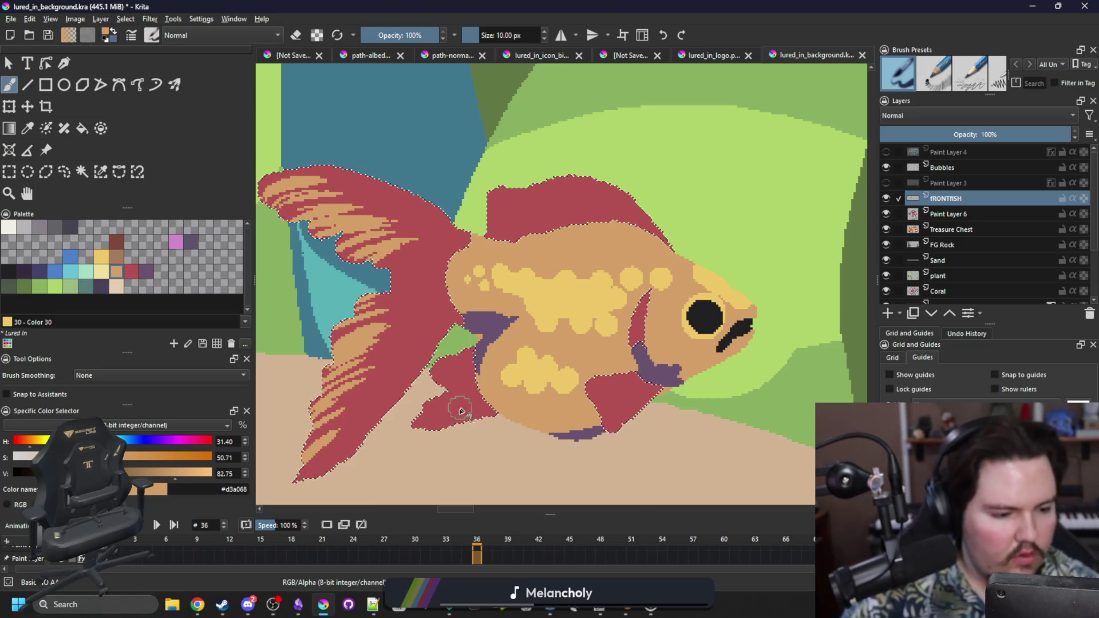
pyautogui.moveTo(414, 427)
pyautogui.mouseDown()
pyautogui.moveTo(458, 411)
pyautogui.moveTo(444, 366)
pyautogui.mouseUp()
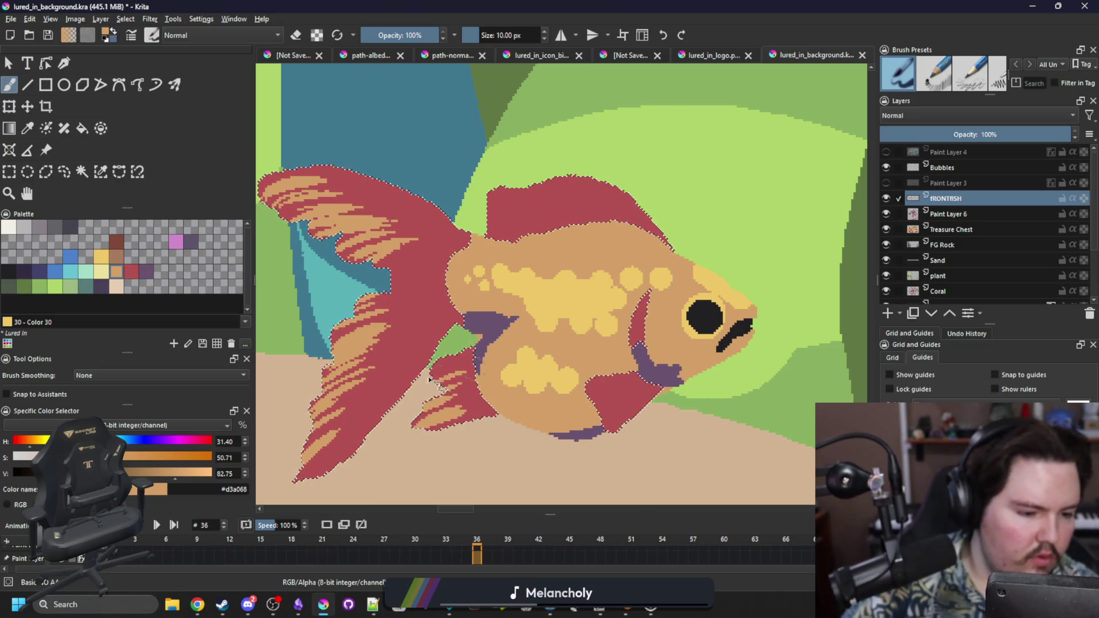
# Step: Streak the small under-body fin and the dorsal fin orange, then deselect
pyautogui.moveTo(600, 423); pyautogui.dragTo(630, 389)
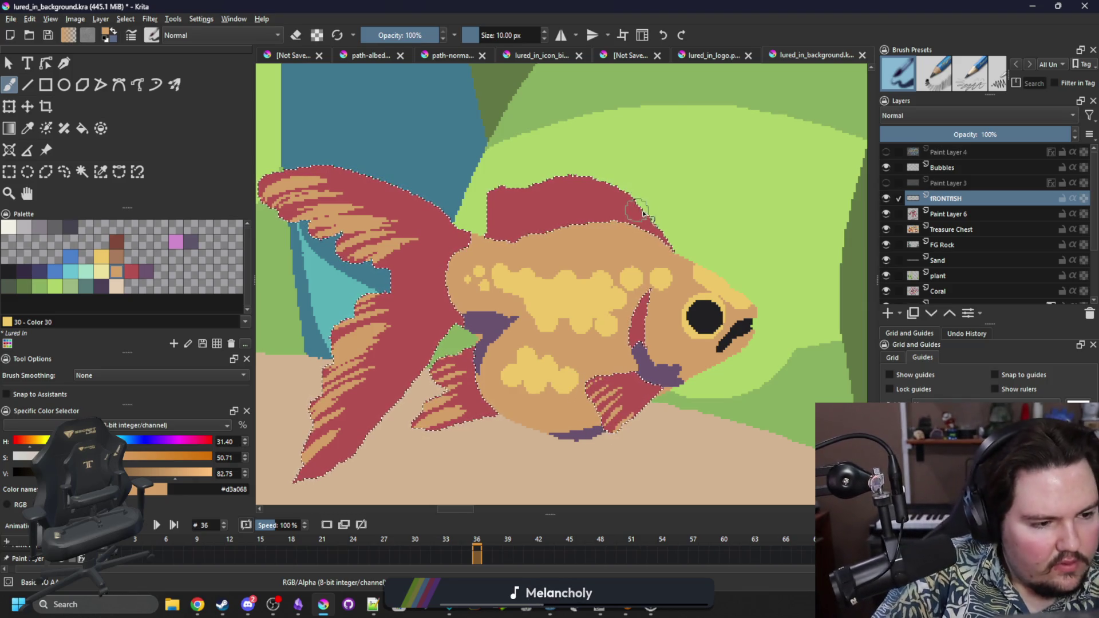
pyautogui.moveTo(595, 200)
pyautogui.mouseDown()
pyautogui.moveTo(577, 178)
pyautogui.moveTo(553, 177)
pyautogui.mouseUp()
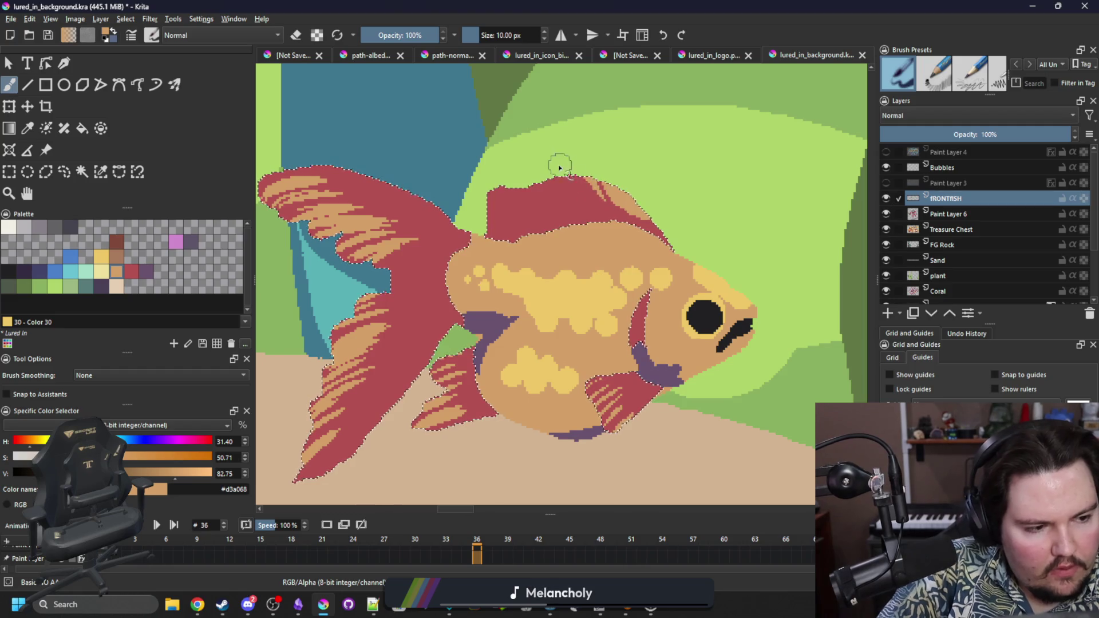
pyautogui.moveTo(513, 226); pyautogui.dragTo(495, 192)
pyautogui.moveTo(538, 221); pyautogui.dragTo(518, 186)
pyautogui.hotkey('ctrl', 'shift', 'a')
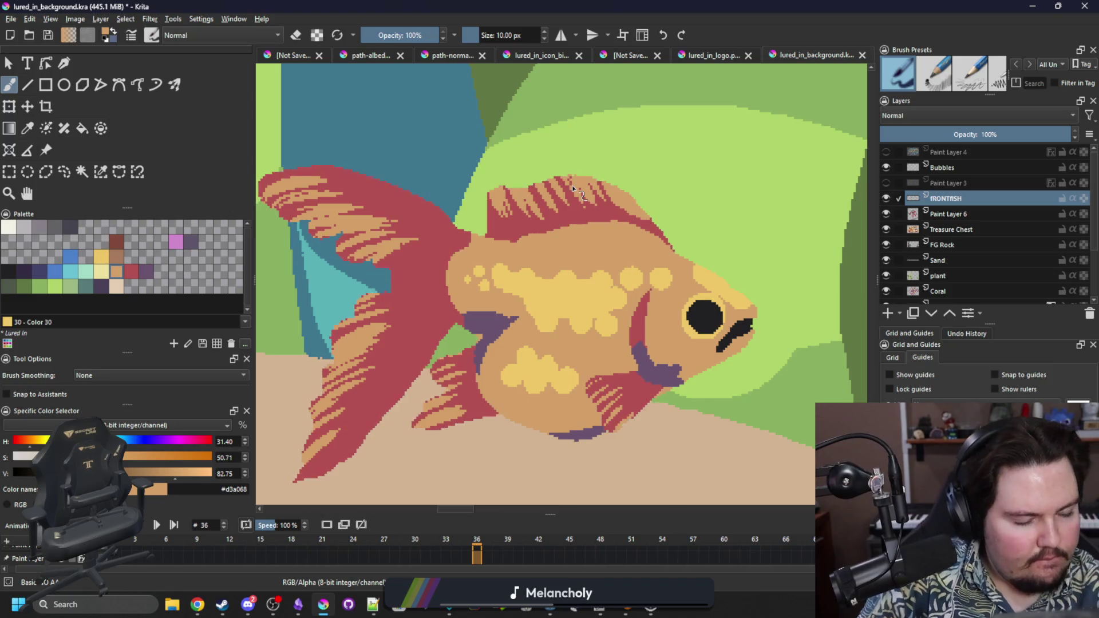
pyautogui.scroll(-6, 573, 188)
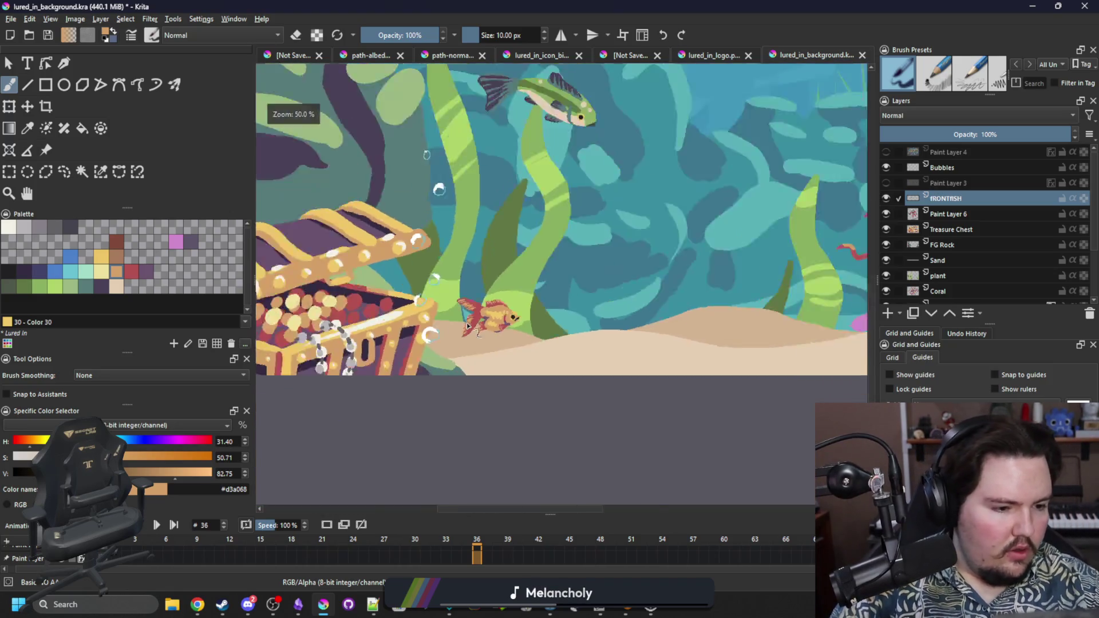
# Step: Zoom to 800% on the fish, clear the selection and sample the body orange
pyautogui.scroll(4, 517, 299)
pyautogui.scroll(-2, 387, 403)
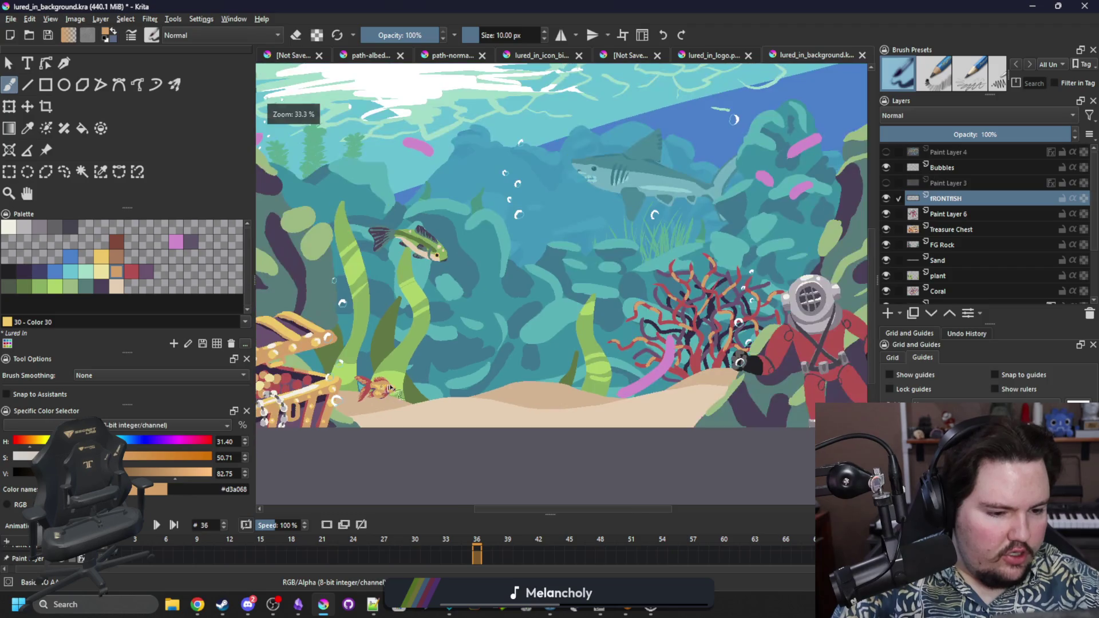
pyautogui.scroll(6, 387, 404)
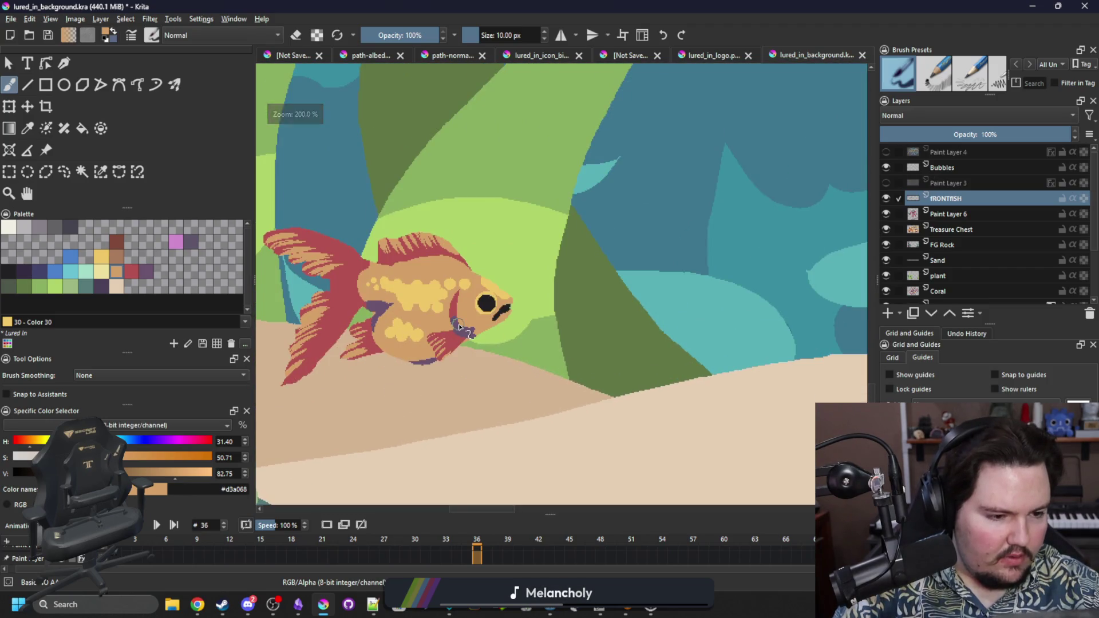
pyautogui.scroll(-5, 420, 371)
pyautogui.scroll(10, 441, 294)
pyautogui.press('p')
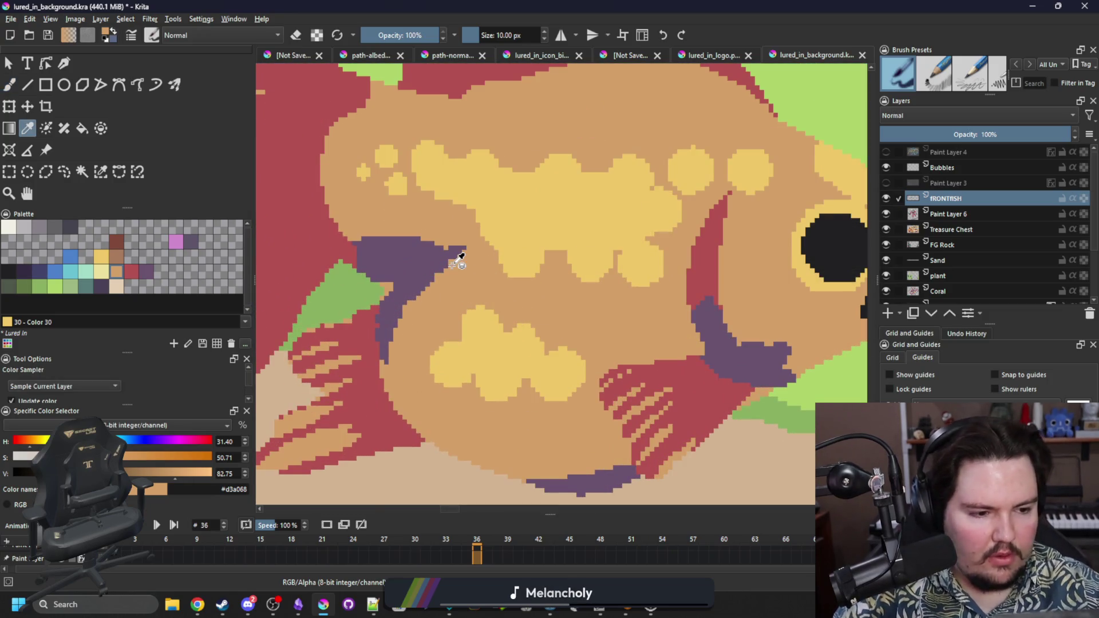
pyautogui.press('b')
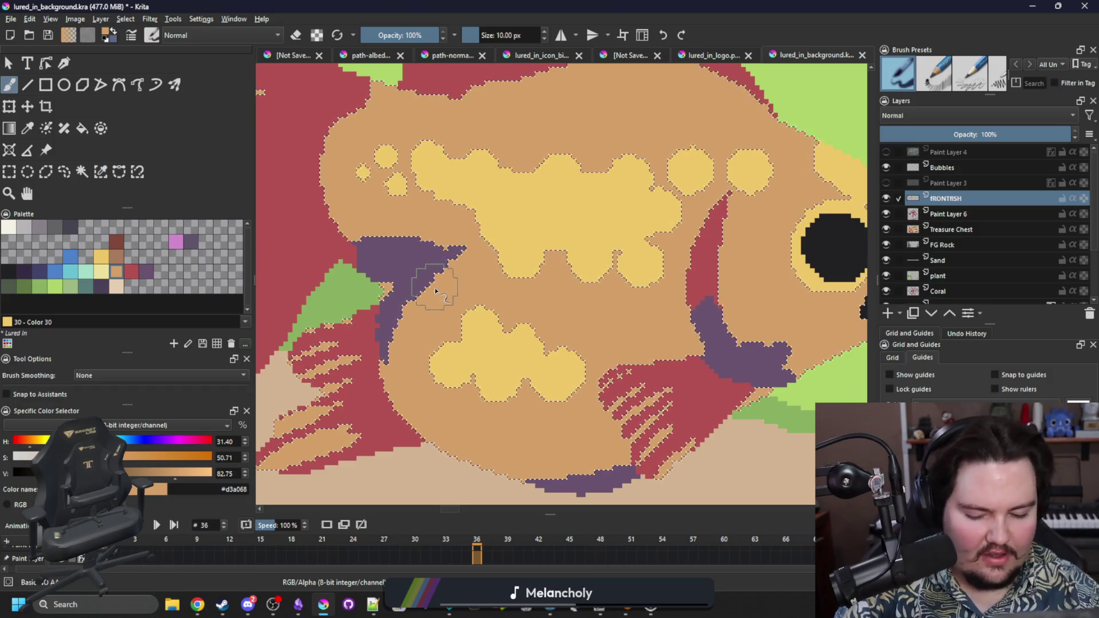
pyautogui.hotkey('ctrl', 'shift', 'a')
pyautogui.press('p')
pyautogui.press('b')
# Step: Paint over the purple fin patch in orange, then zoom back out
pyautogui.moveTo(454, 290)
pyautogui.mouseDown()
pyautogui.moveTo(422, 300)
pyautogui.moveTo(449, 255)
pyautogui.mouseUp()
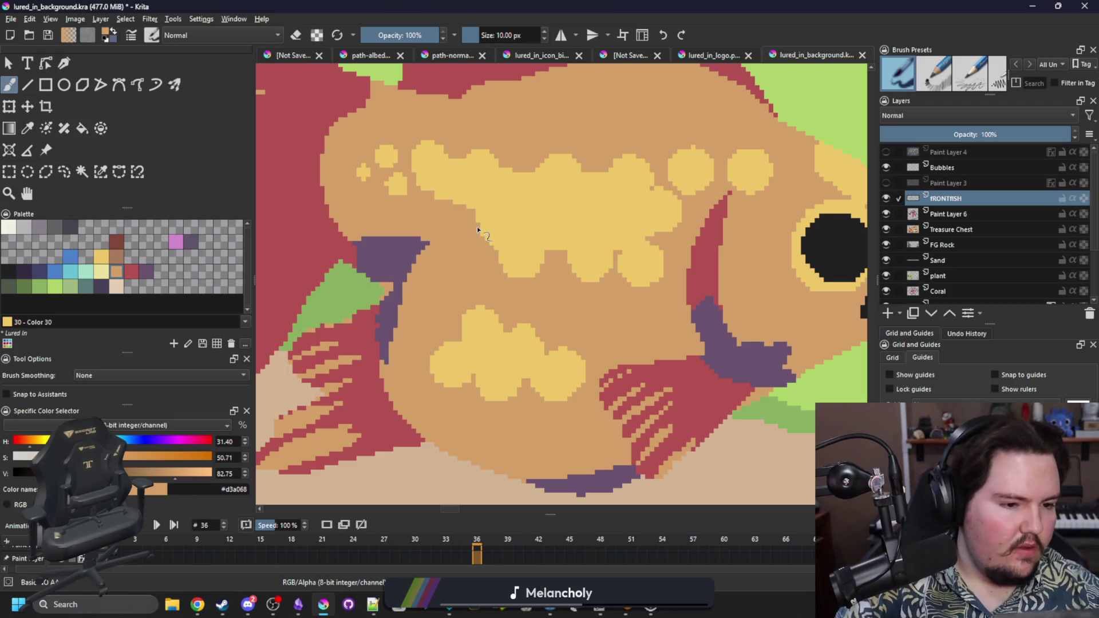
pyautogui.scroll(-5, 418, 293)
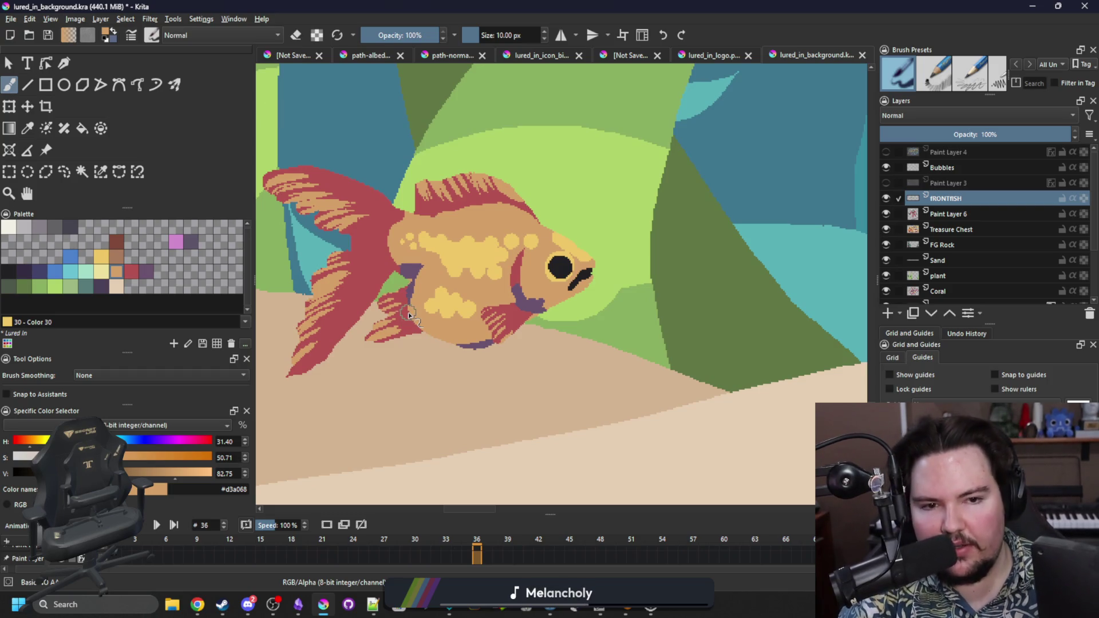
pyautogui.scroll(-8, 395, 361)
pyautogui.moveTo(504, 255); pyautogui.dragTo(532, 307)
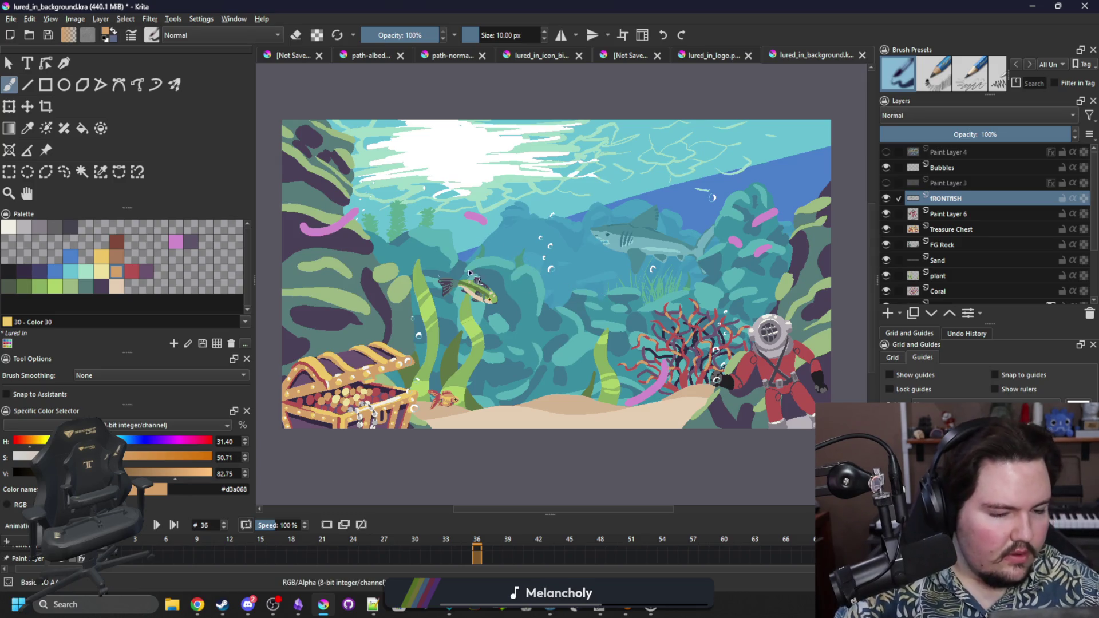
pyautogui.scroll(4, 312, 232)
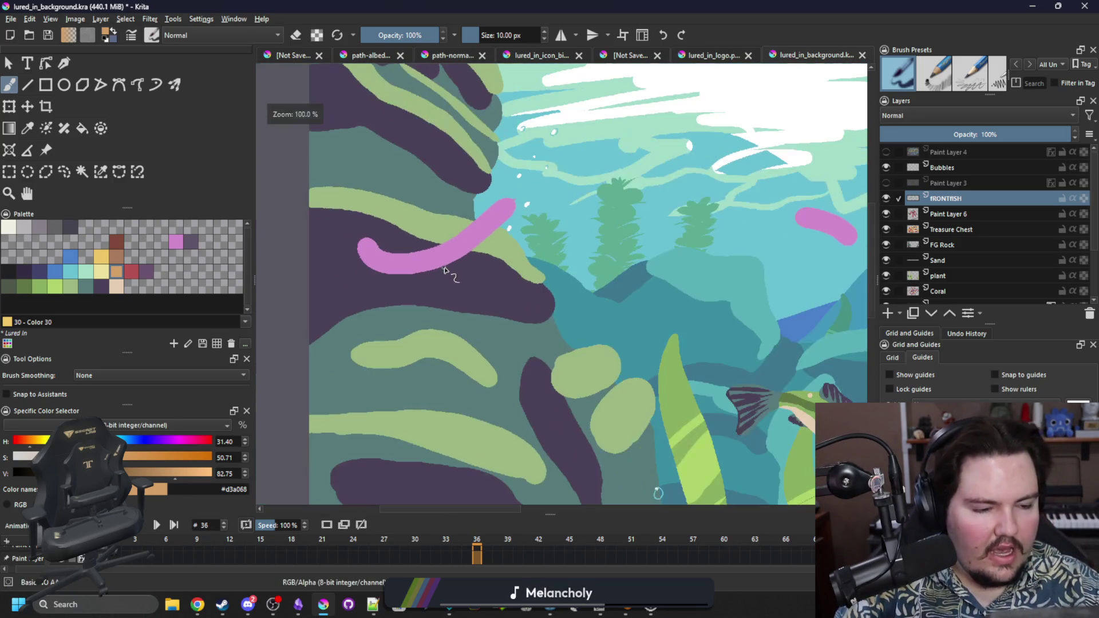
# Step: Zoom to 100% on the pink stroke and choose the dark teal #567b79 swatch
pyautogui.scroll(2, 412, 250)
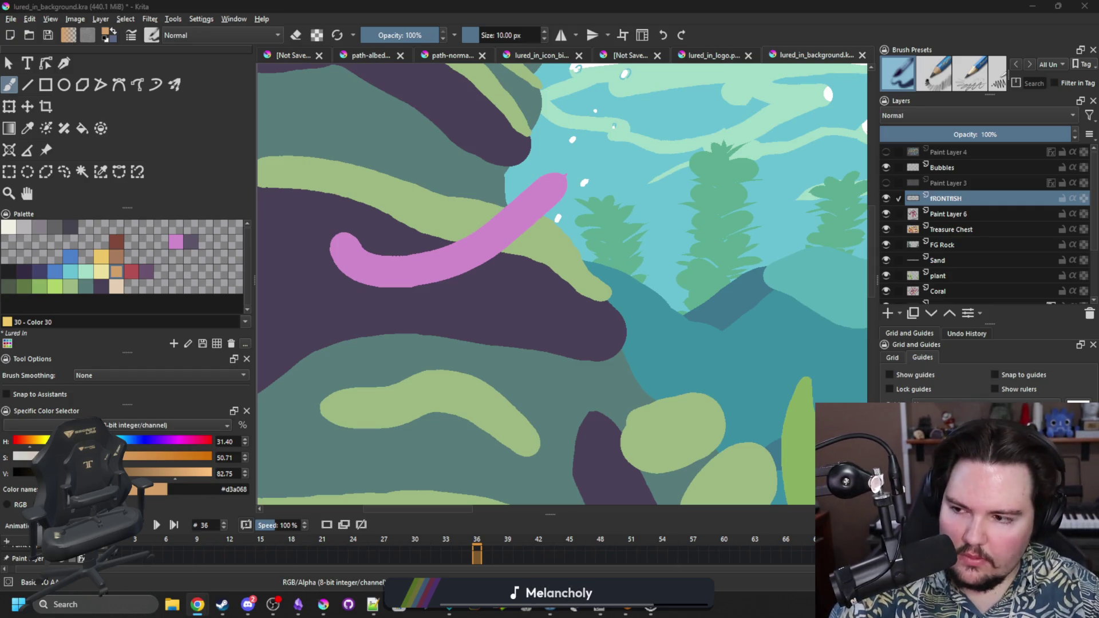
pyautogui.click(86, 287)
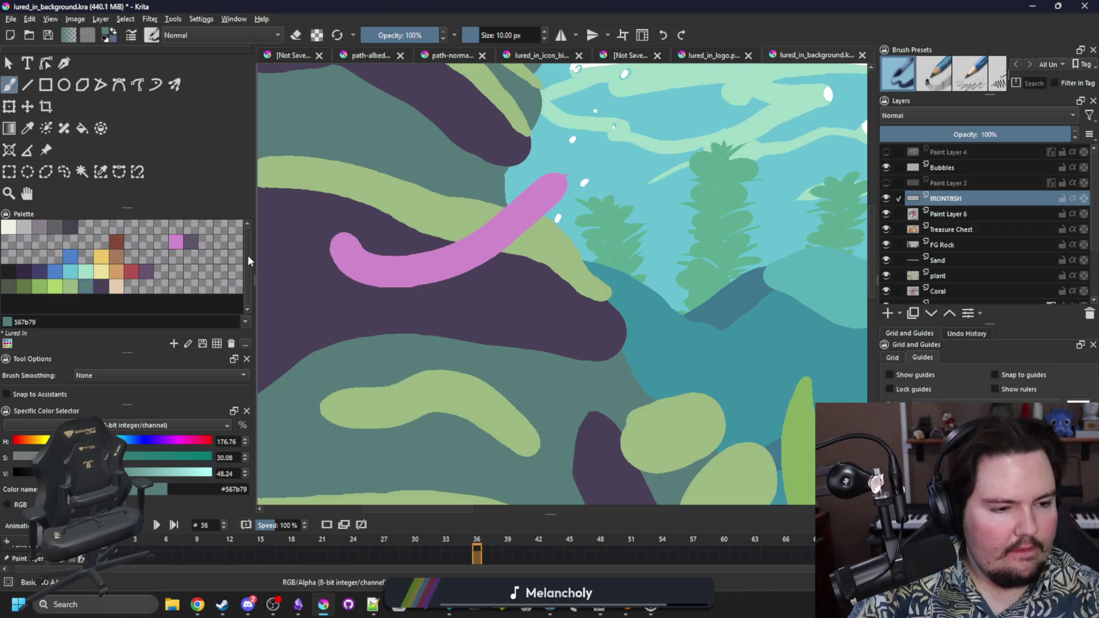
# Step: Fill the pink squiggle with dark teal, then refill it with dark green Color 29
pyautogui.press('f')
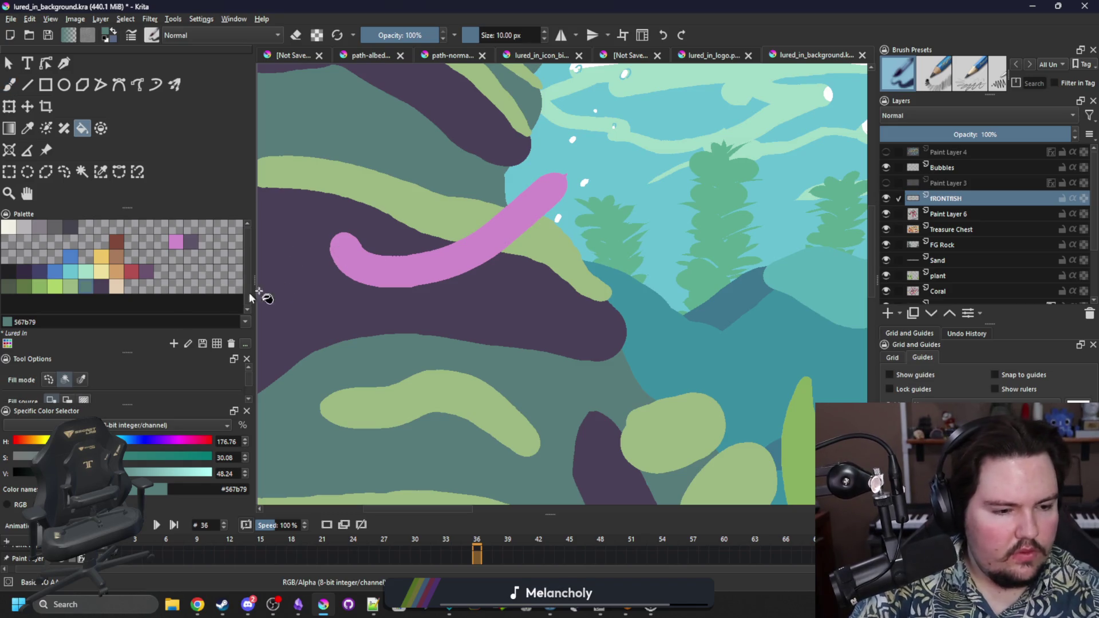
pyautogui.click(393, 252)
pyautogui.press('b')
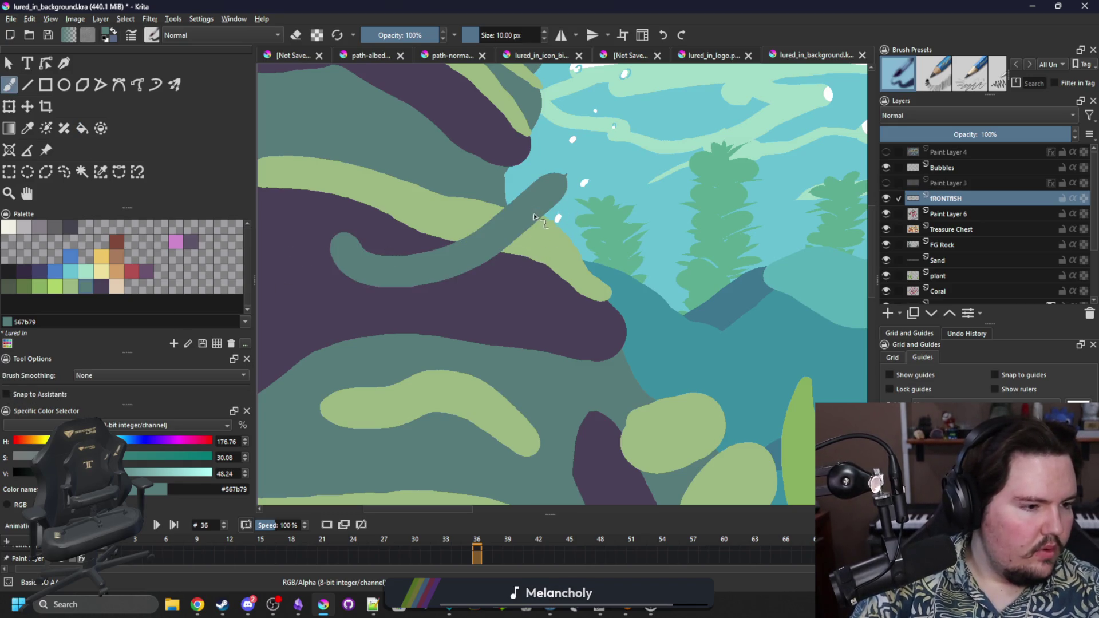
pyautogui.click(41, 286)
pyautogui.click(24, 286)
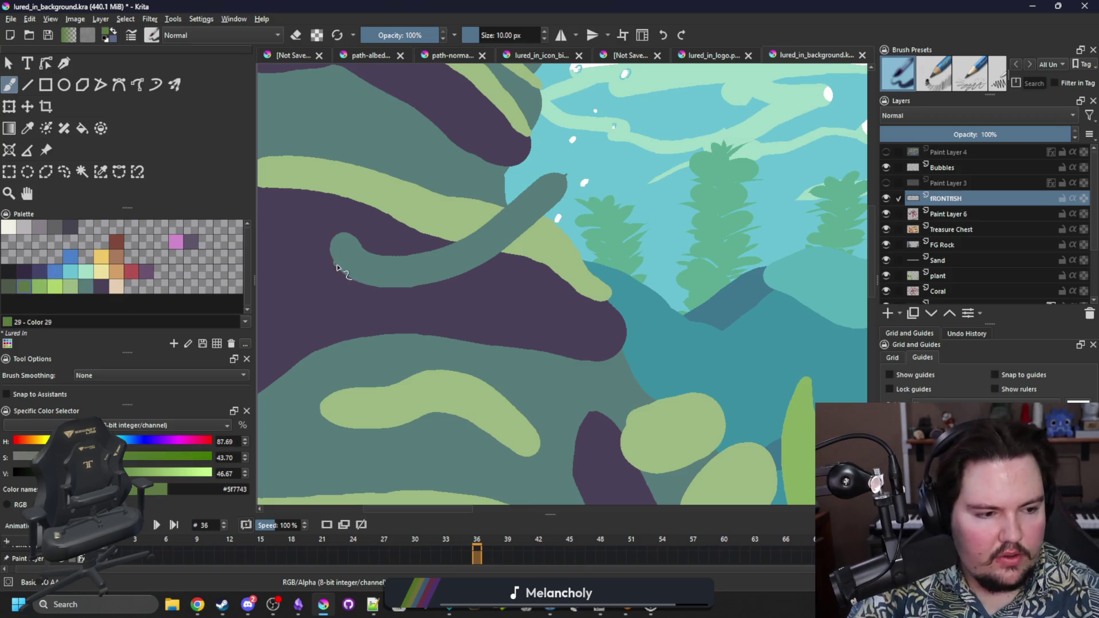
pyautogui.press('f')
pyautogui.click(355, 255)
pyautogui.press('b')
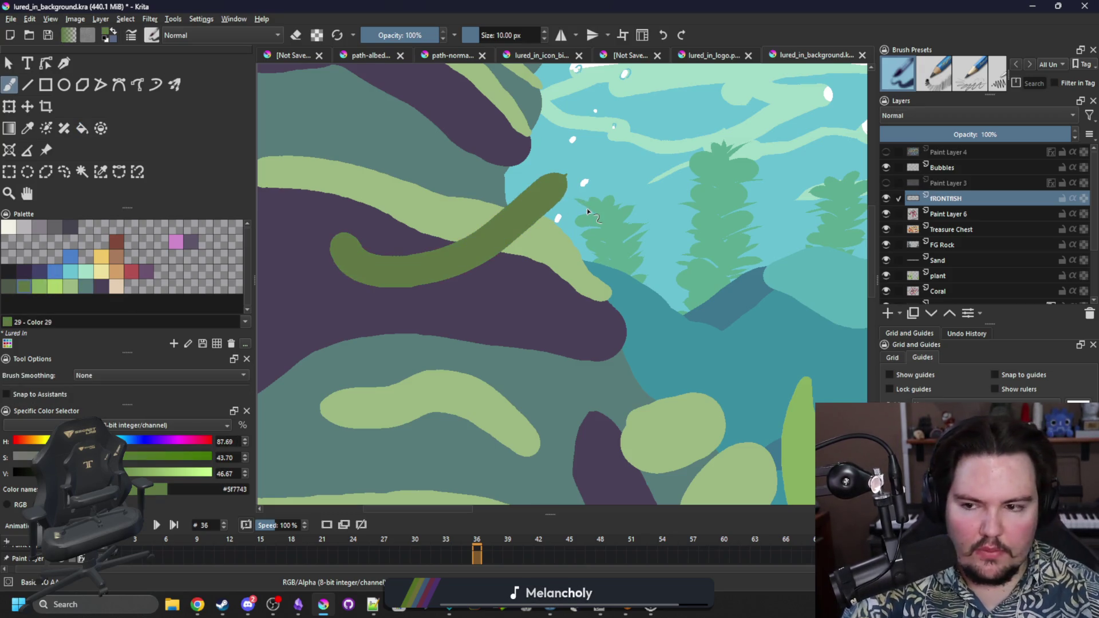
# Step: Brush a tapered green snout, the underside and upper edge, and an outlined tail tip
pyautogui.moveTo(570, 188); pyautogui.dragTo(617, 168)
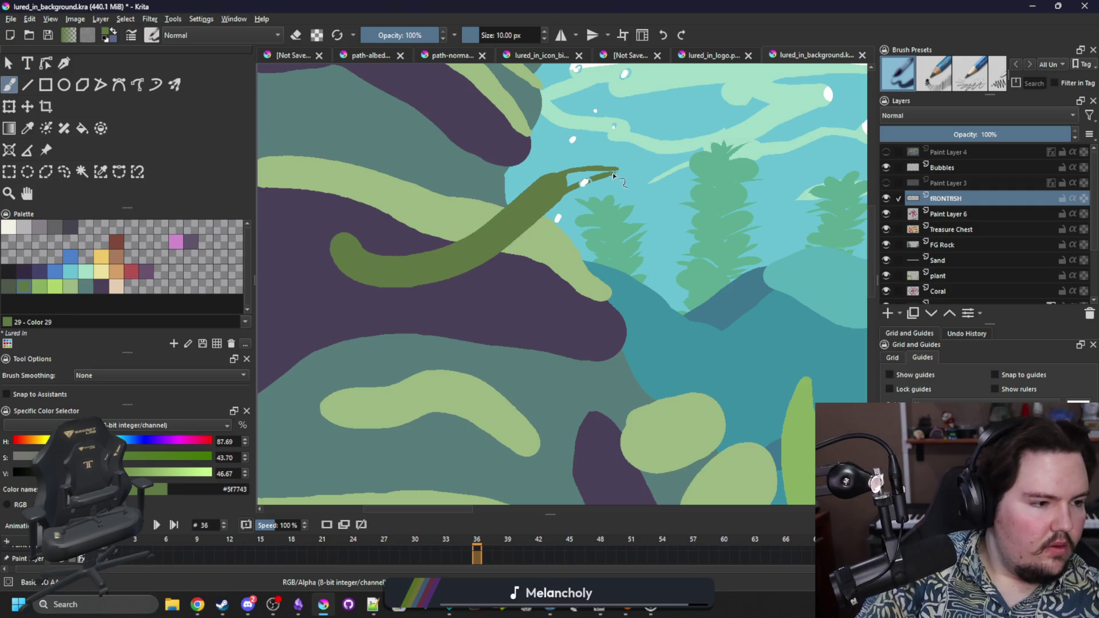
pyautogui.moveTo(557, 225)
pyautogui.mouseDown()
pyautogui.moveTo(515, 260)
pyautogui.moveTo(395, 292)
pyautogui.mouseUp()
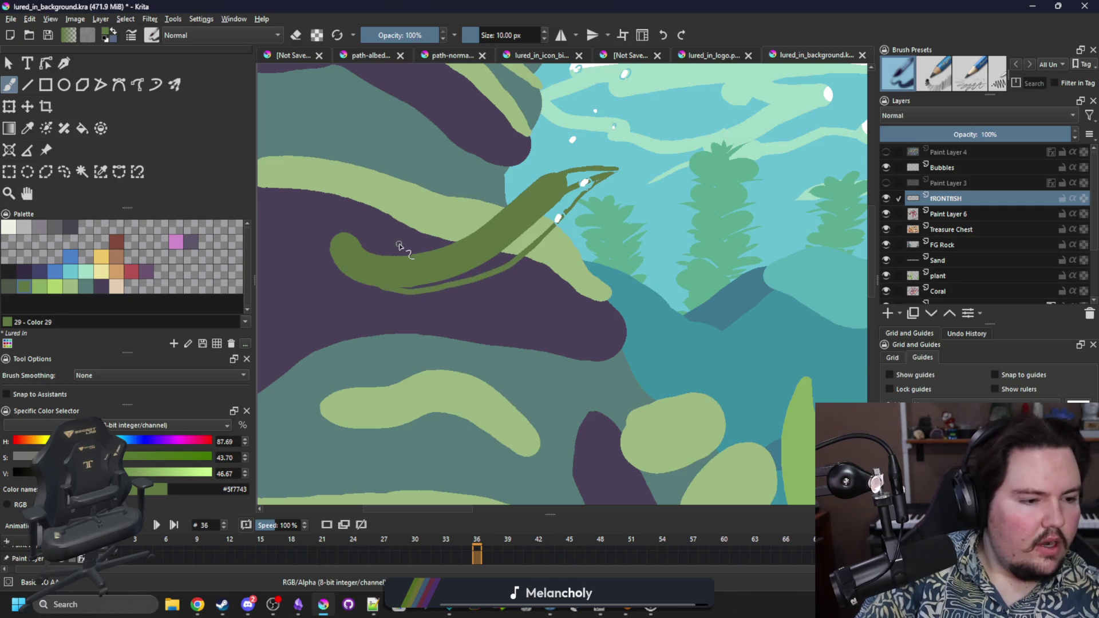
pyautogui.moveTo(605, 173)
pyautogui.mouseDown()
pyautogui.moveTo(569, 177)
pyautogui.moveTo(448, 247)
pyautogui.moveTo(360, 243)
pyautogui.mouseUp()
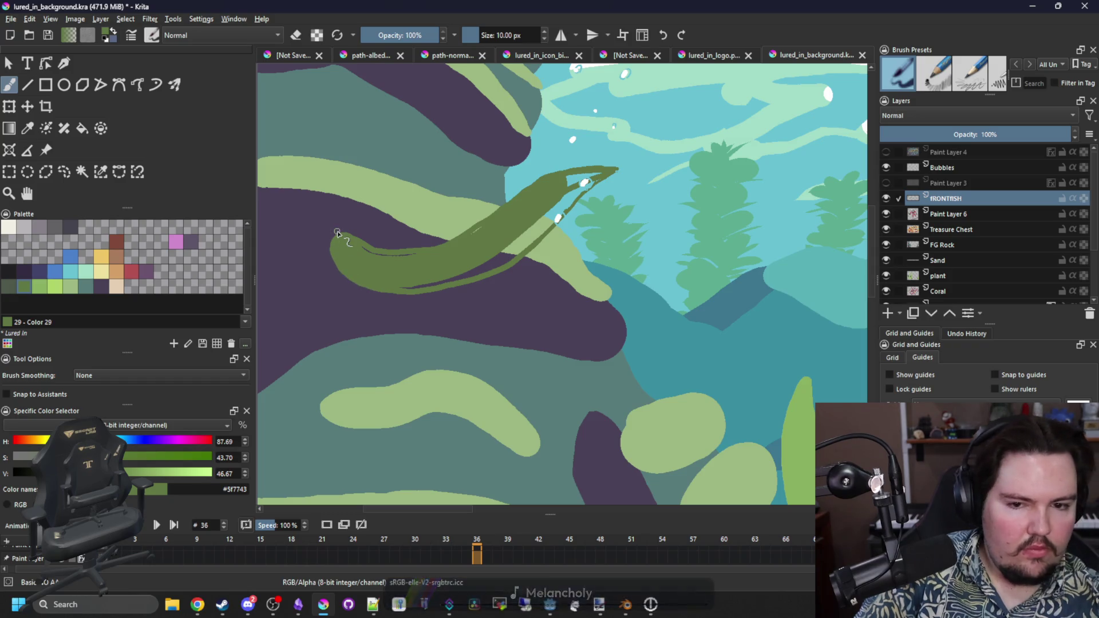
pyautogui.moveTo(343, 265); pyautogui.dragTo(338, 236)
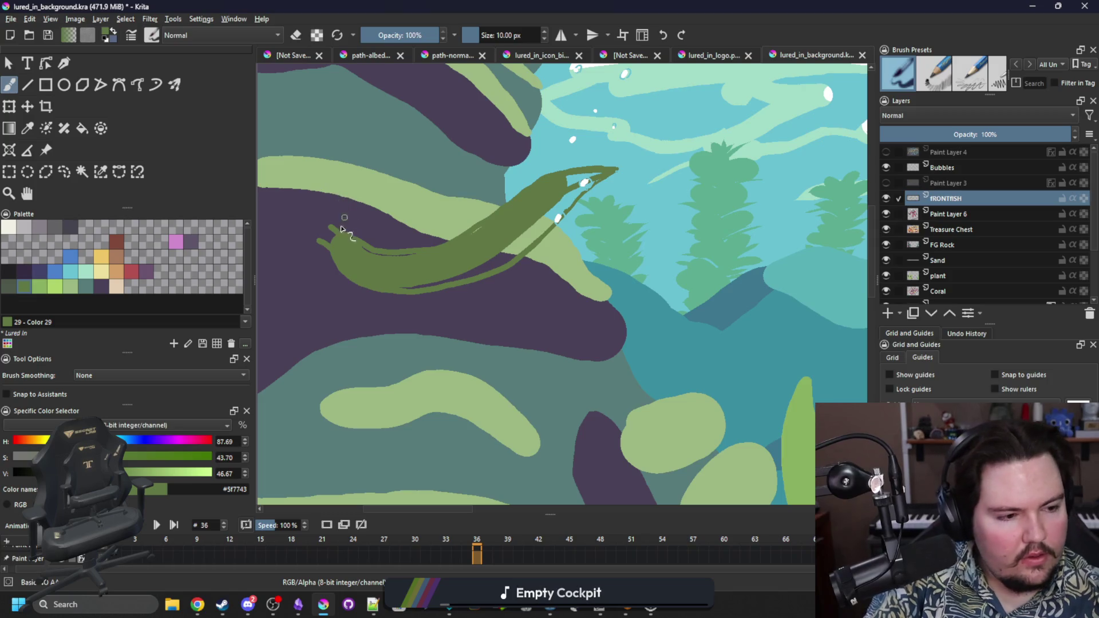
pyautogui.moveTo(337, 233)
pyautogui.mouseDown()
pyautogui.moveTo(319, 194)
pyautogui.moveTo(291, 236)
pyautogui.moveTo(325, 247)
pyautogui.mouseUp()
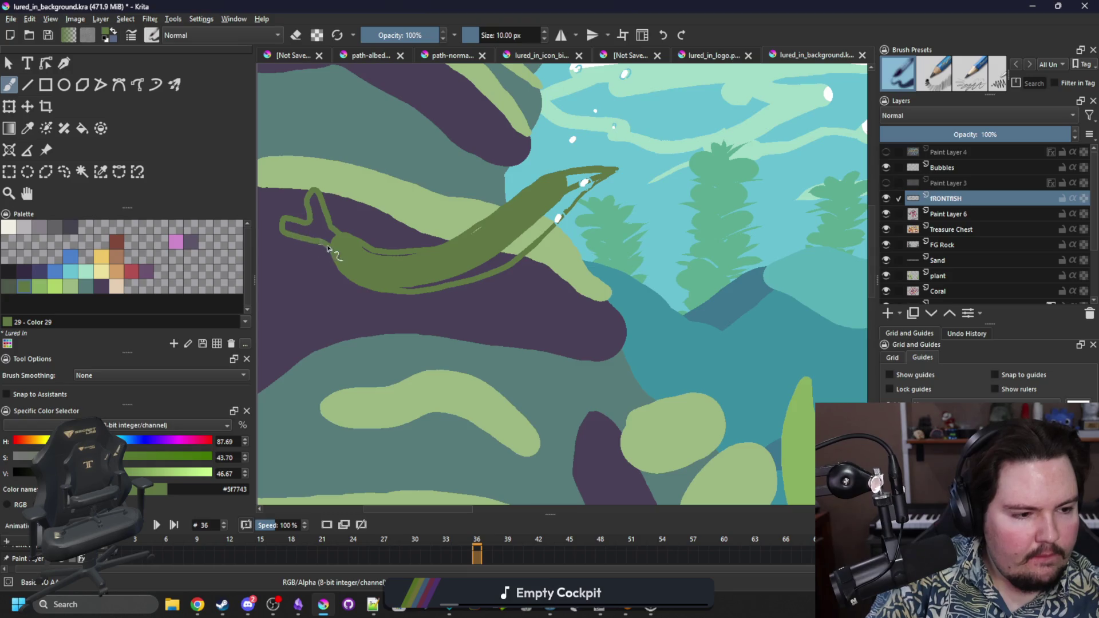
# Step: Fill the outlined tail and the light gap inside the body solid green
pyautogui.press('f')
pyautogui.click(321, 226)
pyautogui.press('b')
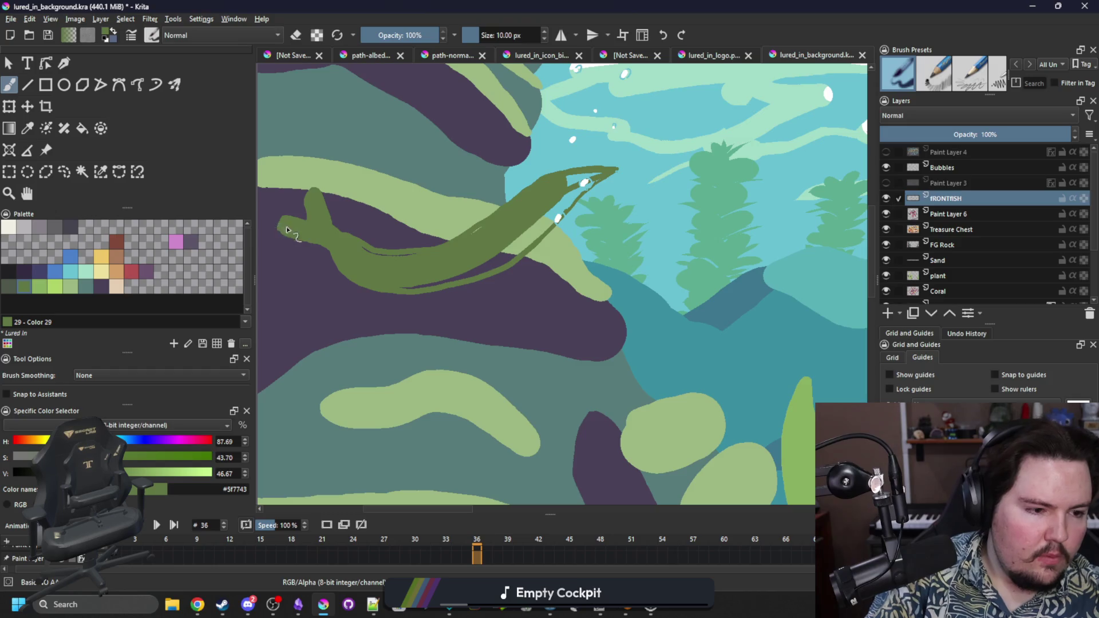
pyautogui.press('f')
pyautogui.click(524, 236)
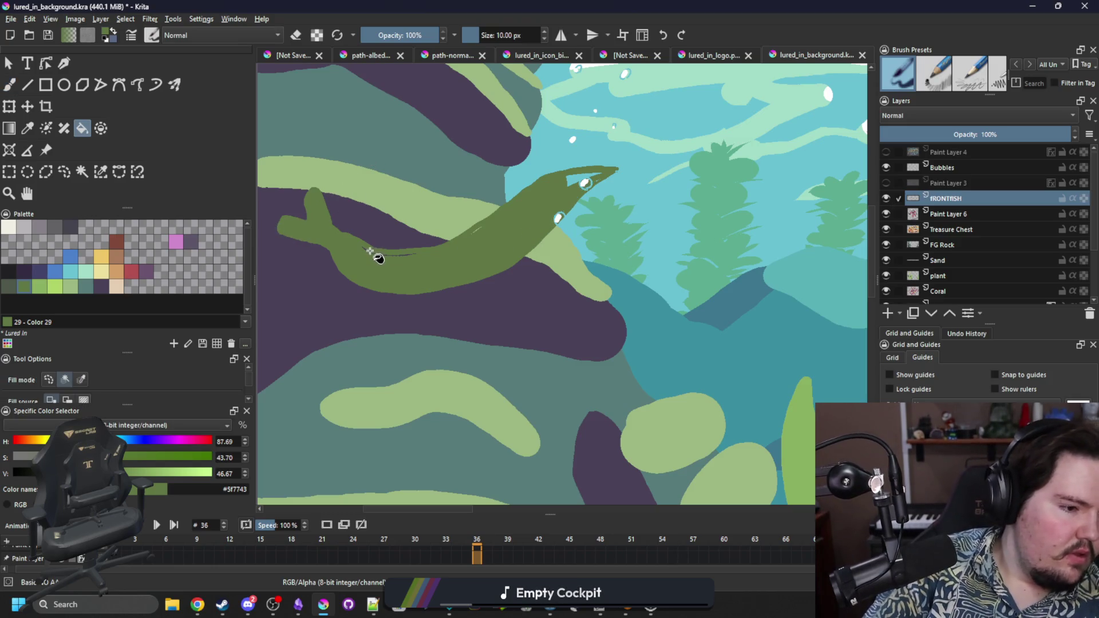
# Step: Enlarge the brush to 14 px and paint dark green to widen the tail and fill the upper-fin gap
pyautogui.press('b')
pyautogui.moveTo(394, 259); pyautogui.dragTo(418, 257)
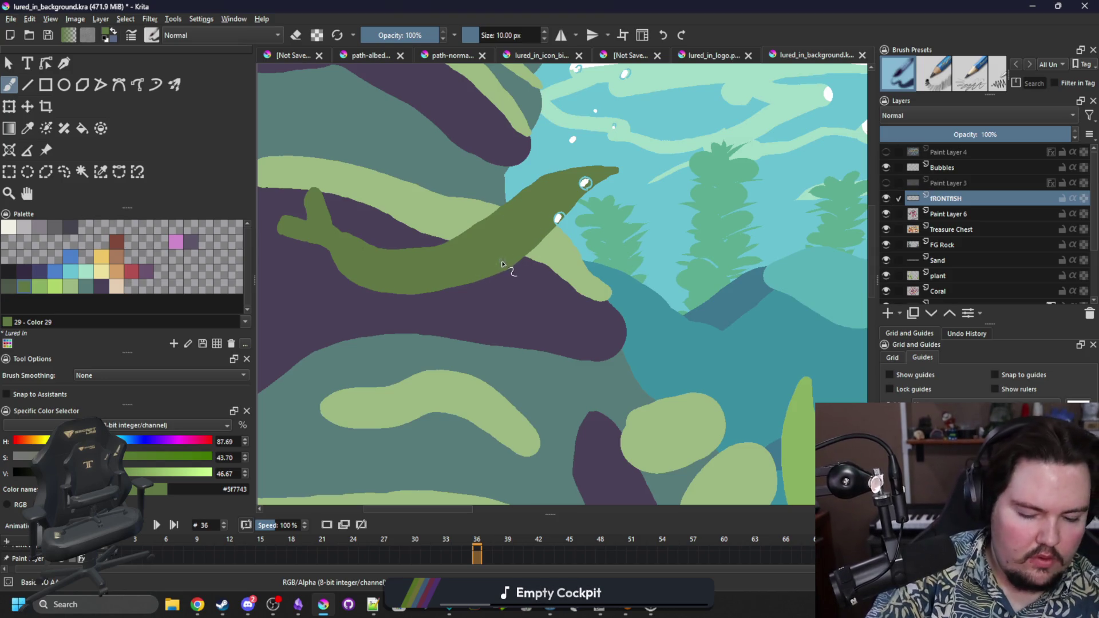
pyautogui.press(']')
pyautogui.press(']')
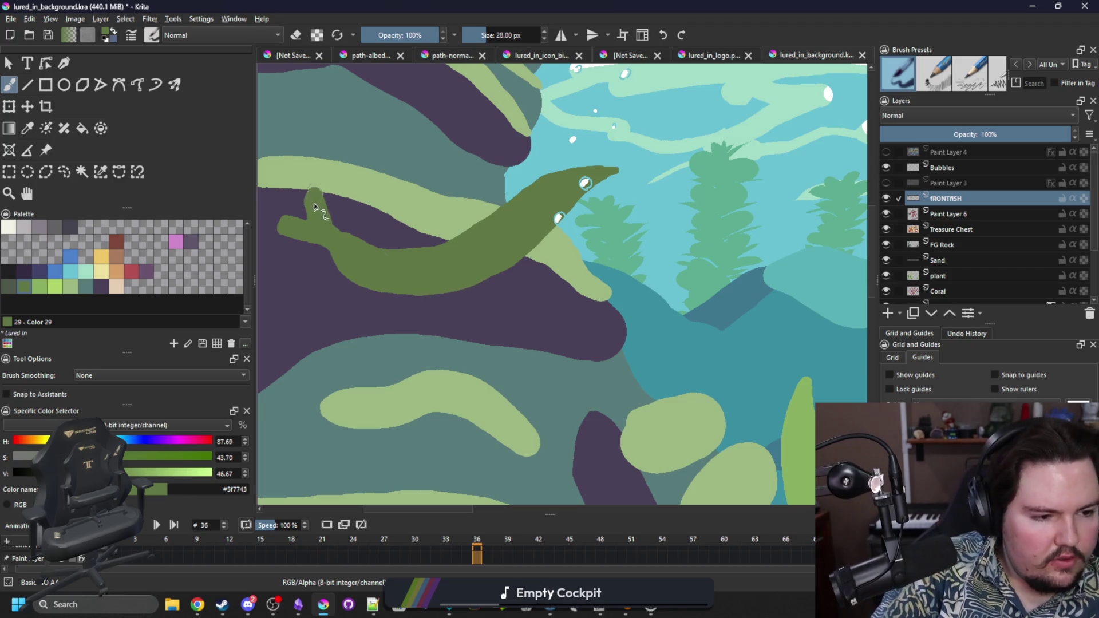
pyautogui.moveTo(380, 215); pyautogui.dragTo(454, 228)
pyautogui.moveTo(396, 252)
pyautogui.mouseDown()
pyautogui.moveTo(344, 255)
pyautogui.moveTo(361, 232)
pyautogui.moveTo(405, 232)
pyautogui.moveTo(401, 197)
pyautogui.moveTo(399, 210)
pyautogui.mouseUp()
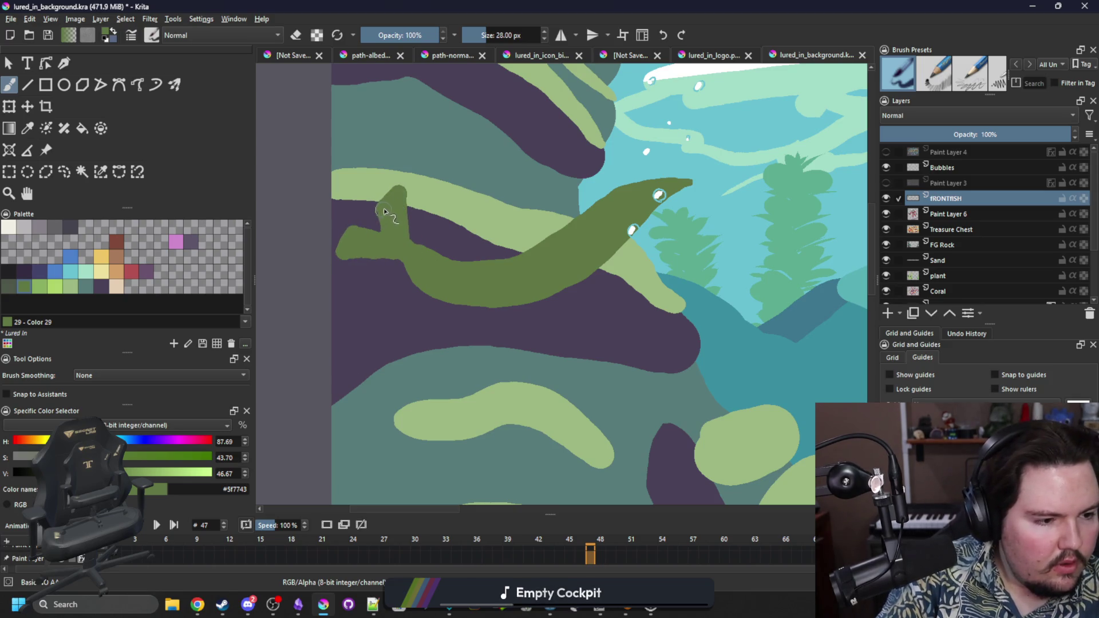
pyautogui.moveTo(383, 212); pyautogui.dragTo(373, 232)
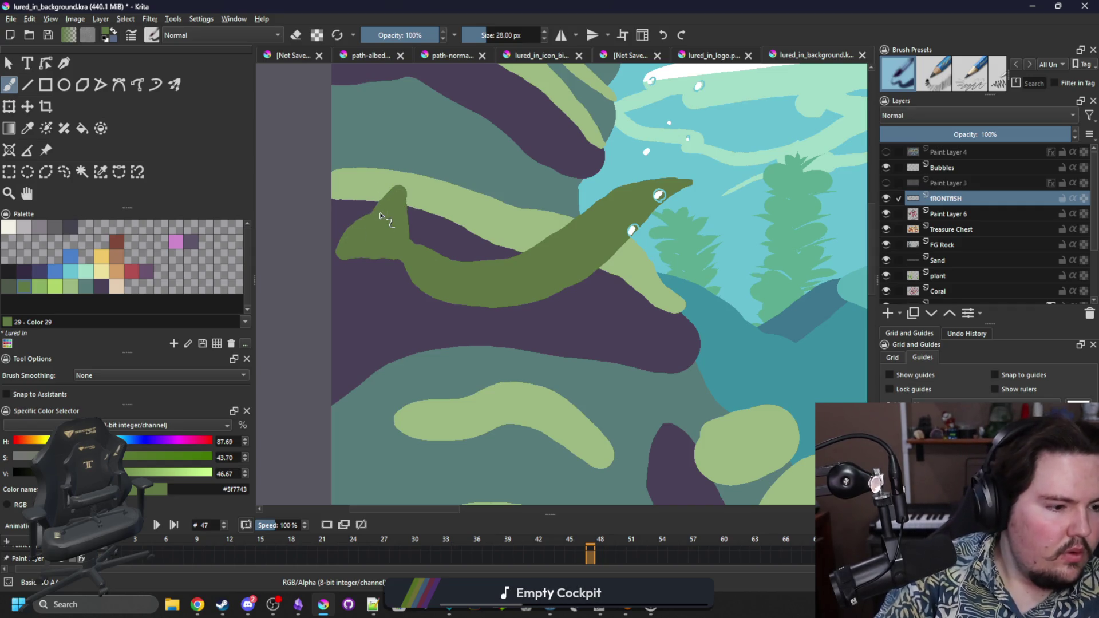
pyautogui.moveTo(564, 332); pyautogui.dragTo(535, 364)
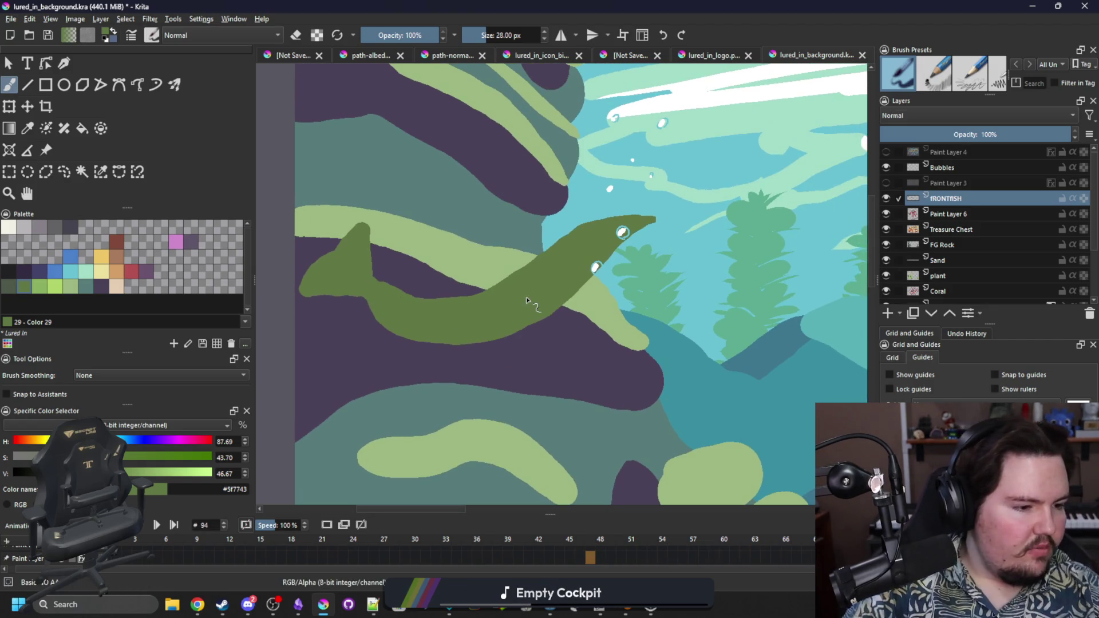
pyautogui.moveTo(479, 301)
pyautogui.mouseDown()
pyautogui.moveTo(444, 310)
pyautogui.moveTo(386, 292)
pyautogui.moveTo(465, 303)
pyautogui.moveTo(525, 281)
pyautogui.mouseUp()
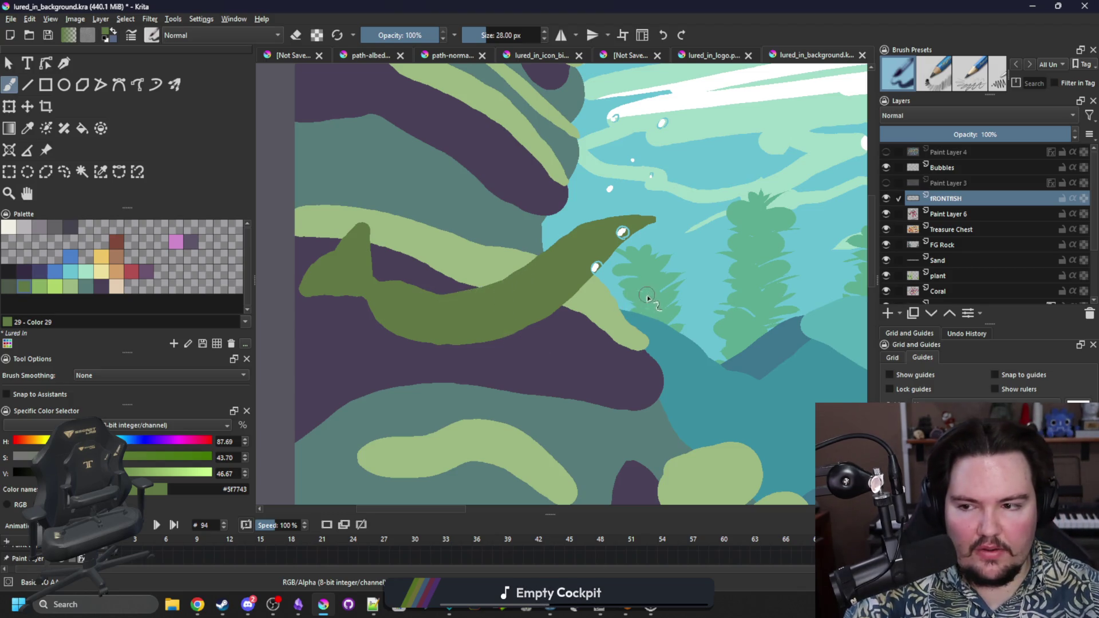
pyautogui.press('space')
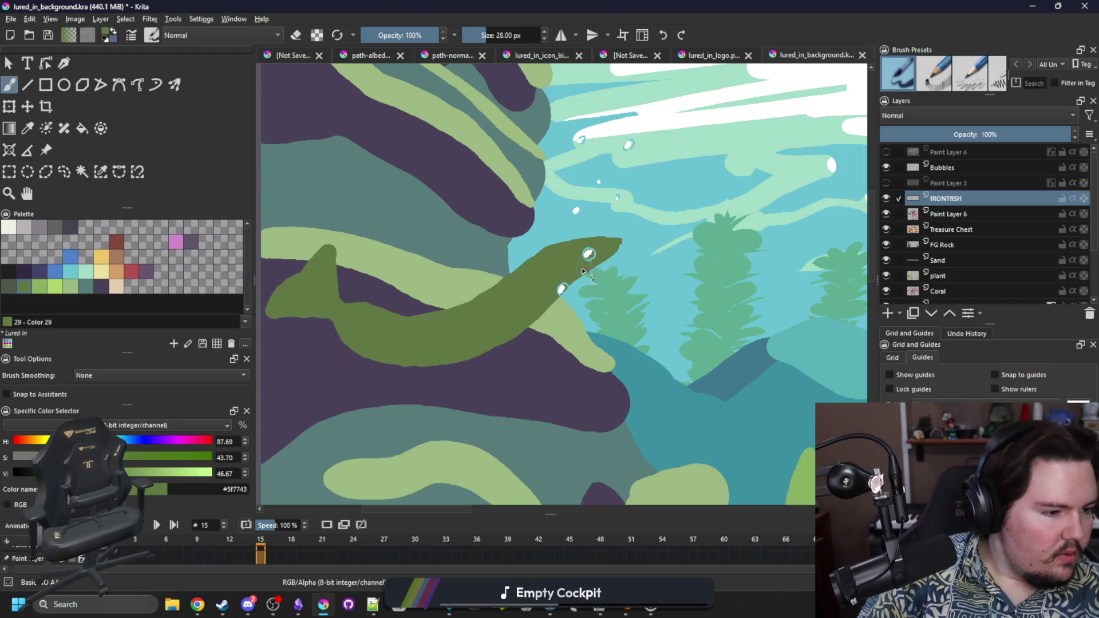
# Step: Pick #567b79 and paint blue-grey fins under the belly, under the tail and on the back
pyautogui.press('e')
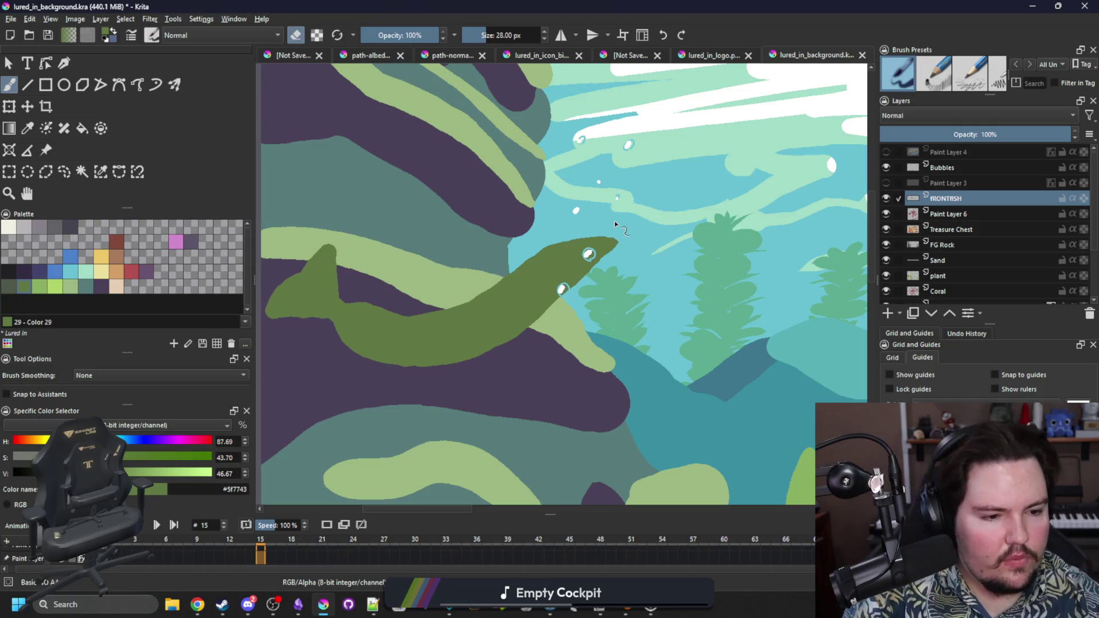
pyautogui.click(93, 286)
pyautogui.press('e')
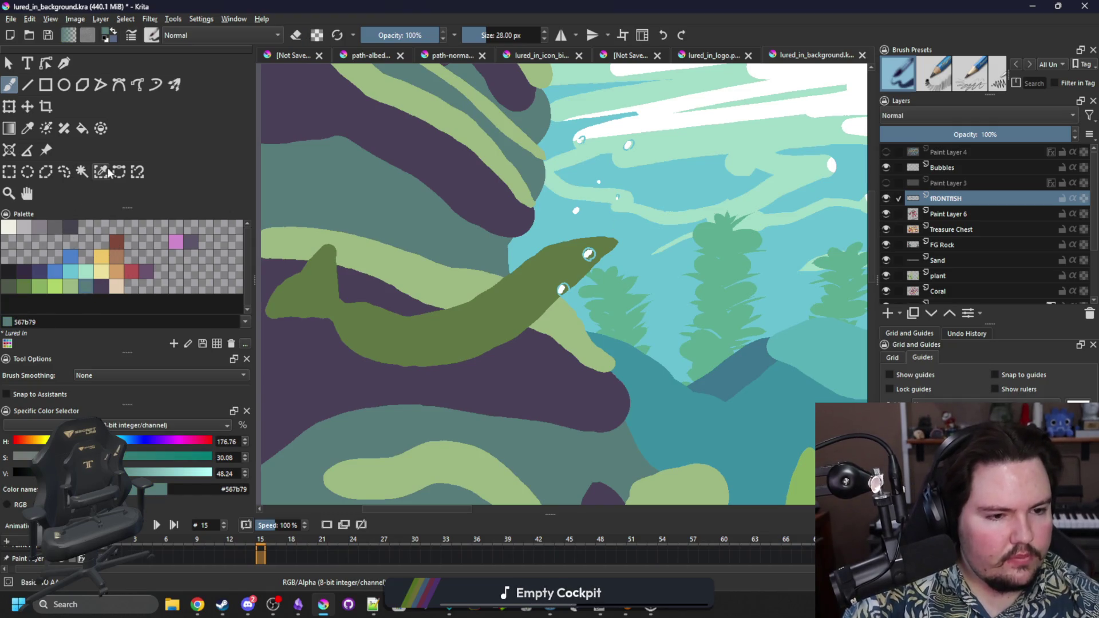
pyautogui.click(101, 172)
pyautogui.click(460, 254)
pyautogui.press('b')
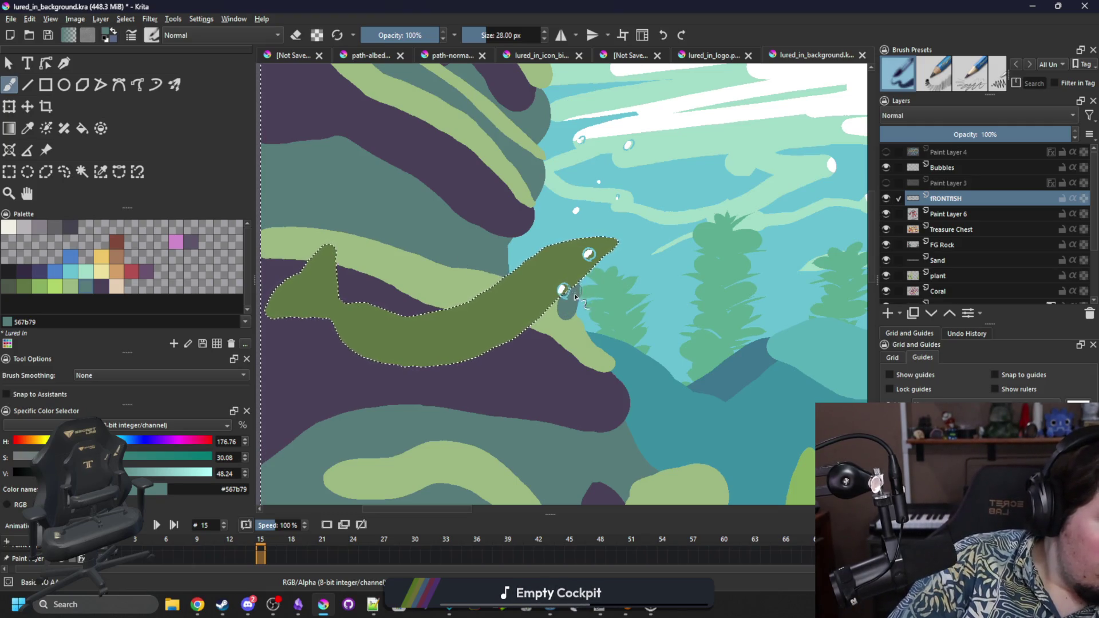
pyautogui.hotkey('ctrl', 'shift', 'a')
pyautogui.moveTo(575, 305); pyautogui.dragTo(568, 296)
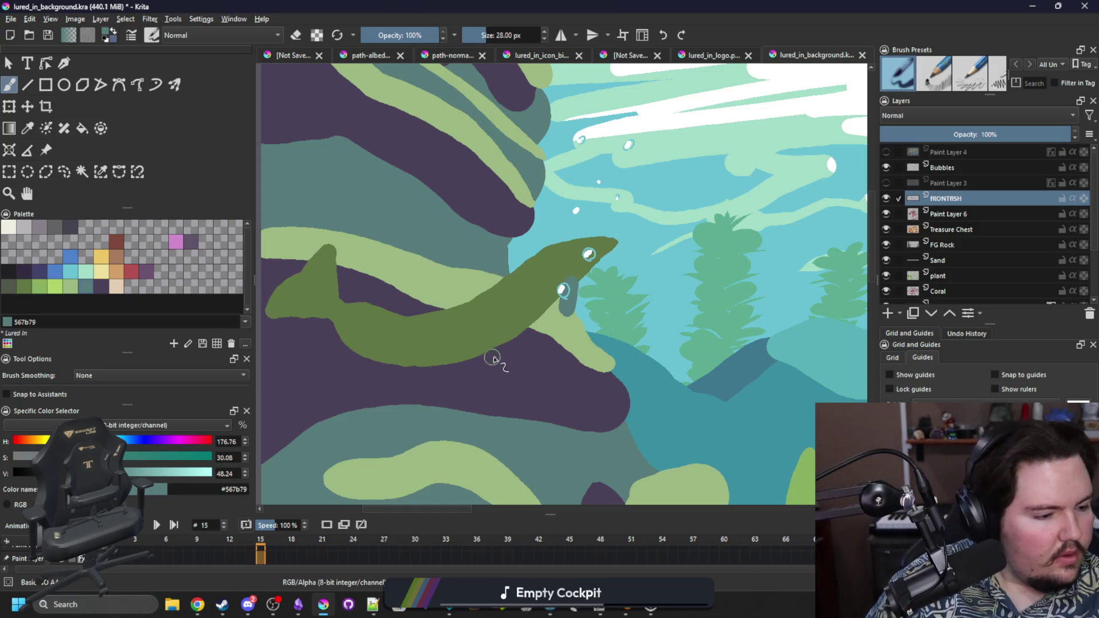
pyautogui.moveTo(496, 362)
pyautogui.mouseDown()
pyautogui.moveTo(489, 373)
pyautogui.moveTo(495, 349)
pyautogui.mouseUp()
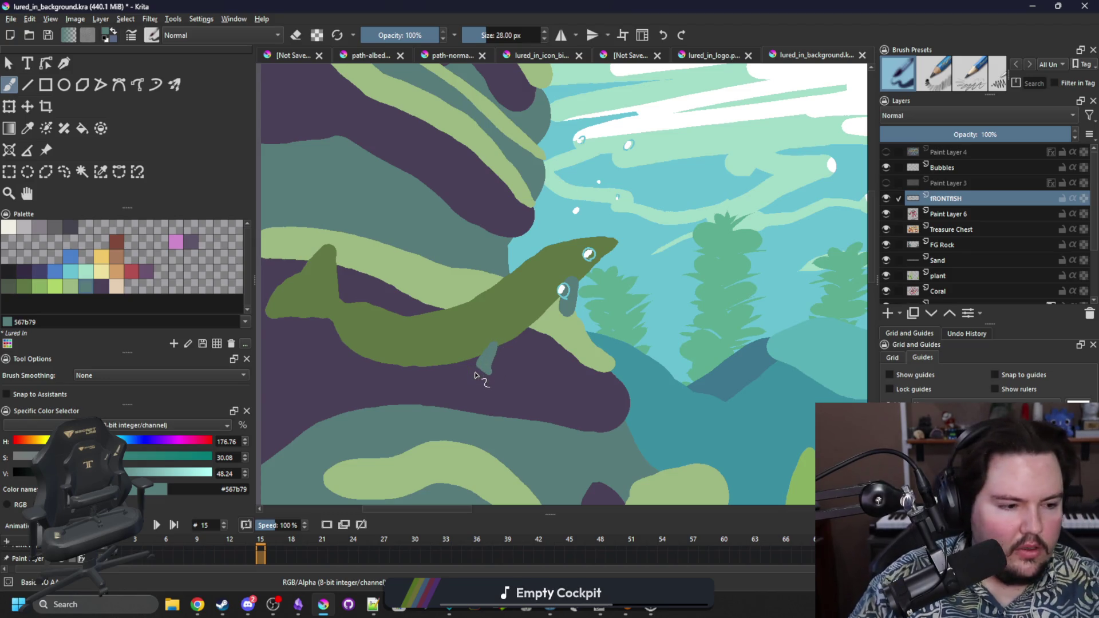
pyautogui.moveTo(364, 355)
pyautogui.mouseDown()
pyautogui.moveTo(338, 356)
pyautogui.moveTo(329, 334)
pyautogui.mouseUp()
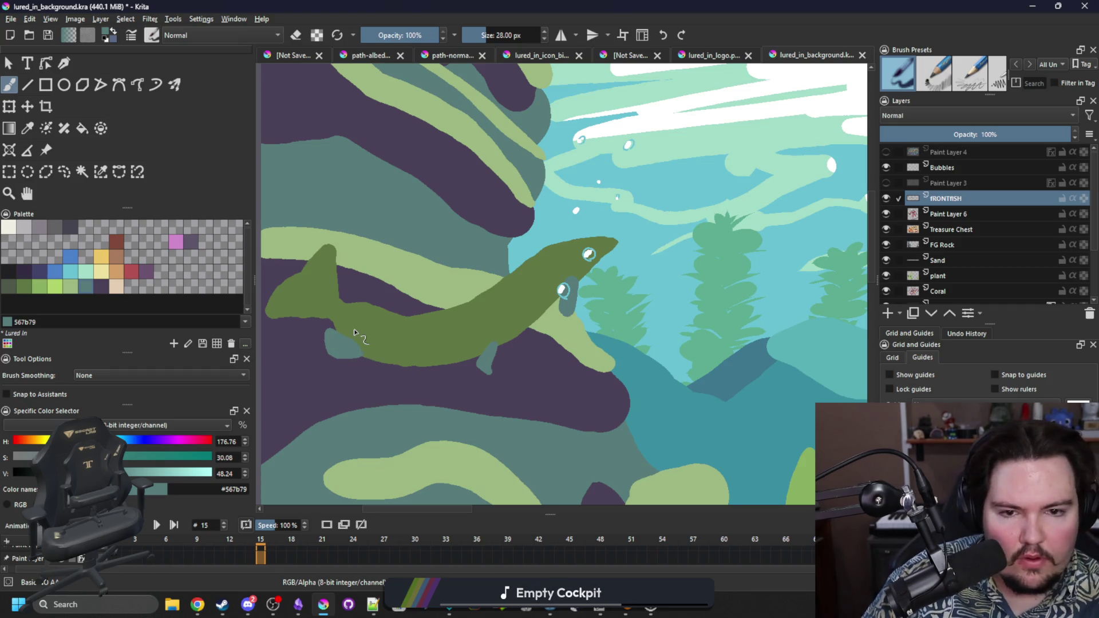
pyautogui.moveTo(403, 318)
pyautogui.mouseDown()
pyautogui.moveTo(372, 281)
pyautogui.moveTo(369, 301)
pyautogui.moveTo(391, 316)
pyautogui.mouseUp()
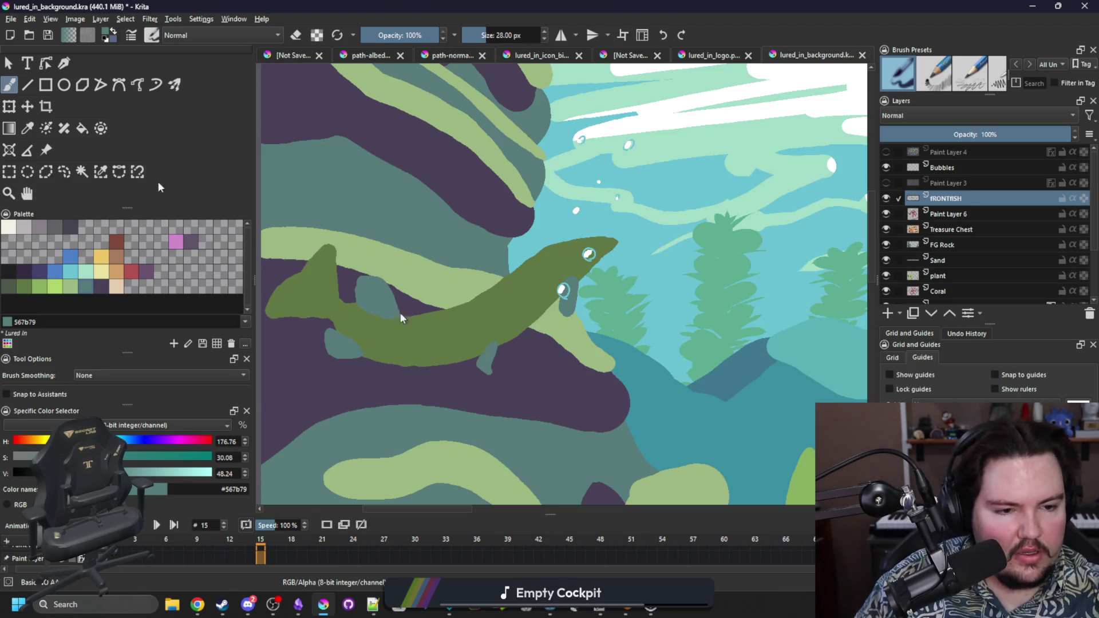
# Step: Select the green fish by similar colour, shade its tail blue-grey, then deselect
pyautogui.click(100, 172)
pyautogui.click(326, 298)
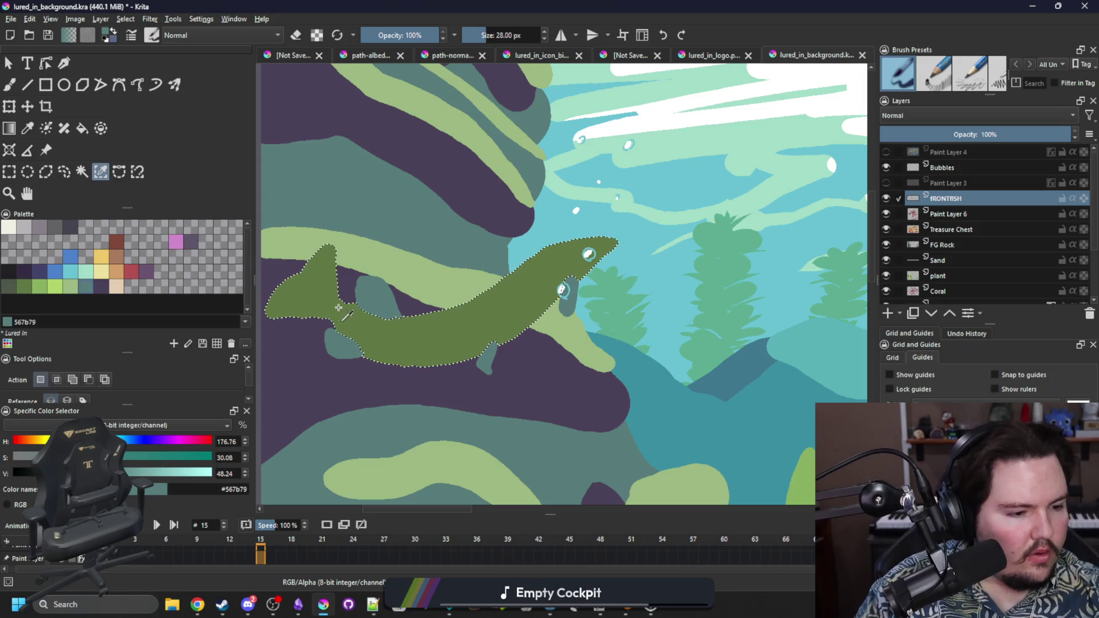
pyautogui.press('b')
pyautogui.moveTo(324, 312)
pyautogui.mouseDown()
pyautogui.moveTo(298, 292)
pyautogui.moveTo(338, 269)
pyautogui.moveTo(287, 289)
pyautogui.moveTo(295, 280)
pyautogui.mouseUp()
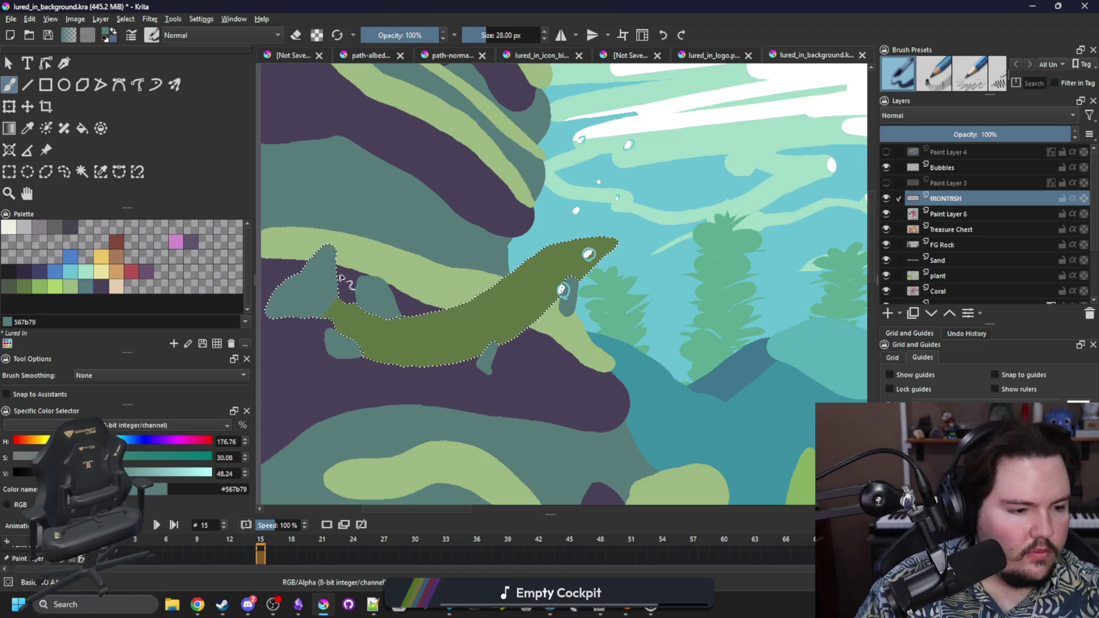
pyautogui.hotkey('ctrl', 'shift', 'a')
pyautogui.moveTo(588, 300); pyautogui.dragTo(528, 332)
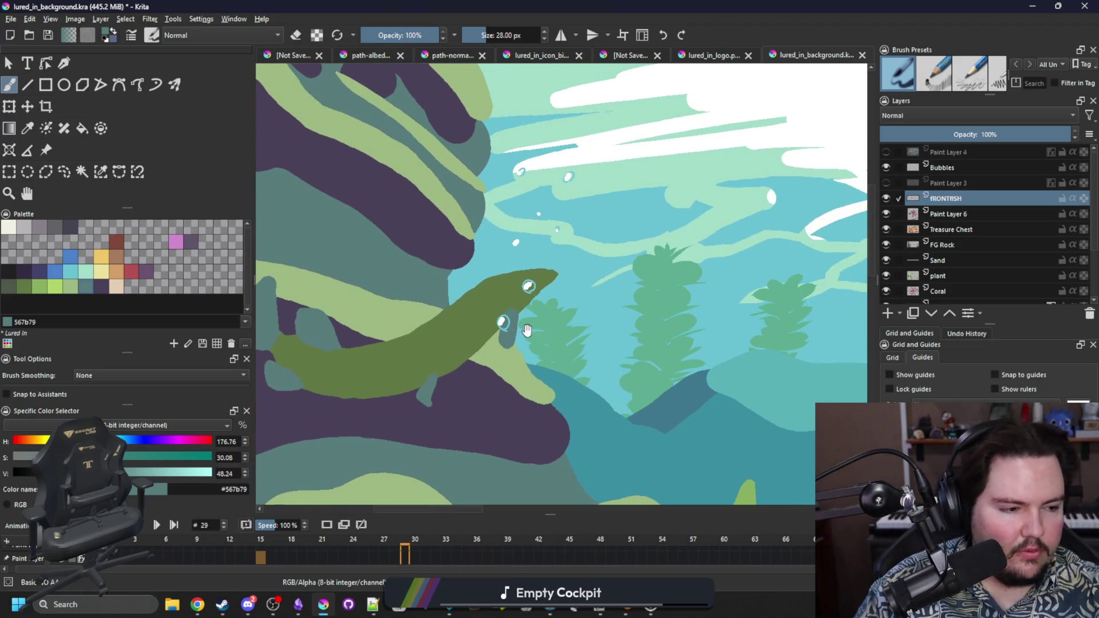
# Step: Zoom in and paint a first yellow eye blob on the fish's head
pyautogui.scroll(4, 547, 264)
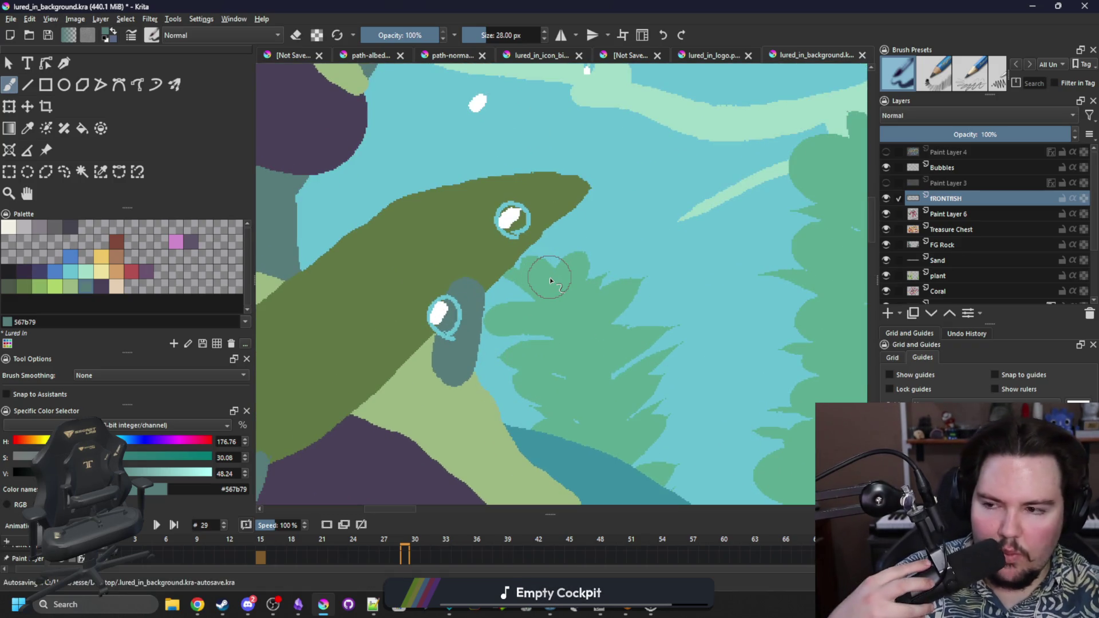
pyautogui.click(103, 259)
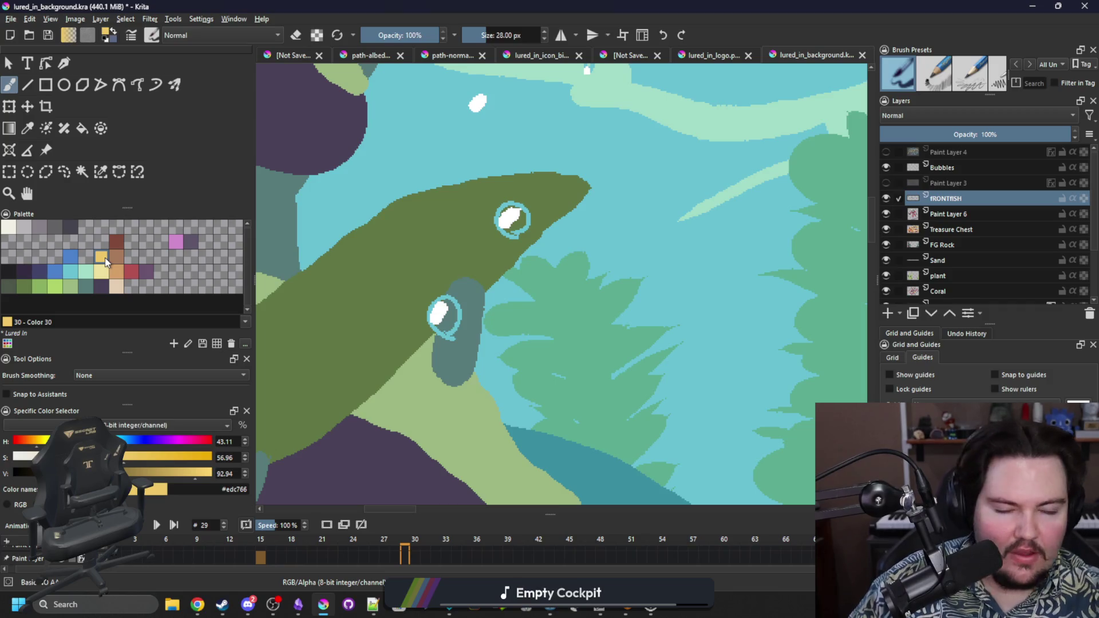
pyautogui.moveTo(492, 199); pyautogui.dragTo(493, 189)
pyautogui.click(11, 269)
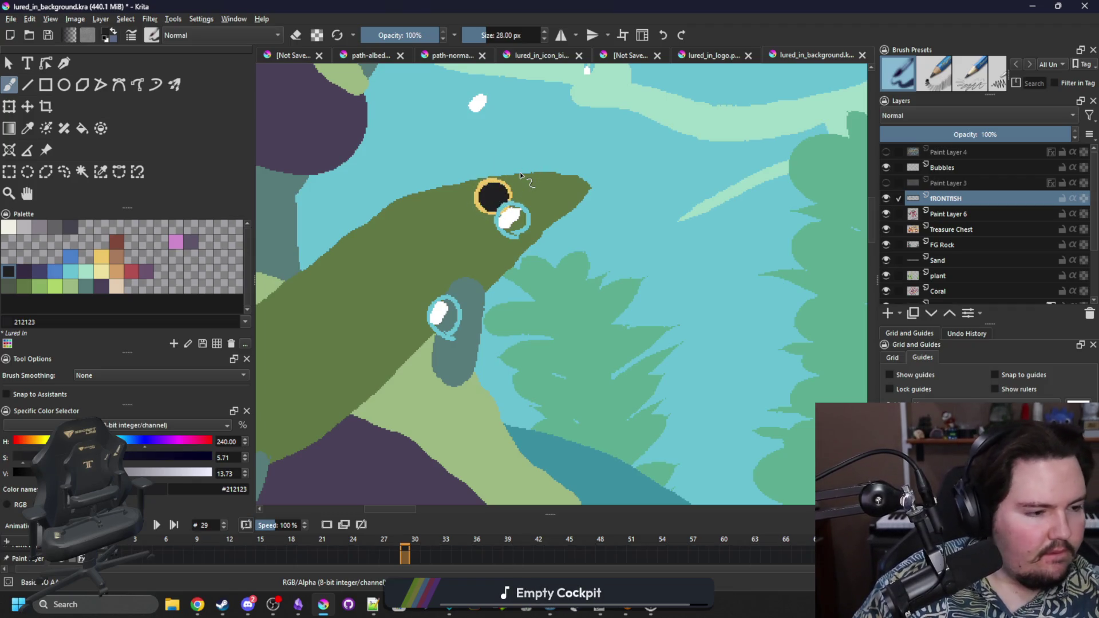
# Step: Erase a notch and mouth line into the fish's snout, then sample the fish's green
pyautogui.press('e')
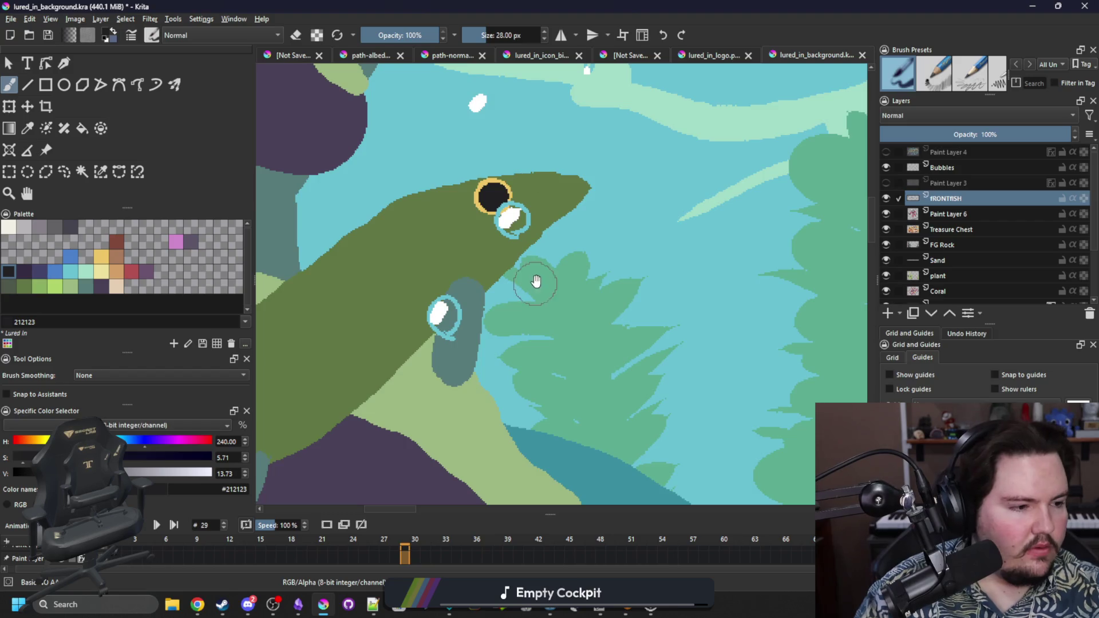
pyautogui.press('.')
pyautogui.press('.')
pyautogui.press('.')
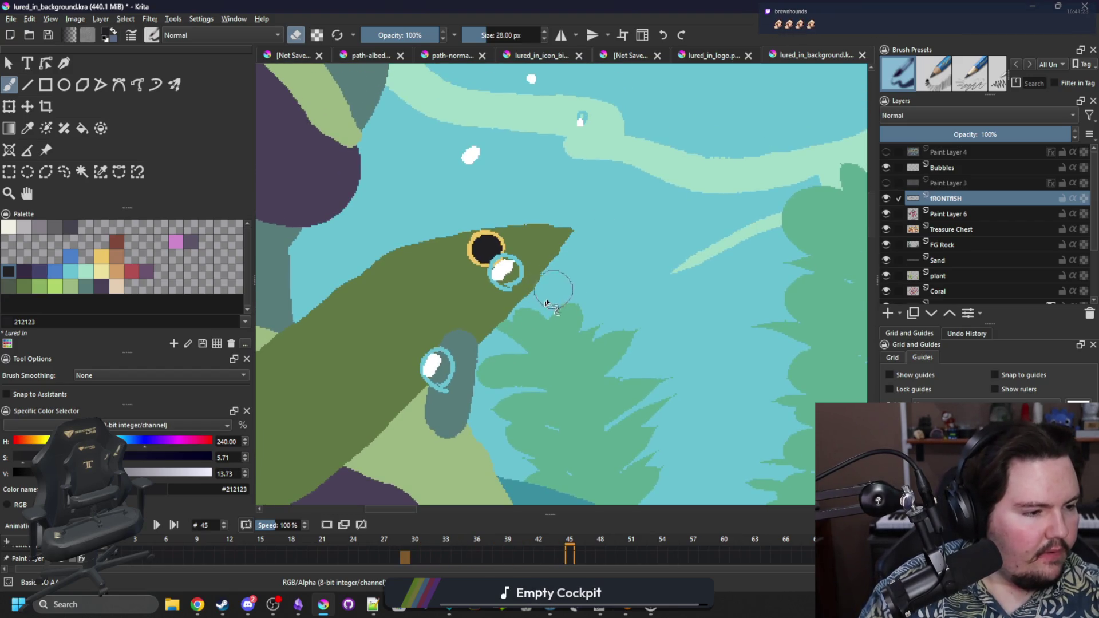
pyautogui.moveTo(564, 265)
pyautogui.mouseDown()
pyautogui.moveTo(589, 228)
pyautogui.moveTo(574, 253)
pyautogui.moveTo(557, 252)
pyautogui.mouseUp()
pyautogui.press('e')
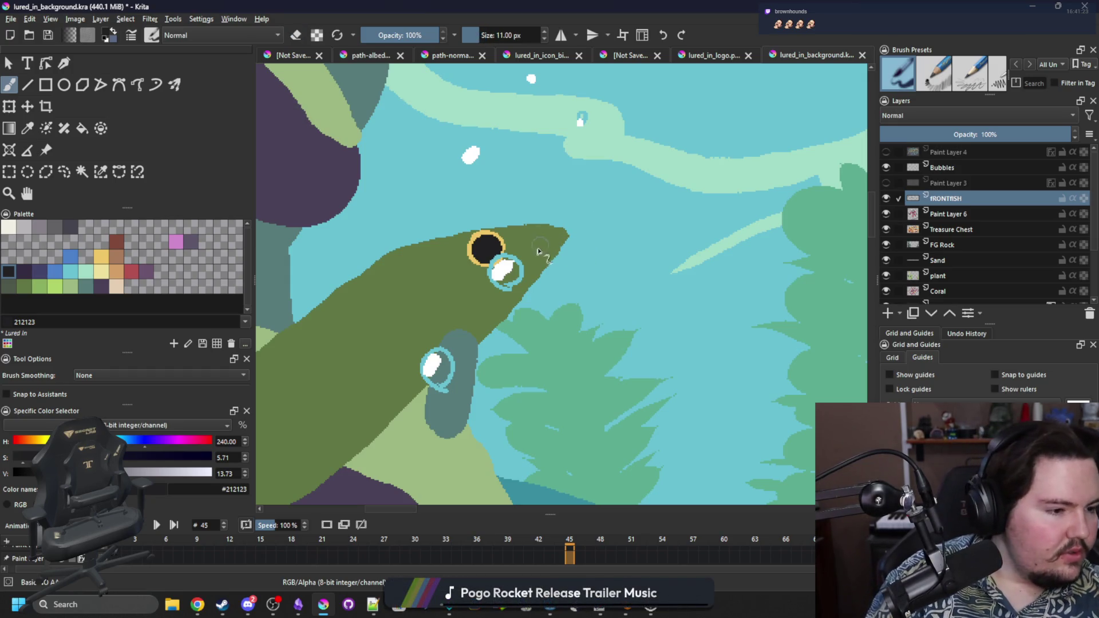
pyautogui.press('e')
pyautogui.moveTo(529, 256); pyautogui.dragTo(569, 234)
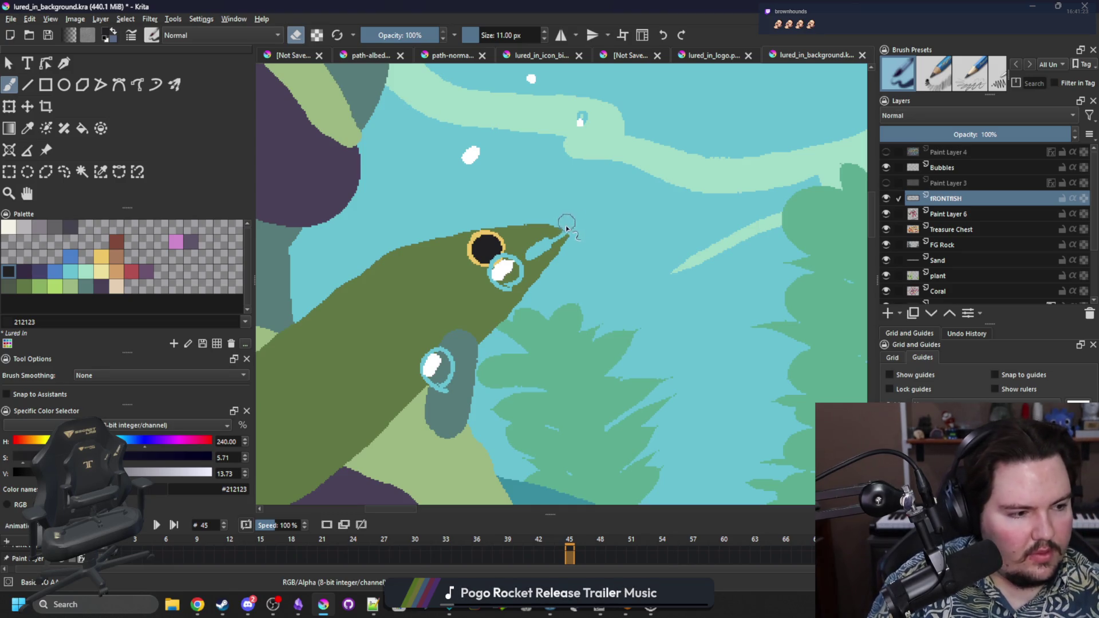
pyautogui.moveTo(552, 243); pyautogui.dragTo(579, 234)
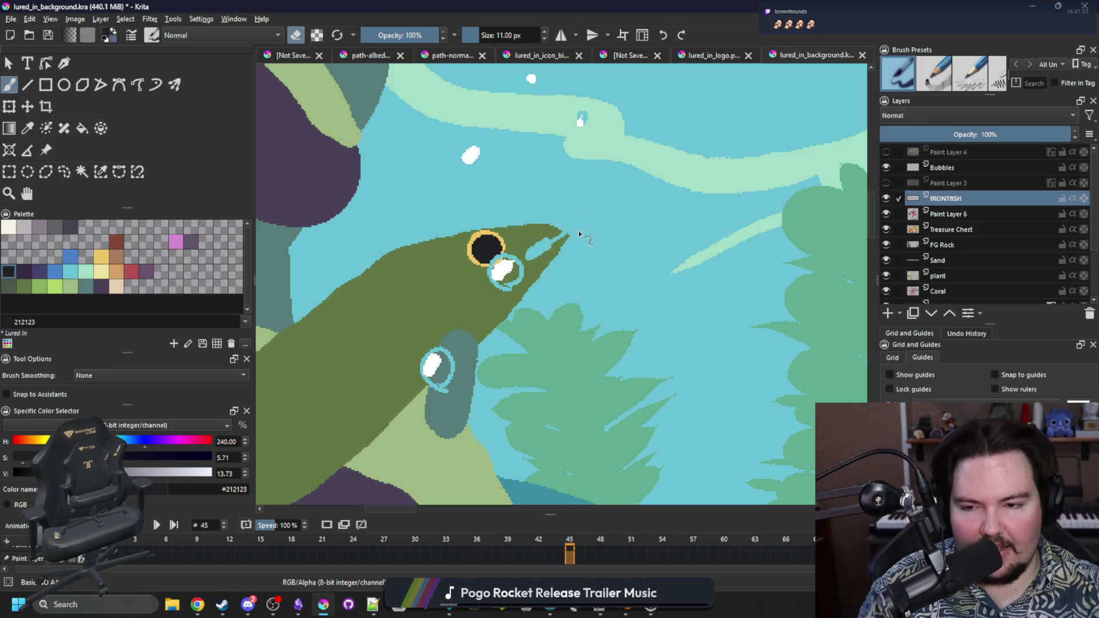
pyautogui.keyDown('ctrl'); pyautogui.click(550, 239); pyautogui.keyUp('ctrl')
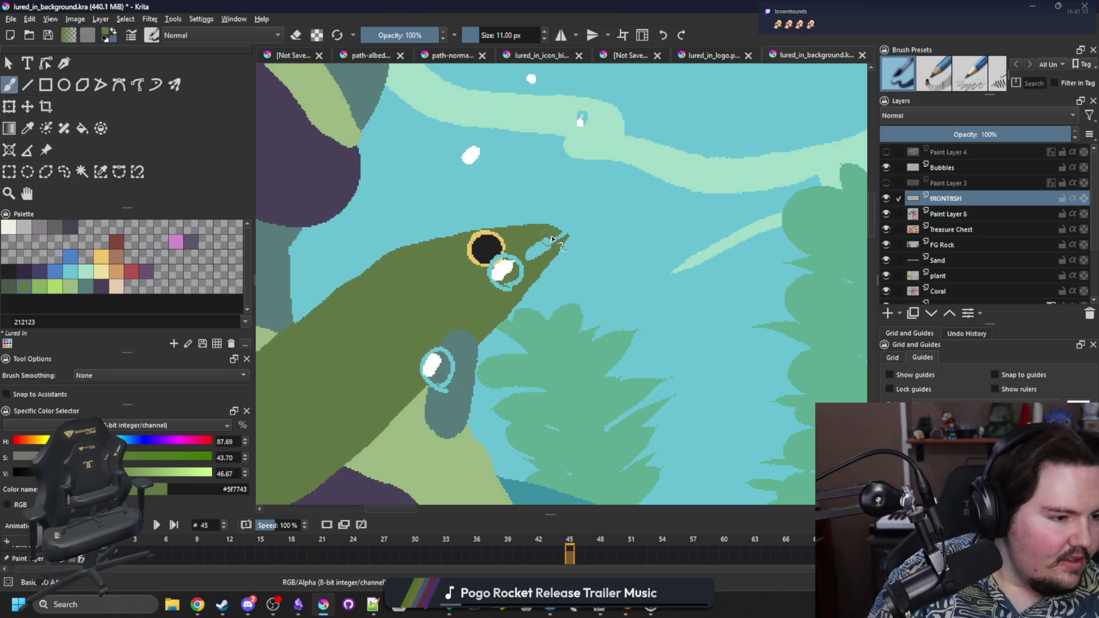
# Step: Erase across the bubble's white highlight to touch it up
pyautogui.press('e')
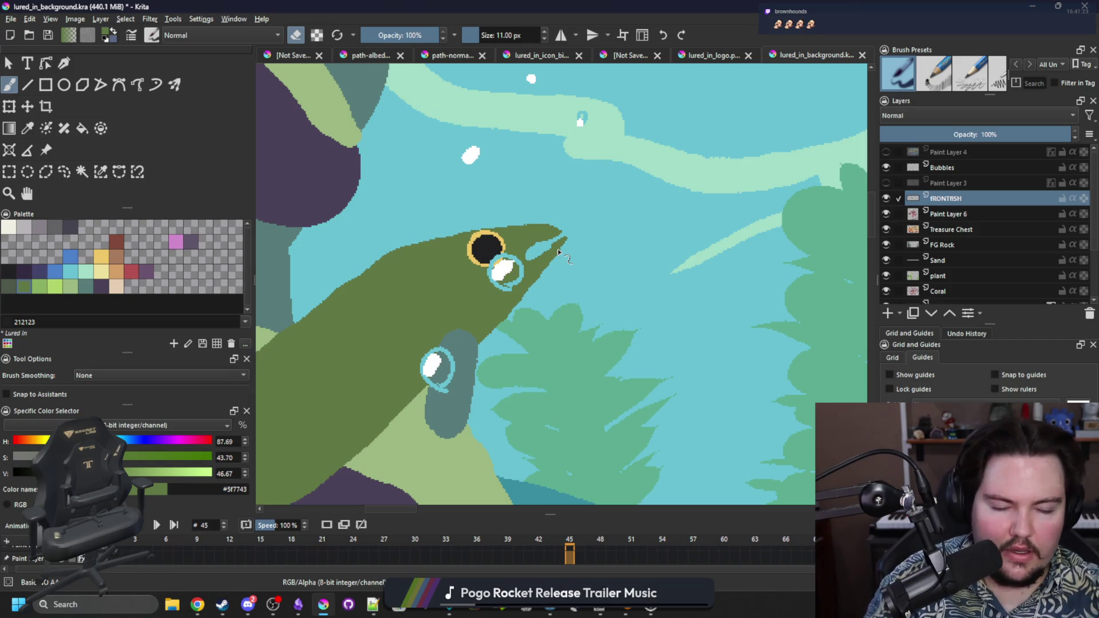
pyautogui.moveTo(512, 263)
pyautogui.mouseDown()
pyautogui.moveTo(497, 277)
pyautogui.moveTo(502, 287)
pyautogui.mouseUp()
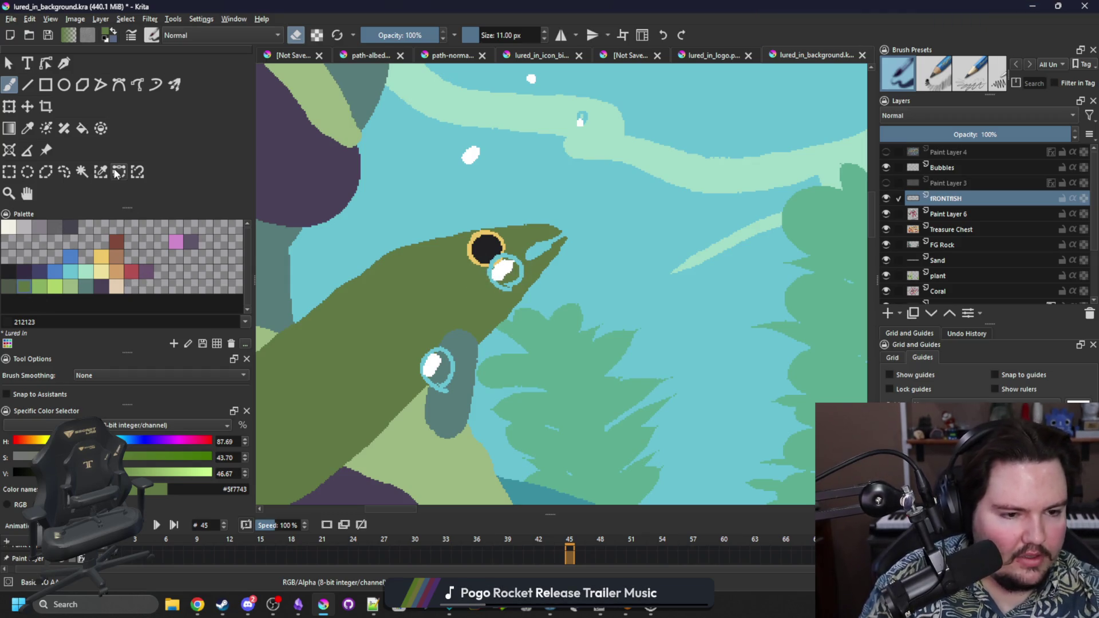
pyautogui.moveTo(496, 273)
pyautogui.mouseDown()
pyautogui.moveTo(504, 268)
pyautogui.moveTo(475, 245)
pyautogui.moveTo(483, 240)
pyautogui.mouseUp()
pyautogui.press('e')
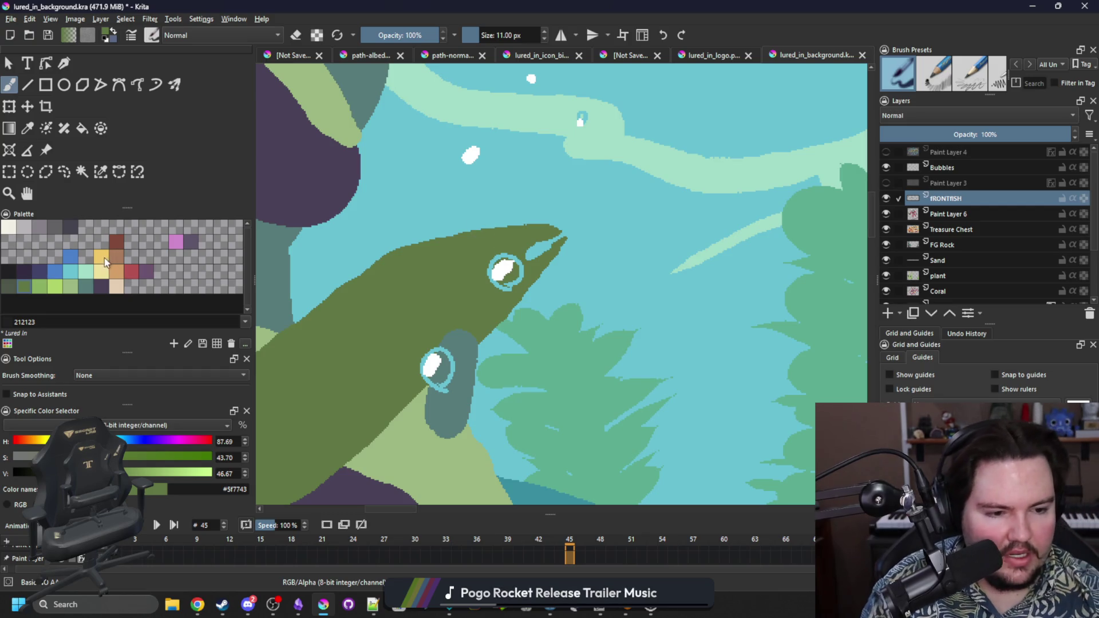
# Step: Paint a round yellow eye with a near-black #212123 pupil on the fish's head
pyautogui.click(101, 257)
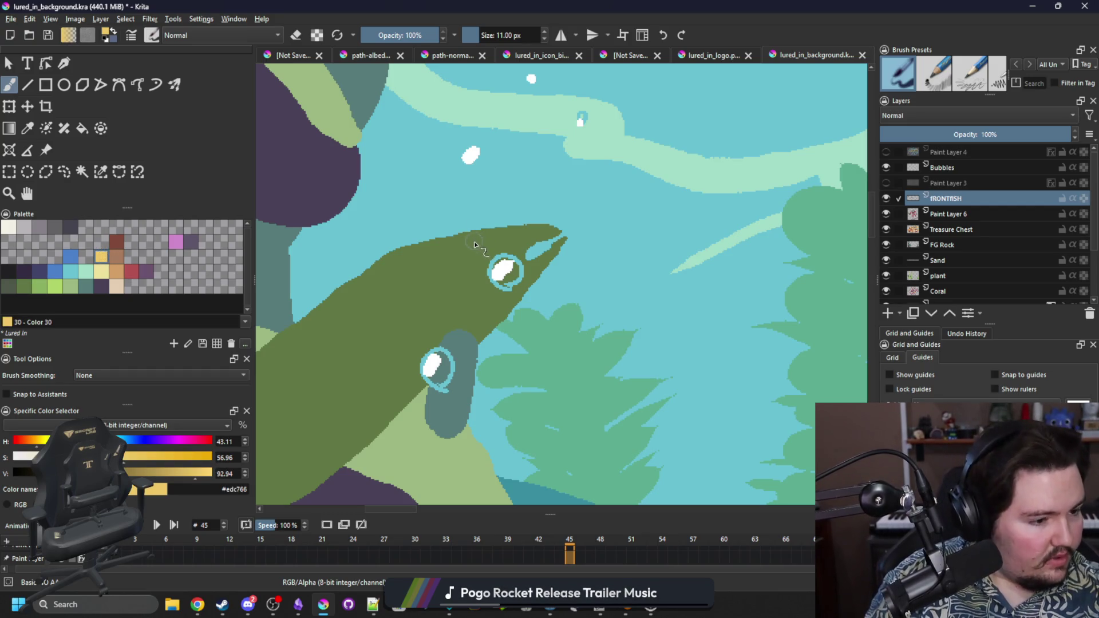
pyautogui.moveTo(474, 245); pyautogui.dragTo(474, 247)
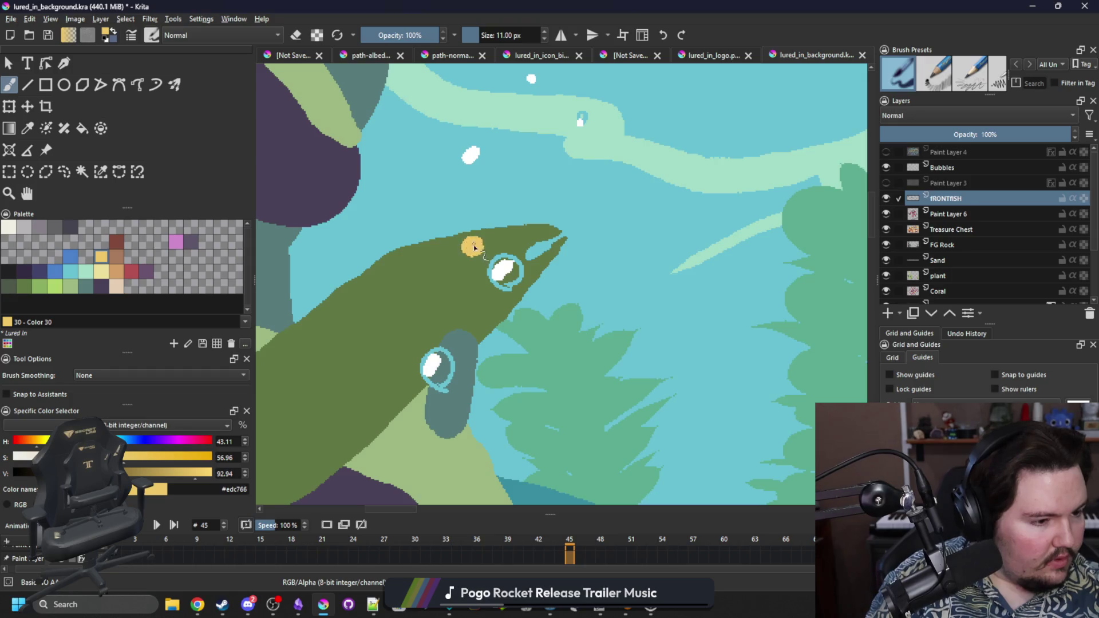
pyautogui.click(8, 271)
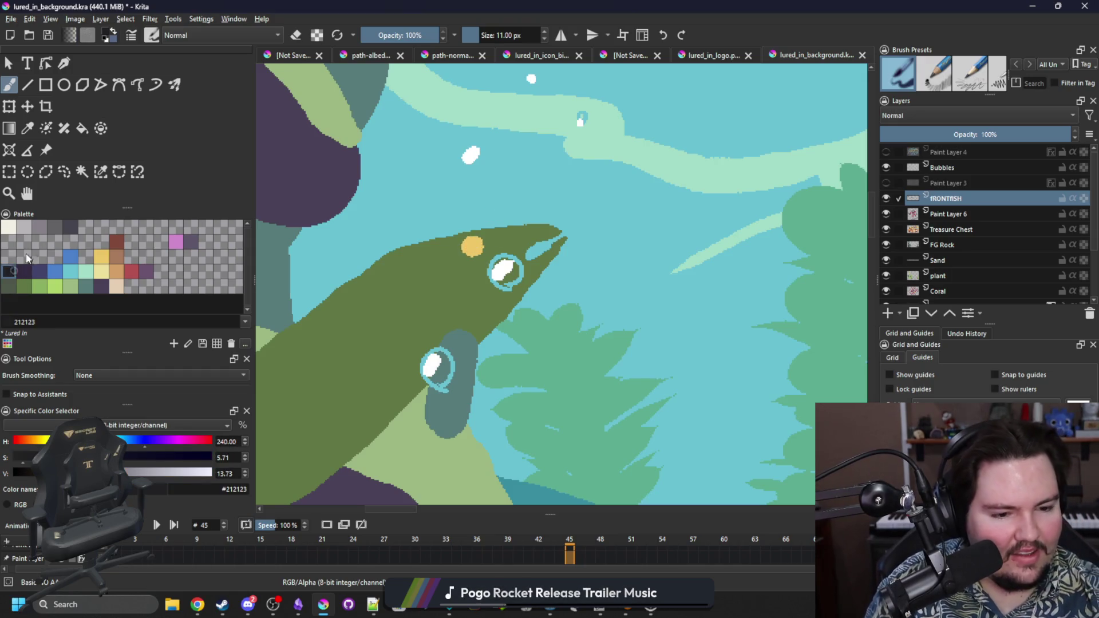
pyautogui.click(473, 247)
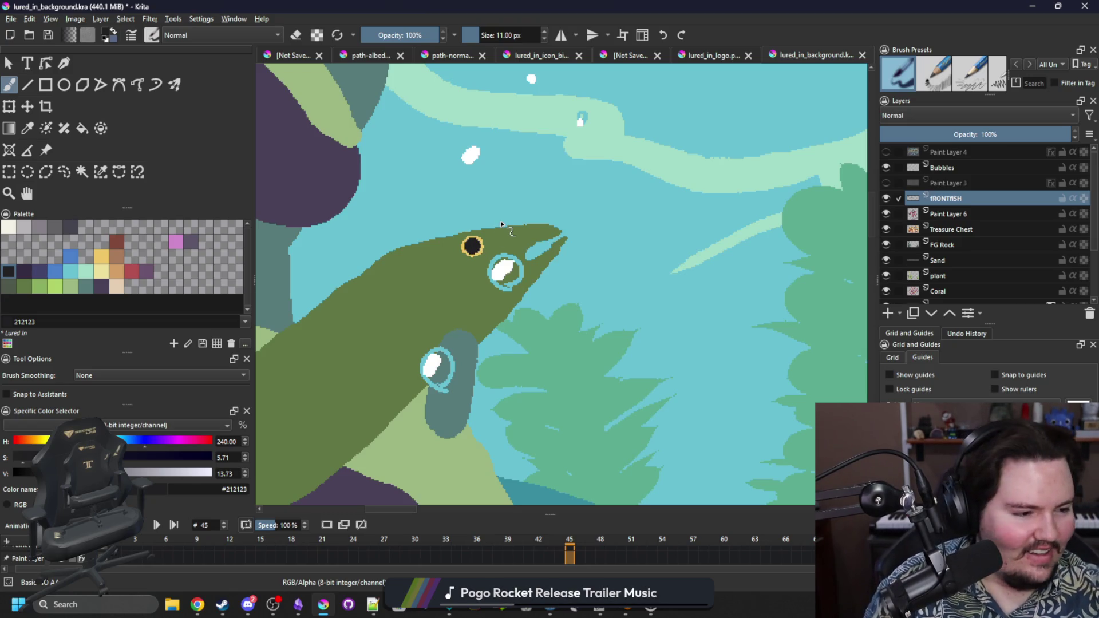
pyautogui.click(101, 286)
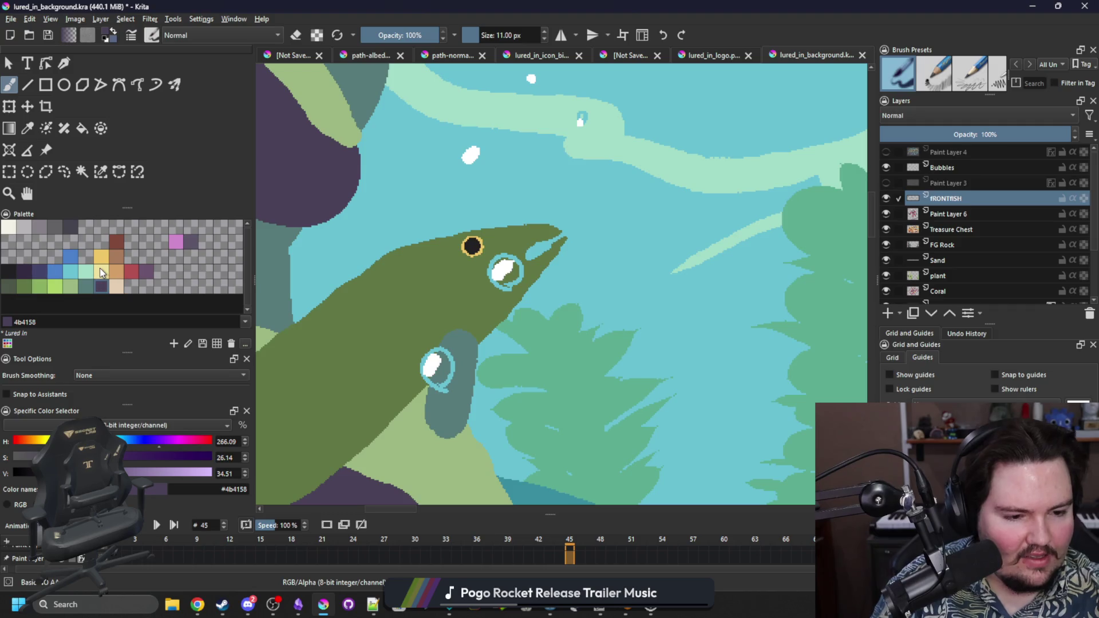
# Step: Select the fish by similar colour and brush a thick curved #4b4158 purple mouth across its head
pyautogui.click(101, 172)
pyautogui.click(391, 345)
pyautogui.press('b')
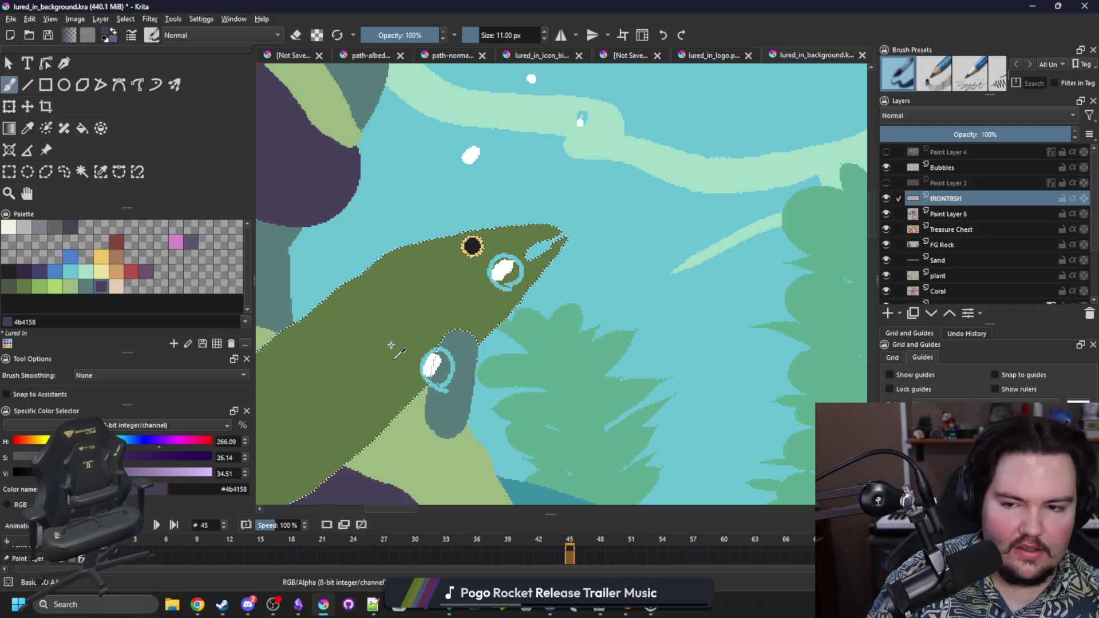
pyautogui.moveTo(521, 298); pyautogui.dragTo(423, 293)
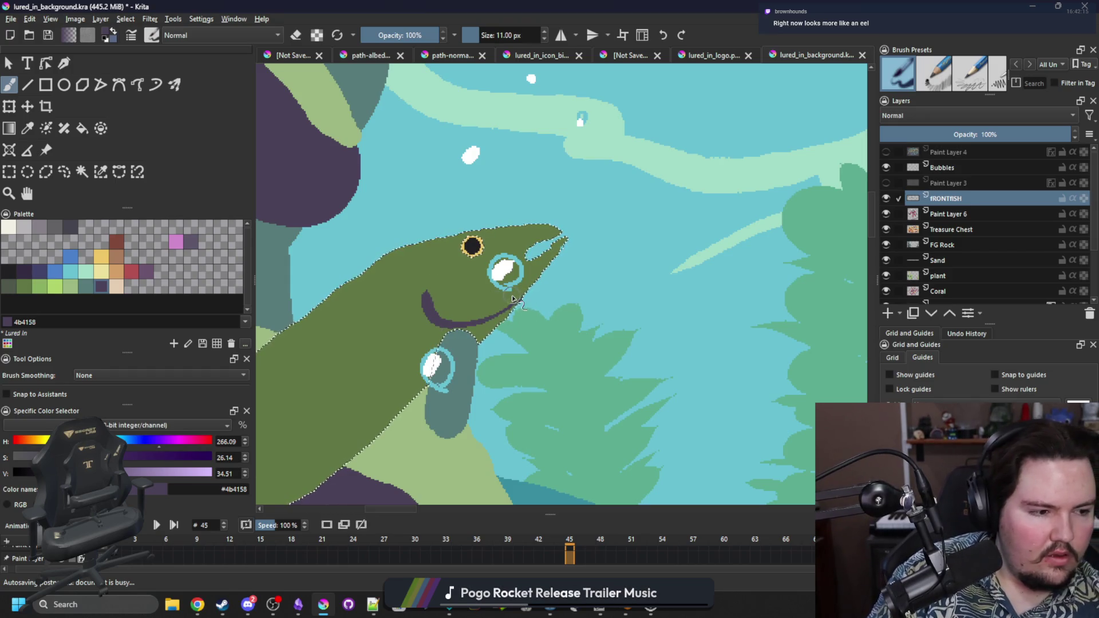
pyautogui.moveTo(516, 315); pyautogui.dragTo(421, 287)
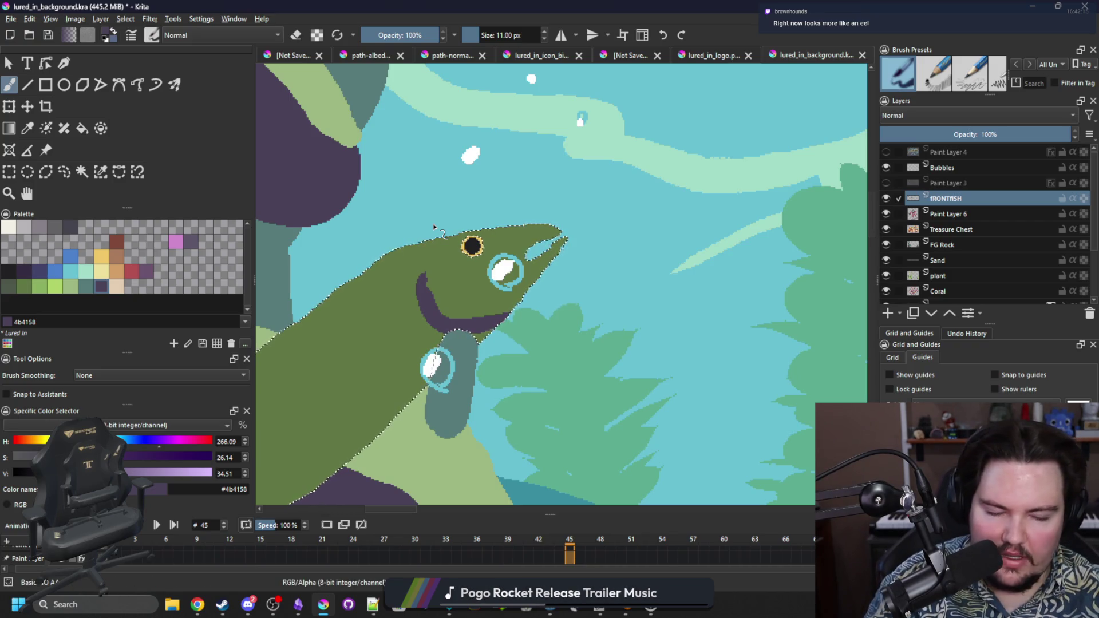
pyautogui.moveTo(397, 405)
pyautogui.mouseDown()
pyautogui.moveTo(522, 347)
pyautogui.moveTo(724, 314)
pyautogui.moveTo(703, 309)
pyautogui.moveTo(714, 299)
pyautogui.mouseUp()
pyautogui.scroll(-3, 626, 306)
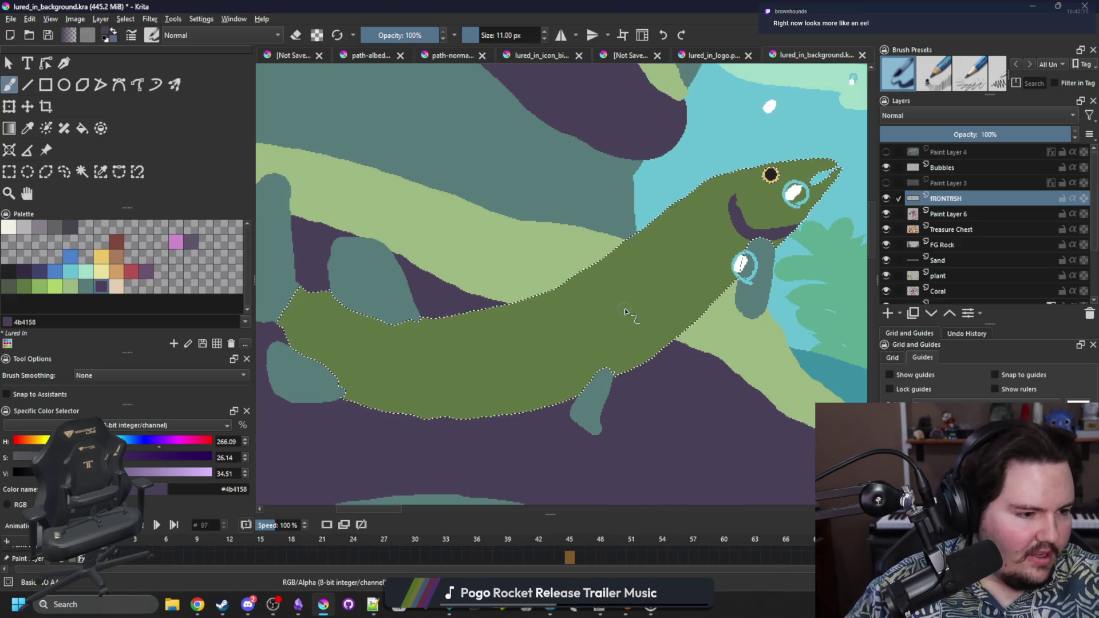
# Step: Lasso the fish's tail, nudge it slightly right with the Move tool, and zoom out to check
pyautogui.click(64, 171)
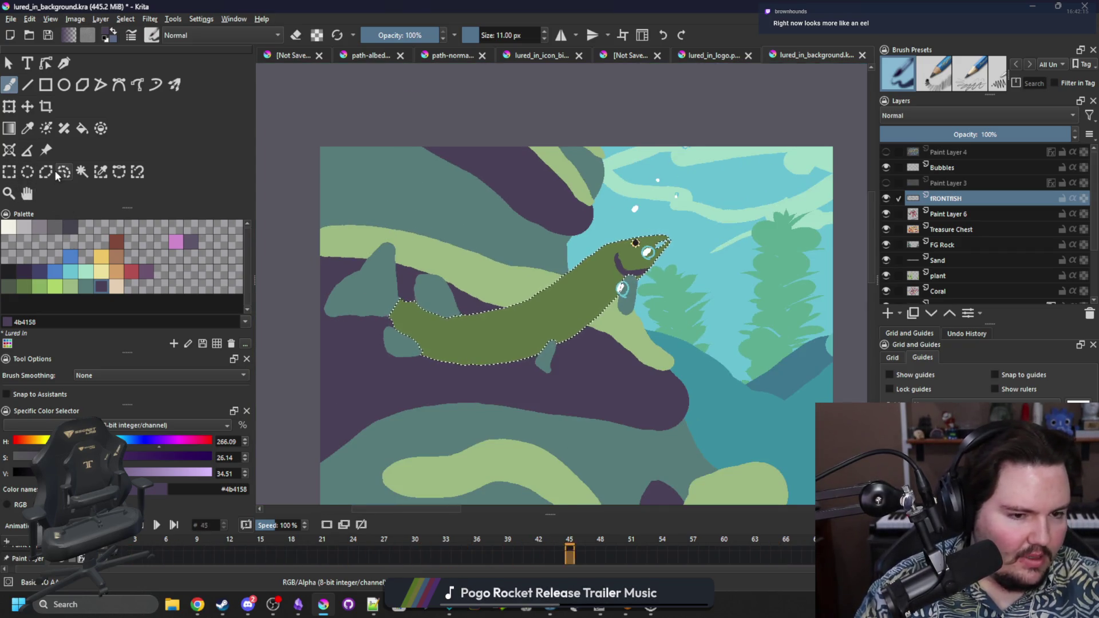
pyautogui.click(409, 394)
pyautogui.moveTo(480, 313)
pyautogui.mouseDown()
pyautogui.moveTo(319, 309)
pyautogui.moveTo(444, 384)
pyautogui.moveTo(436, 378)
pyautogui.moveTo(476, 349)
pyautogui.mouseUp()
pyautogui.click(27, 107)
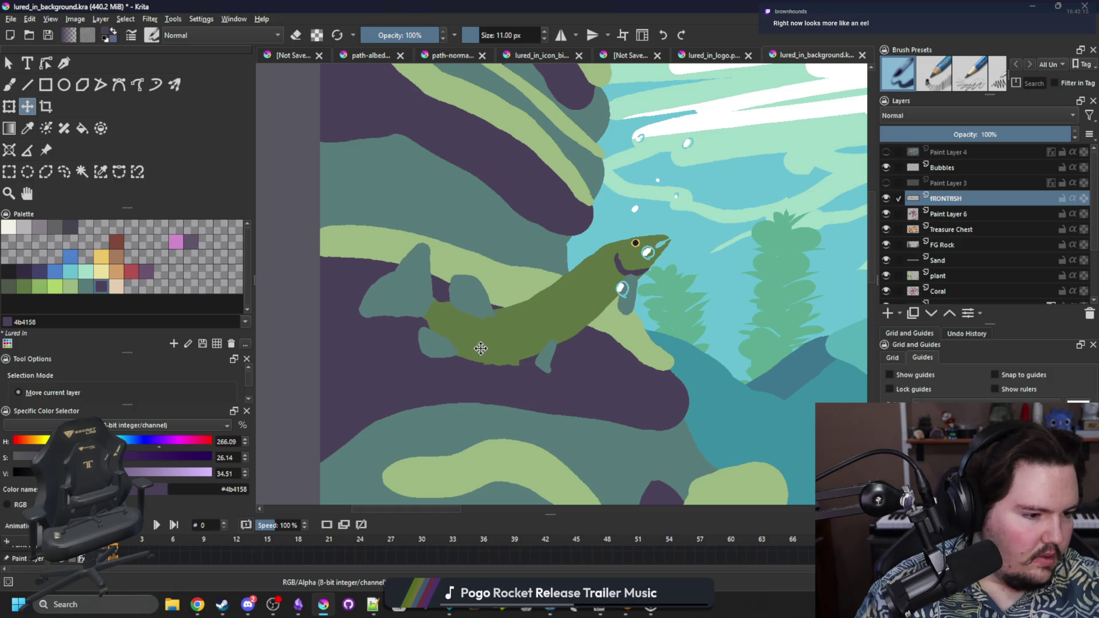
pyautogui.scroll(3, 494, 365)
pyautogui.scroll(2, 504, 367)
pyautogui.press('b')
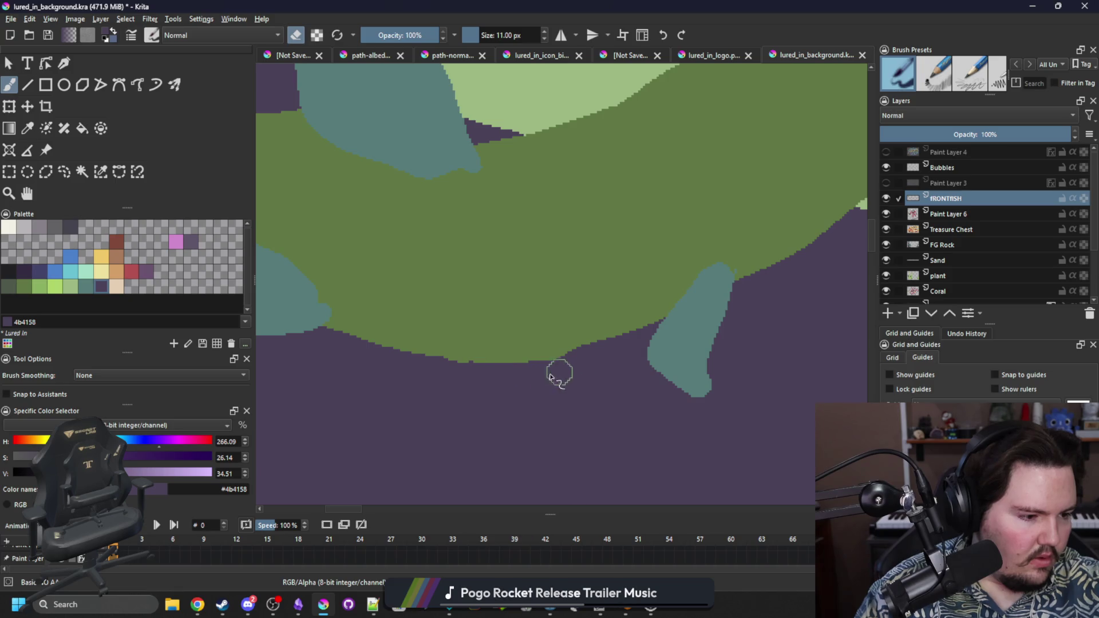
pyautogui.scroll(-2, 431, 392)
pyautogui.scroll(-2, 431, 392)
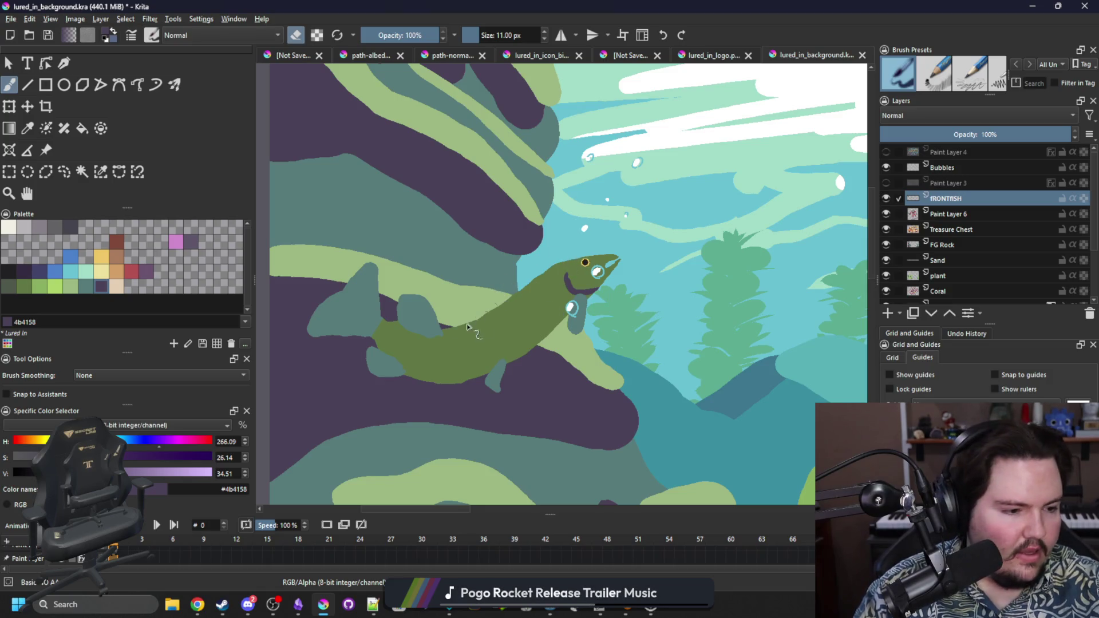
pyautogui.scroll(-5, 472, 326)
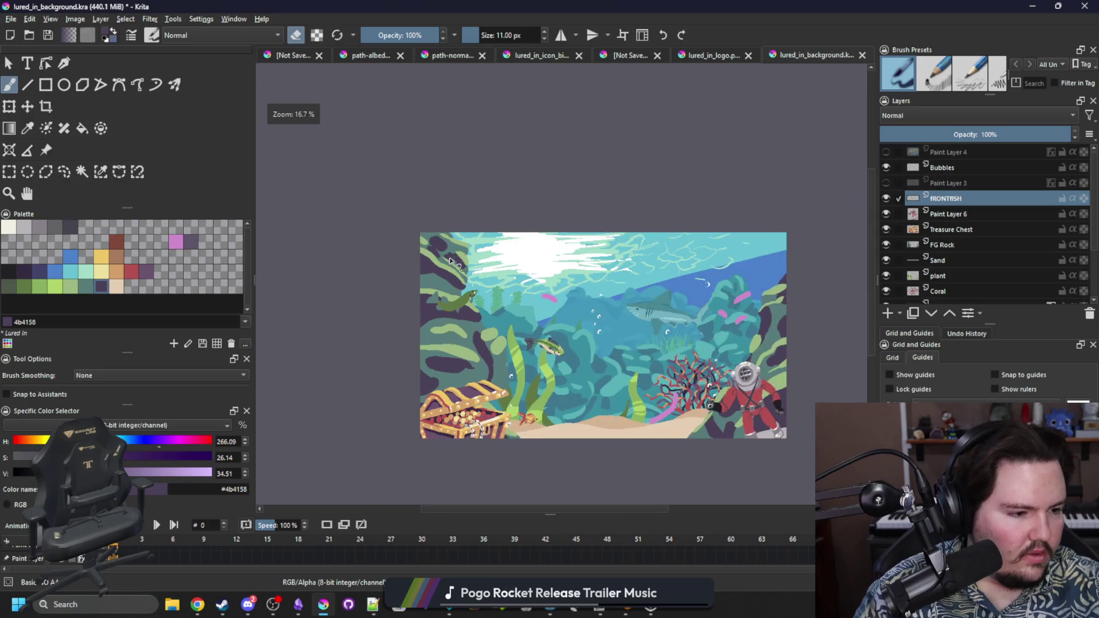
pyautogui.scroll(8, 451, 264)
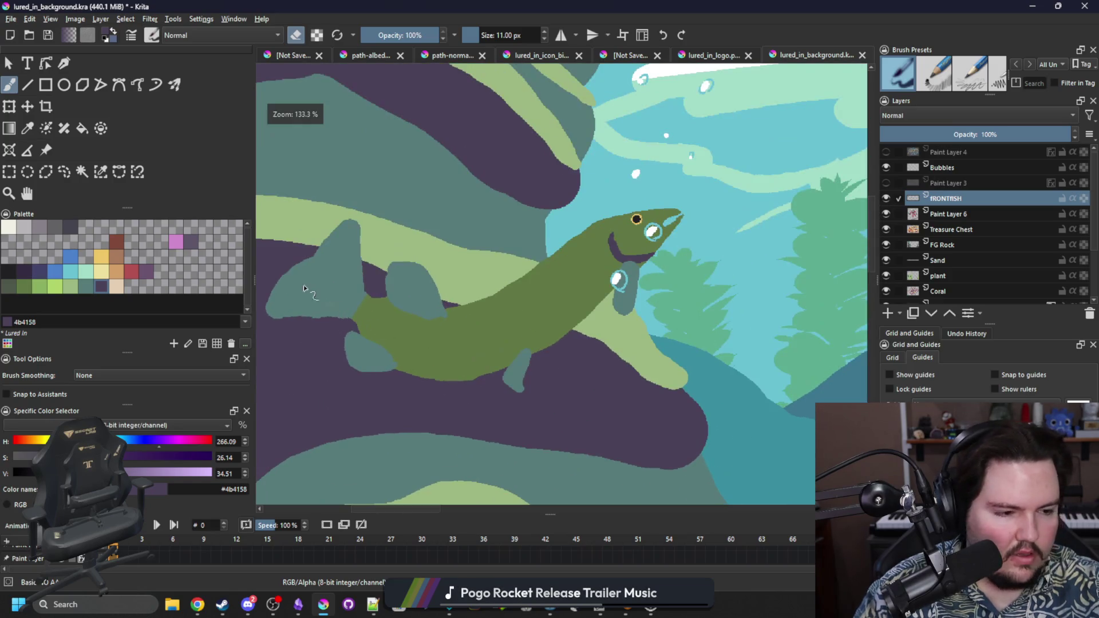
# Step: Within a colour selection of the fish, paint a #e5ceb4 beige belly and pick darker green
pyautogui.click(100, 171)
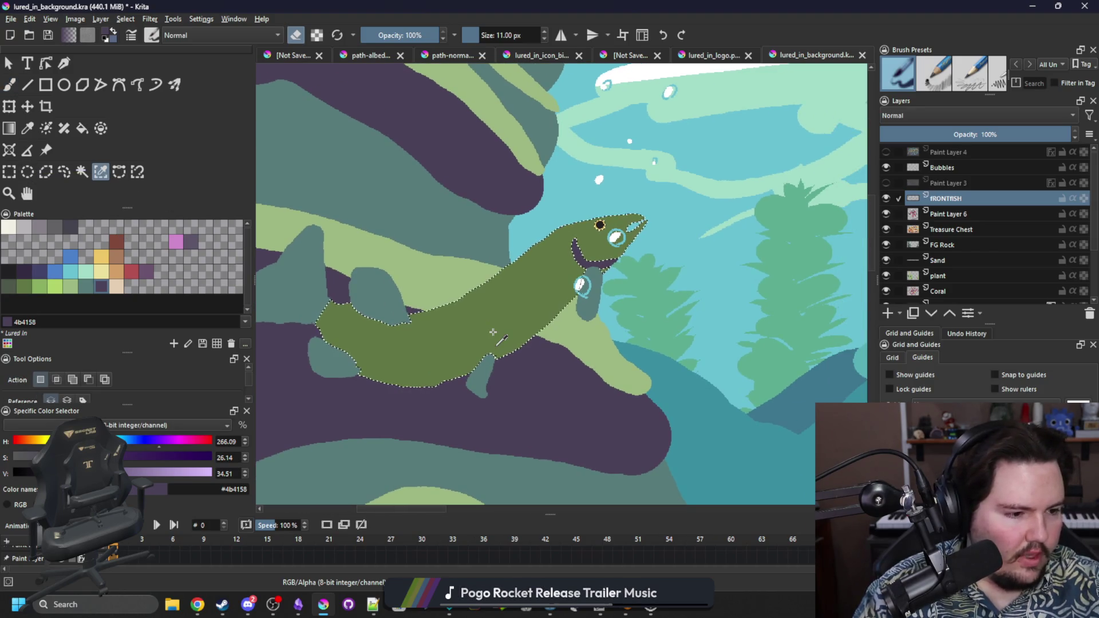
pyautogui.press('b')
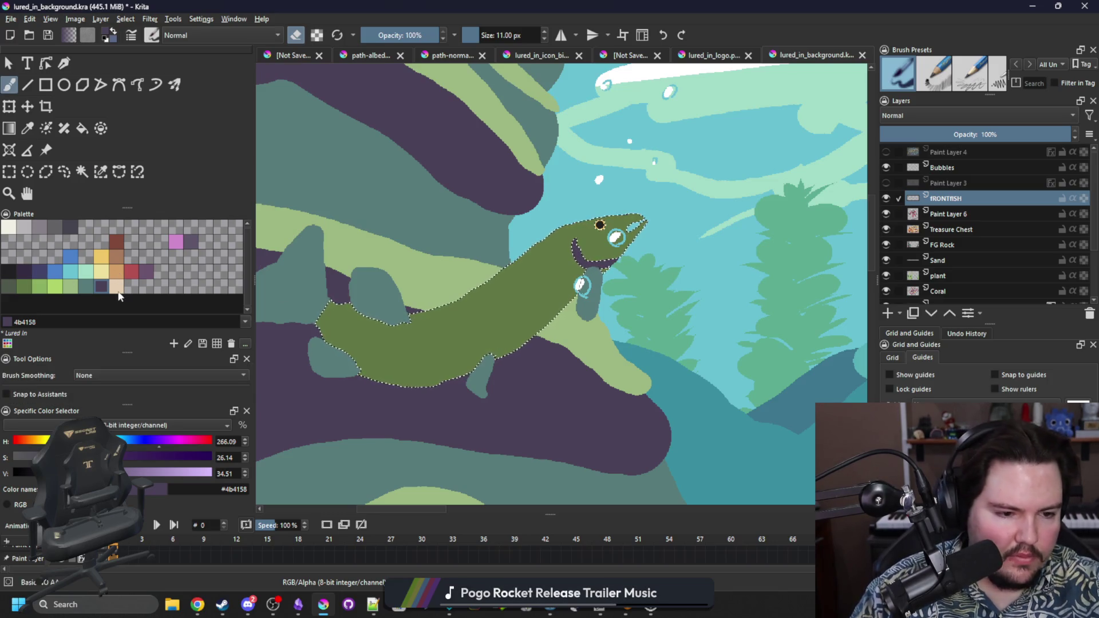
pyautogui.click(118, 291)
pyautogui.press(']')
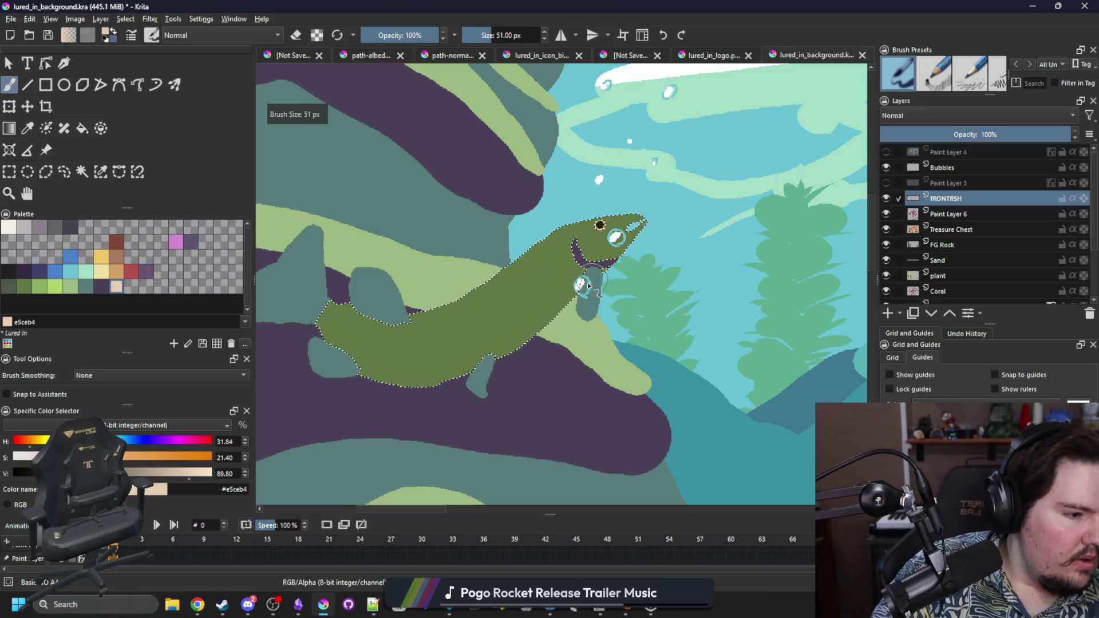
pyautogui.moveTo(550, 324)
pyautogui.mouseDown()
pyautogui.moveTo(503, 363)
pyautogui.moveTo(412, 383)
pyautogui.mouseUp()
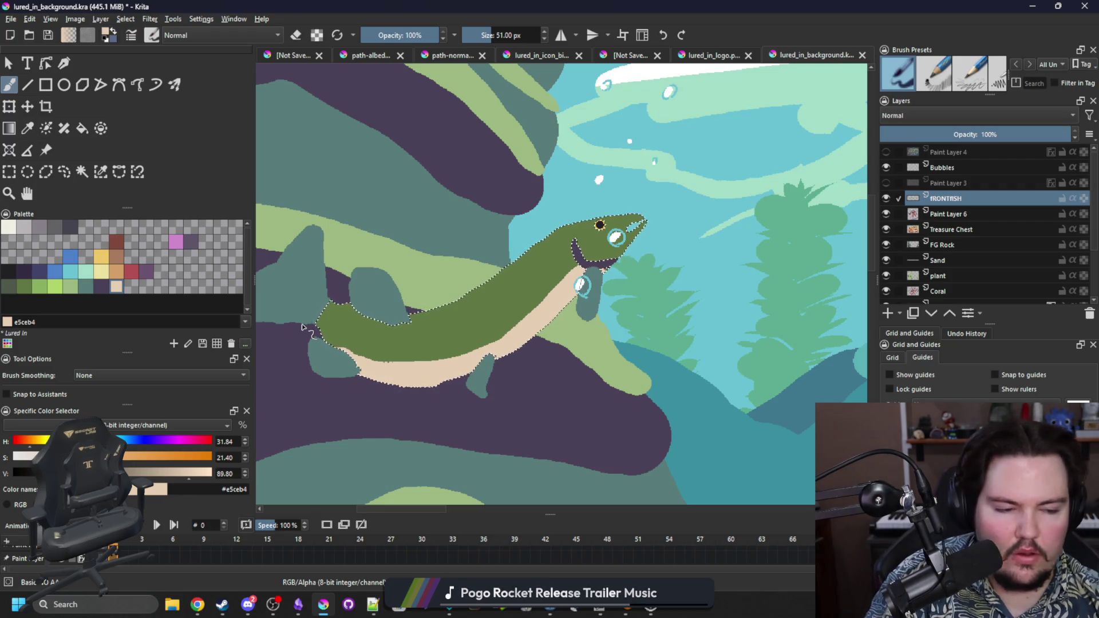
pyautogui.click(147, 272)
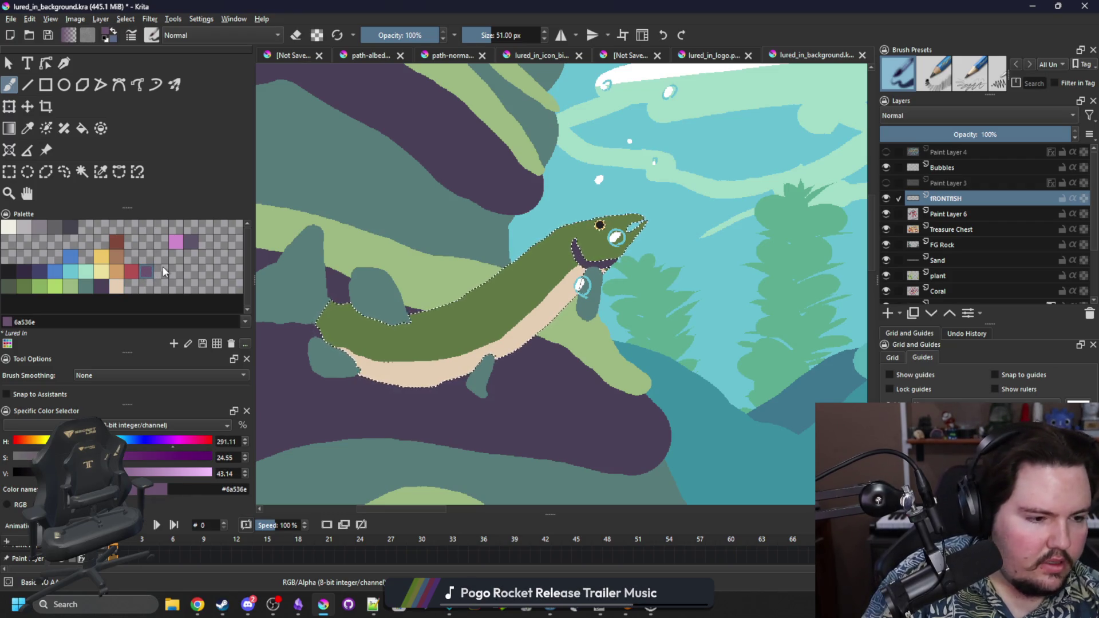
pyautogui.keyDown('ctrl'); pyautogui.click(427, 312); pyautogui.keyUp('ctrl')
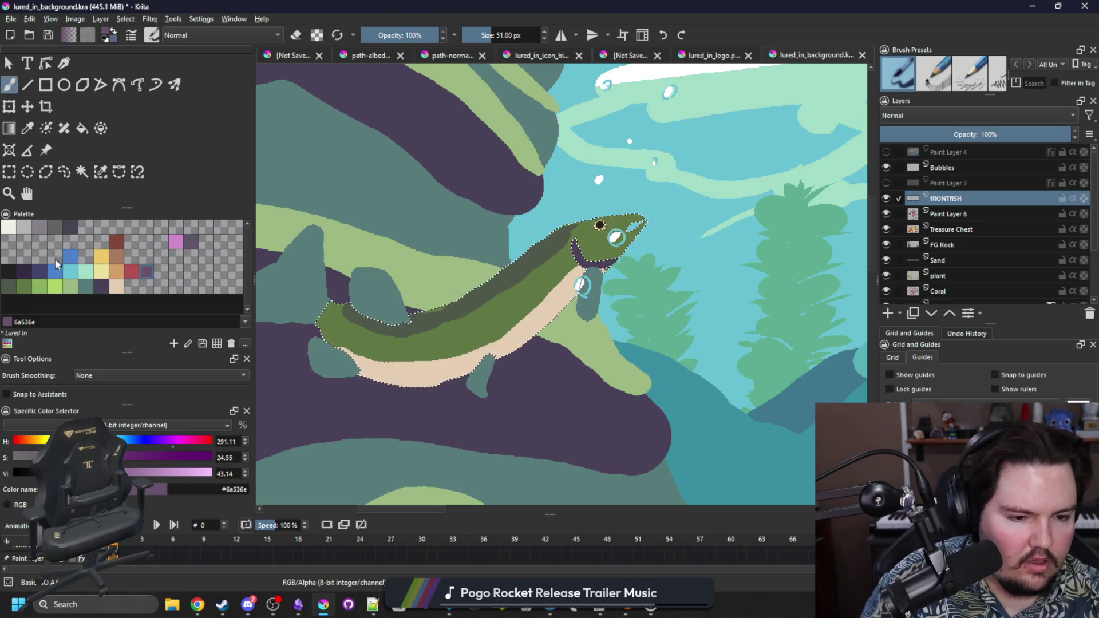
# Step: Draw a thin #352b42 dark purple line along the jaw with a smaller brush, then deselect
pyautogui.click(24, 271)
pyautogui.click(101, 172)
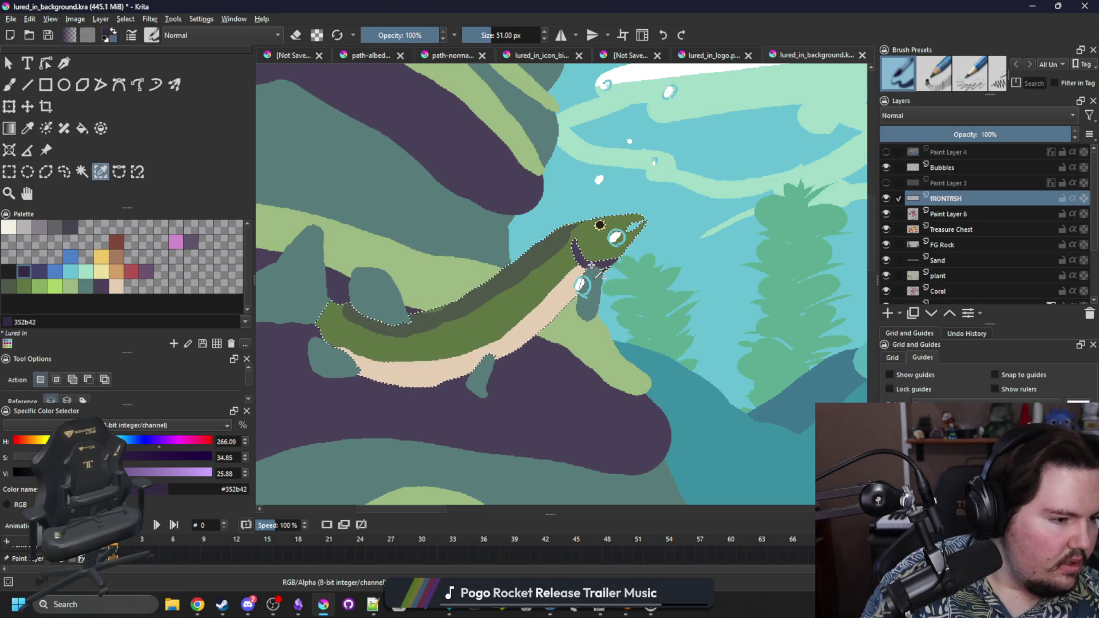
pyautogui.press('b')
pyautogui.moveTo(563, 279); pyautogui.dragTo(574, 269)
pyautogui.hotkey('ctrl', 'z')
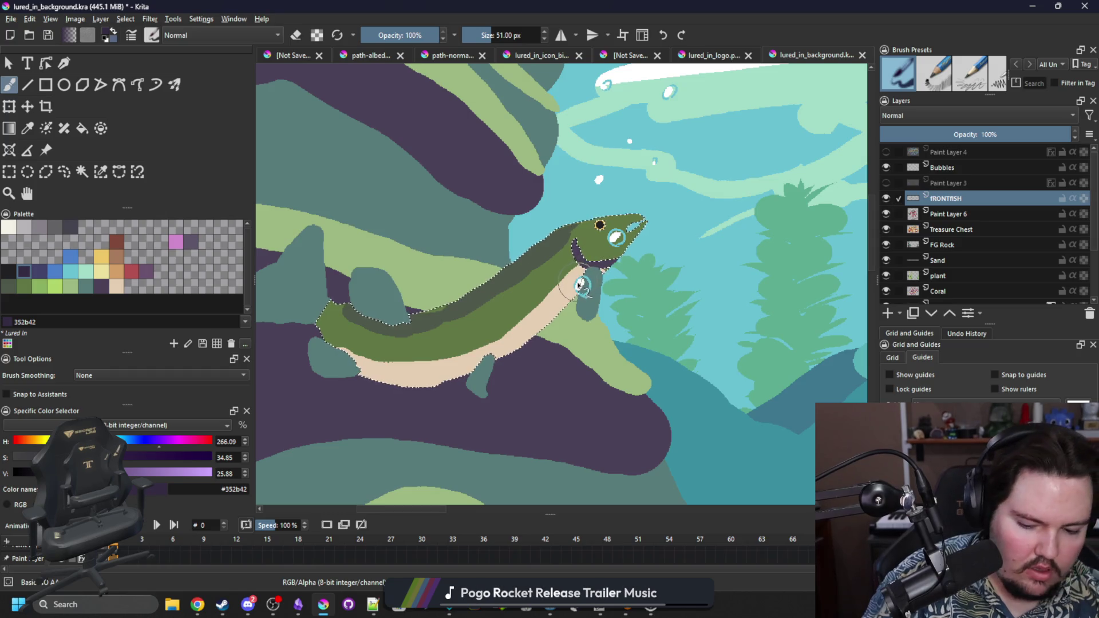
pyautogui.press('[')
pyautogui.press('[')
pyautogui.press('[')
pyautogui.press('[')
pyautogui.press('[')
pyautogui.moveTo(579, 277); pyautogui.dragTo(564, 276)
pyautogui.hotkey('ctrl', 'shift', 'a')
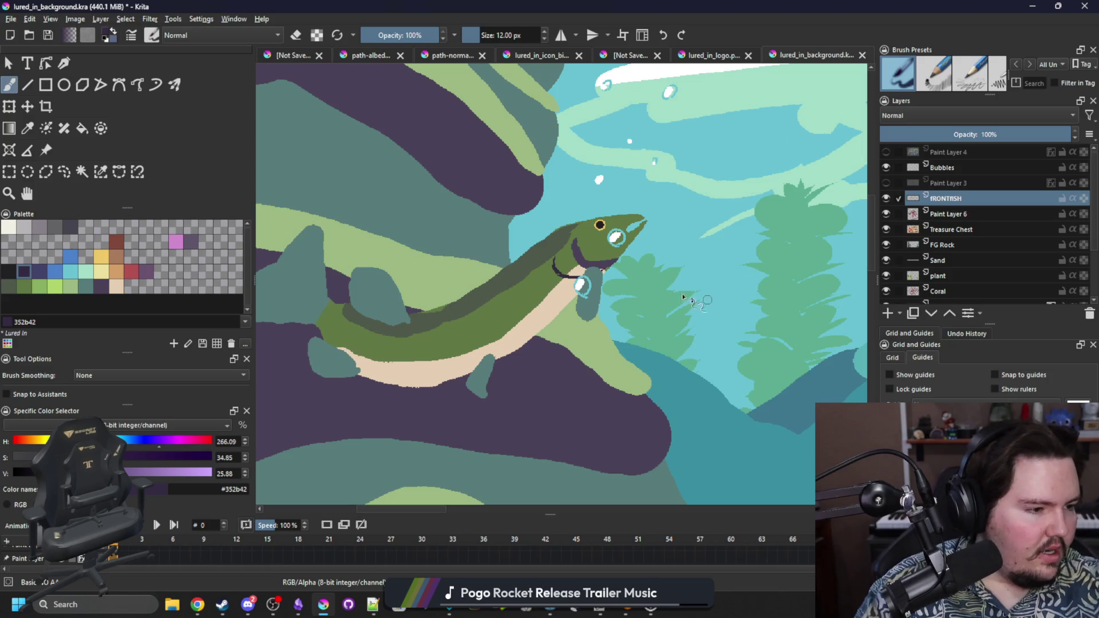
# Step: Zoom in and select the fish body with the contiguous selection tool
pyautogui.scroll(6, 631, 233)
pyautogui.click(81, 172)
pyautogui.click(653, 355)
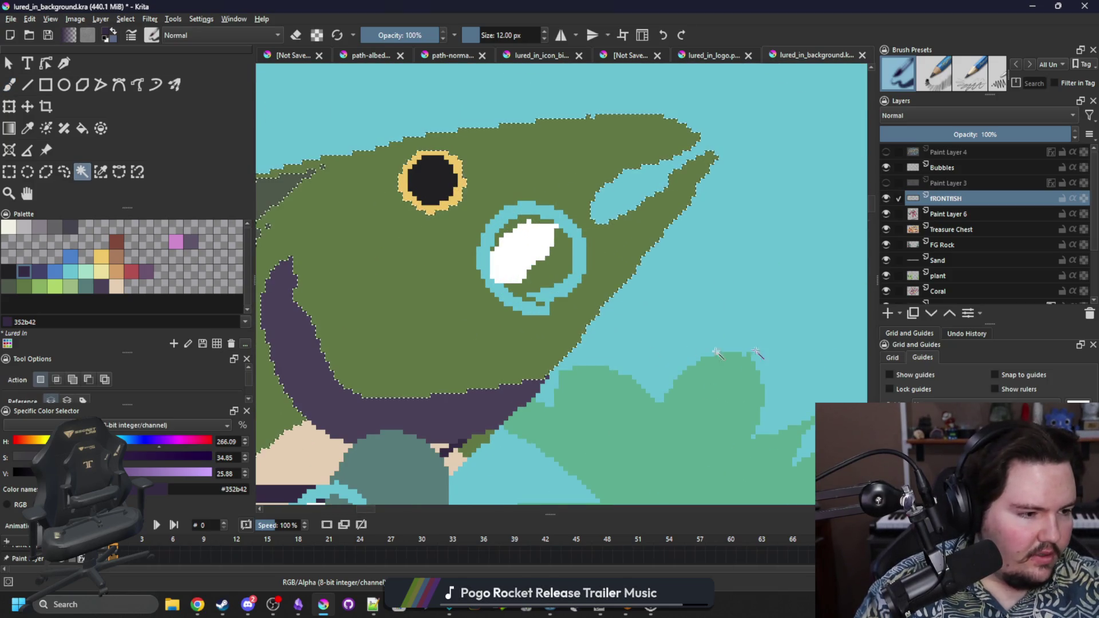
# Step: Paint dark diagonal markings across the fish's head beside the bubble
pyautogui.press('b')
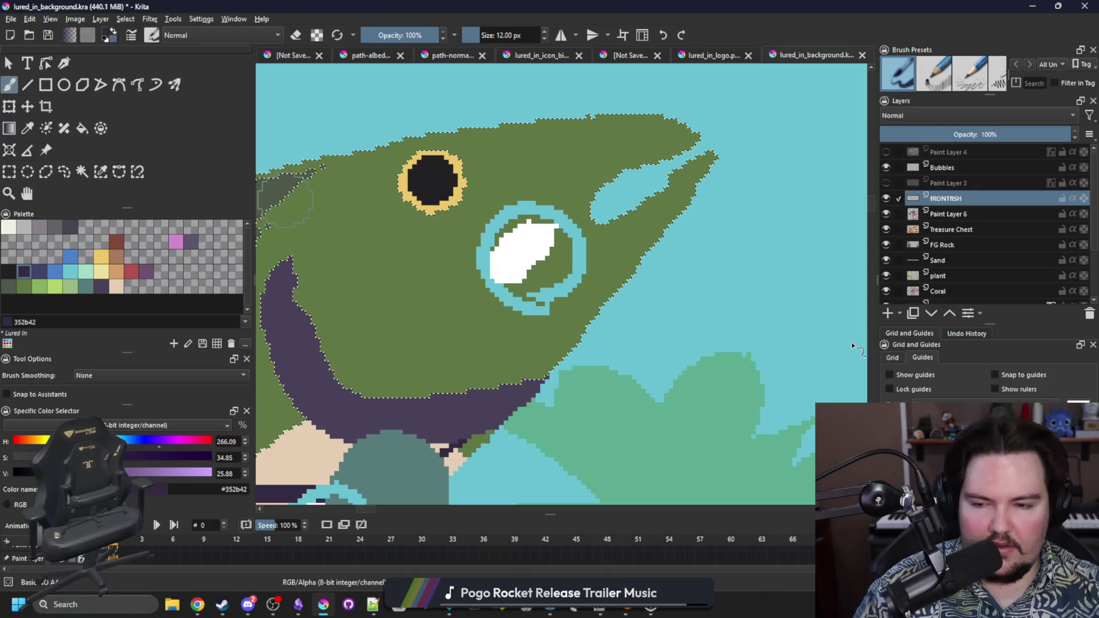
pyautogui.click(585, 225)
pyautogui.moveTo(571, 241)
pyautogui.mouseDown()
pyautogui.moveTo(551, 265)
pyautogui.moveTo(570, 246)
pyautogui.mouseUp()
pyautogui.moveTo(527, 198); pyautogui.dragTo(564, 163)
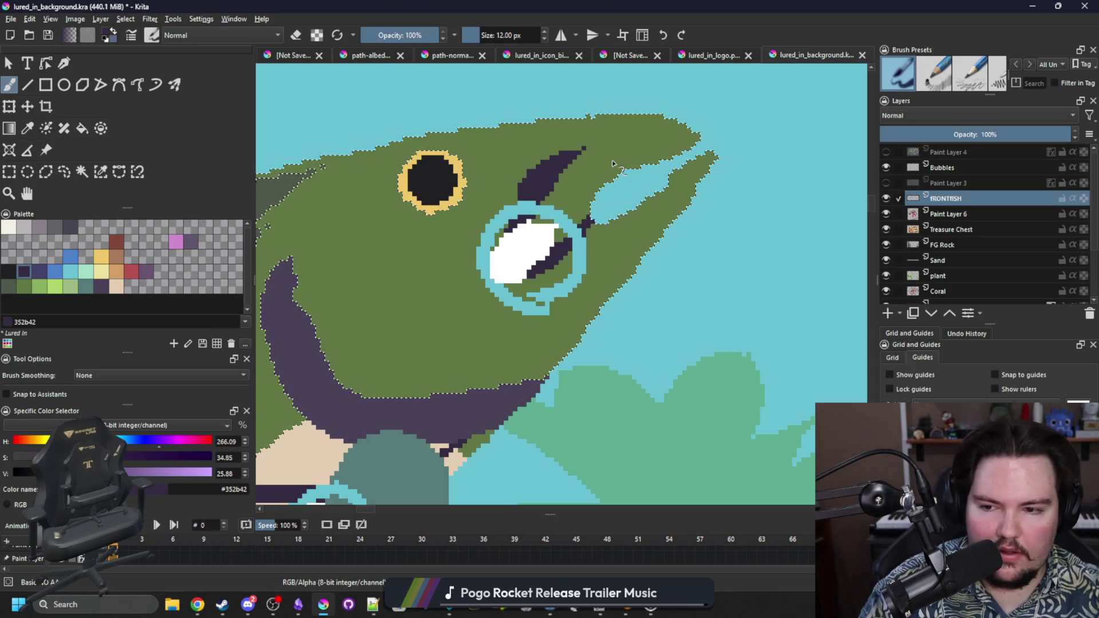
# Step: Pick Color 30 and brush light green along the fish's lower jaw within a colour selection
pyautogui.click(74, 286)
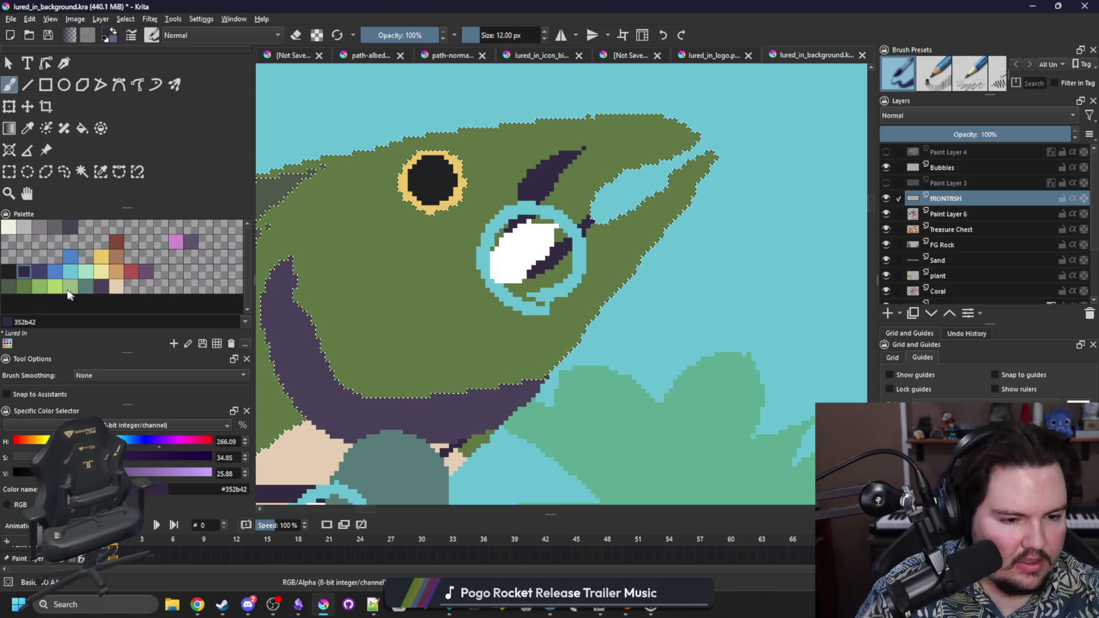
pyautogui.click(101, 172)
pyautogui.press('b')
pyautogui.moveTo(538, 366); pyautogui.dragTo(709, 161)
pyautogui.moveTo(623, 249)
pyautogui.mouseDown()
pyautogui.moveTo(613, 238)
pyautogui.moveTo(552, 294)
pyautogui.moveTo(540, 331)
pyautogui.moveTo(547, 346)
pyautogui.moveTo(550, 326)
pyautogui.moveTo(607, 312)
pyautogui.mouseUp()
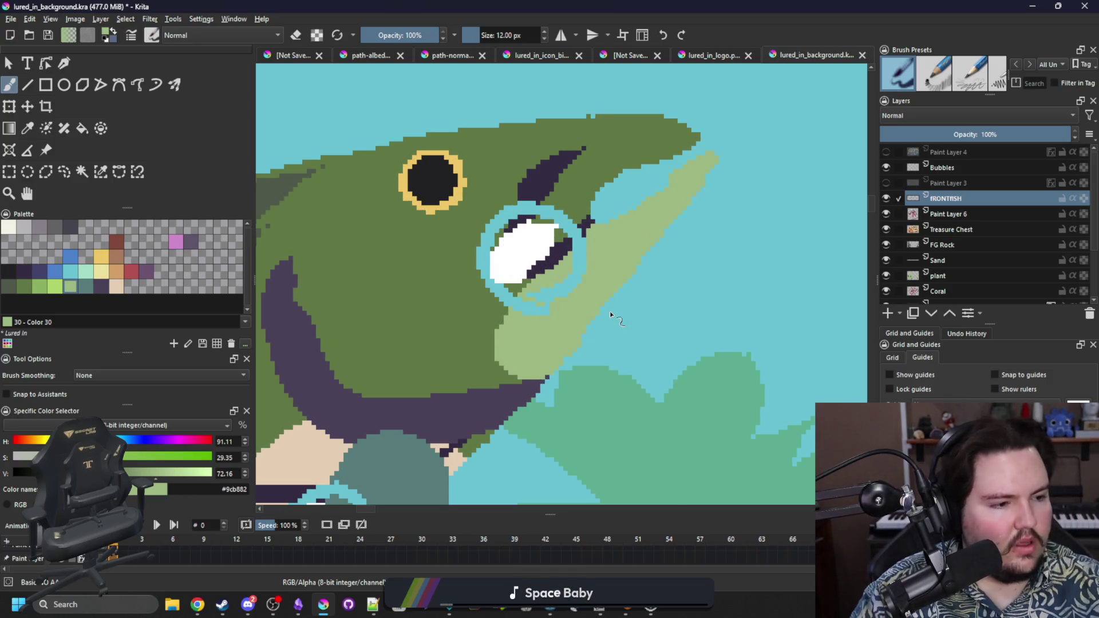
pyautogui.scroll(-2, 612, 314)
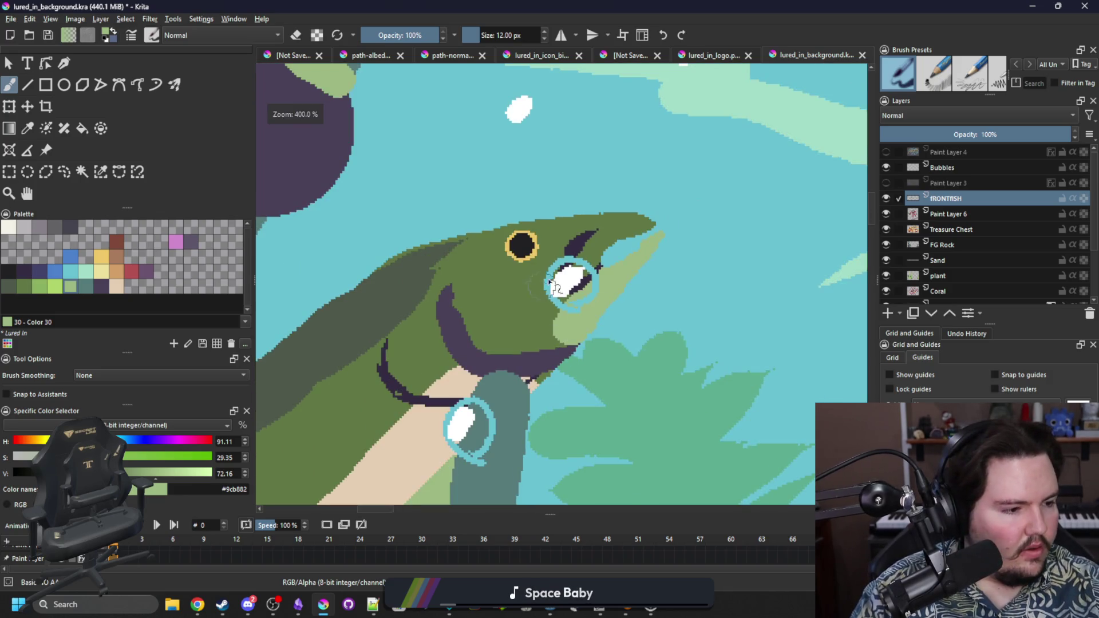
# Step: Fill the tail fin and both lower fins with the dark green palette colour (#4e584a)
pyautogui.scroll(-4, 548, 282)
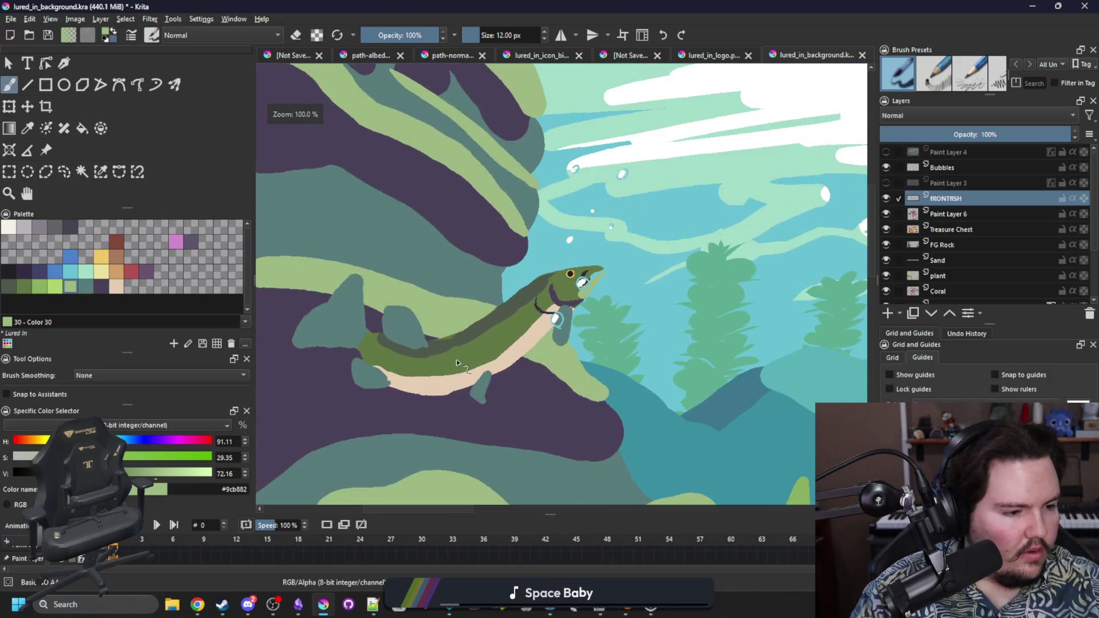
pyautogui.scroll(2, 458, 362)
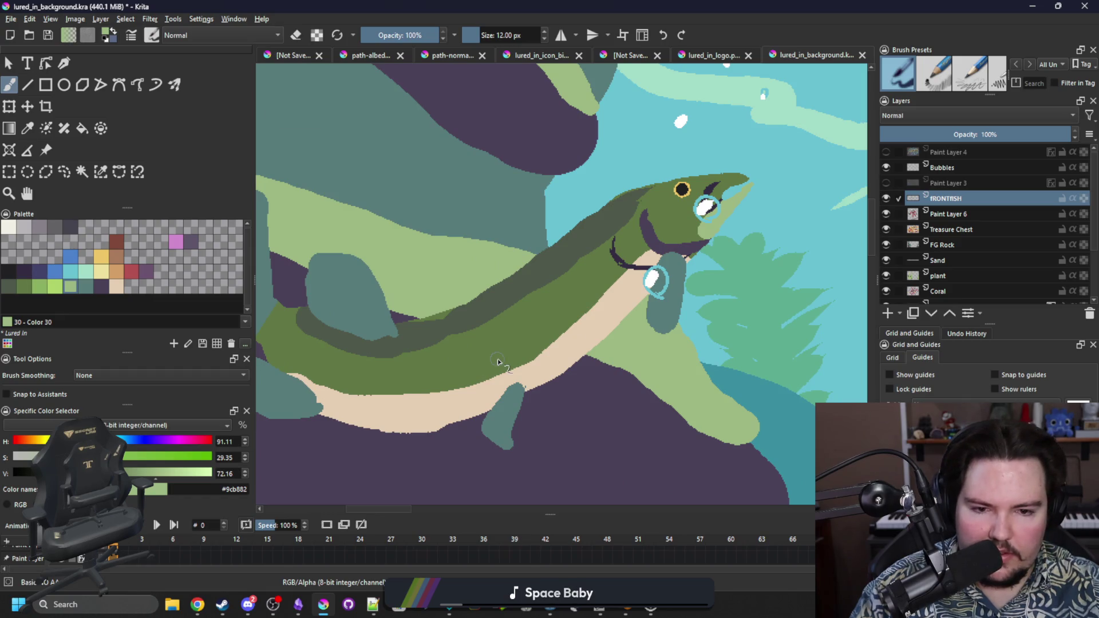
pyautogui.scroll(-1, 498, 361)
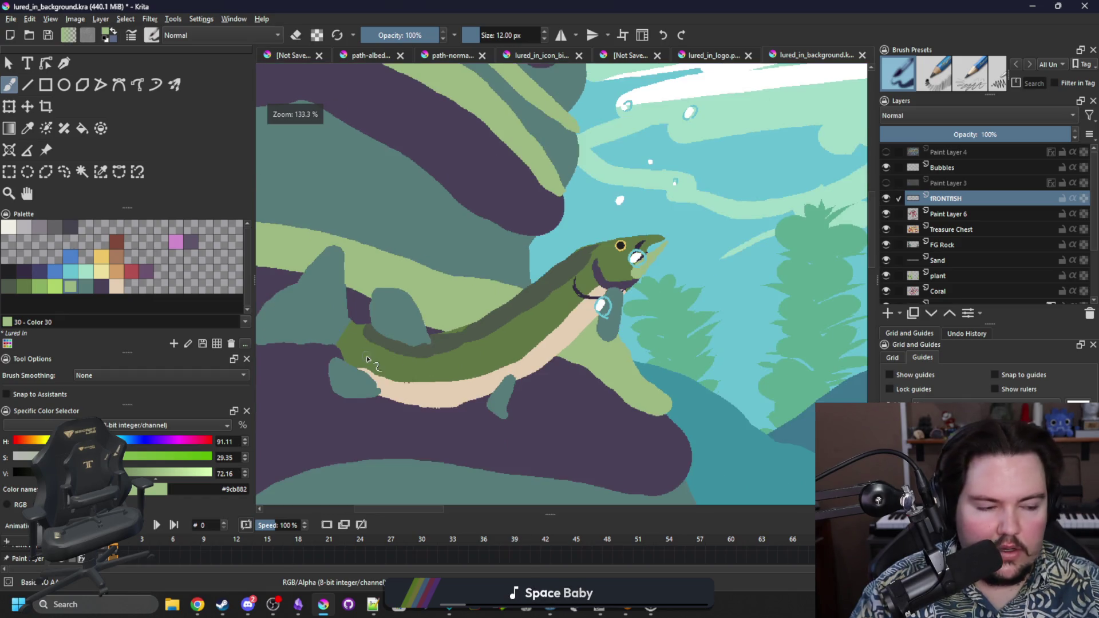
pyautogui.scroll(1, 299, 349)
pyautogui.scroll(1, 317, 291)
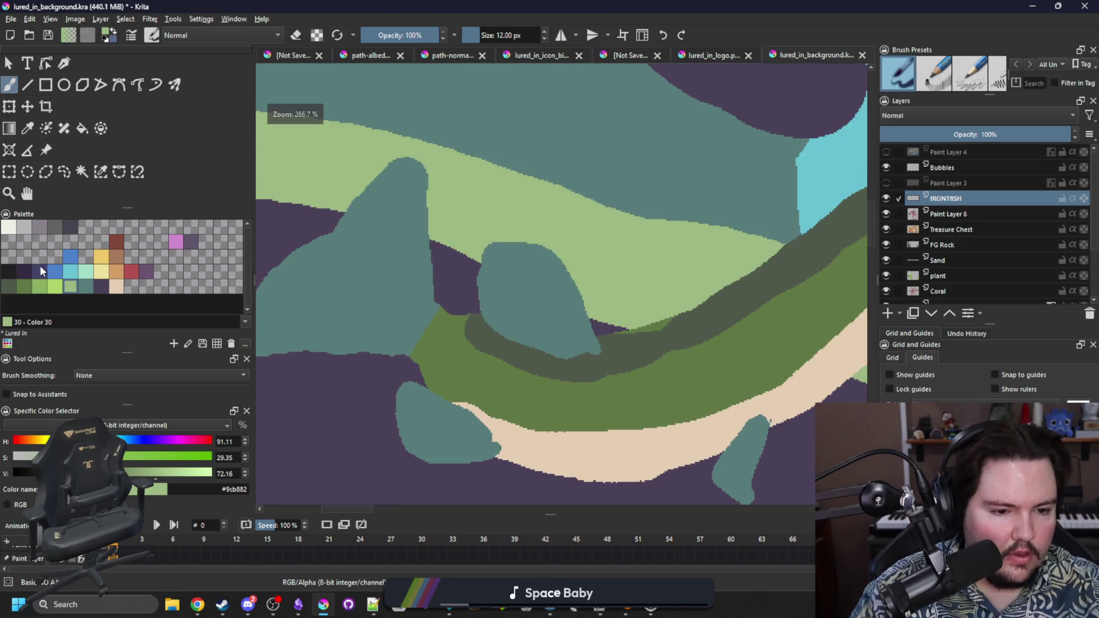
pyautogui.click(24, 285)
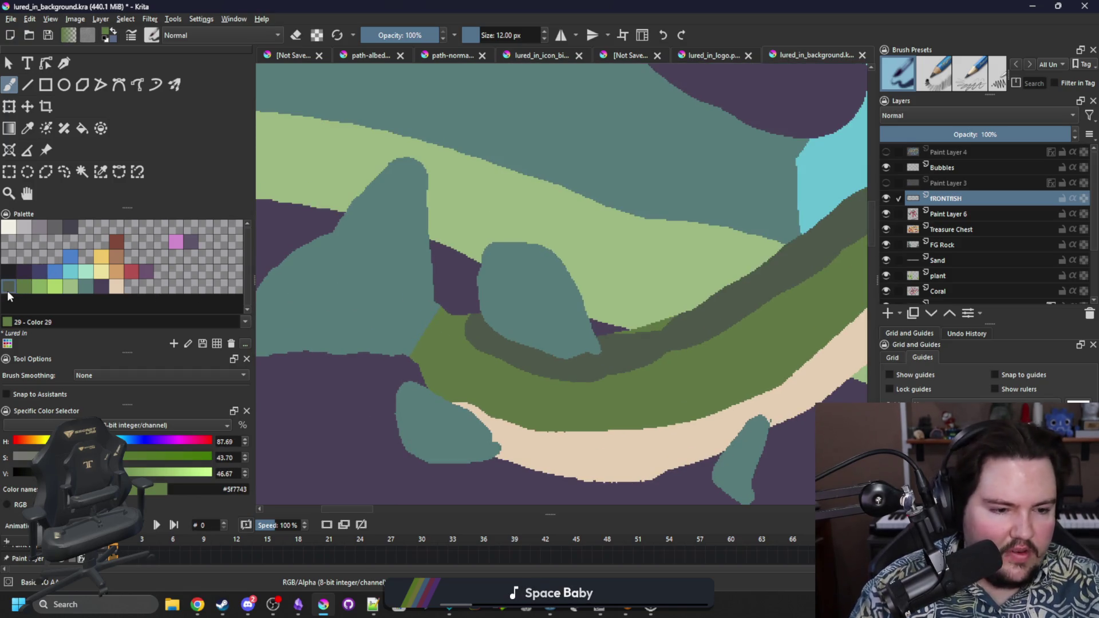
pyautogui.click(8, 286)
pyautogui.press('f')
pyautogui.click(309, 307)
pyautogui.scroll(-3, 332, 332)
pyautogui.click(356, 358)
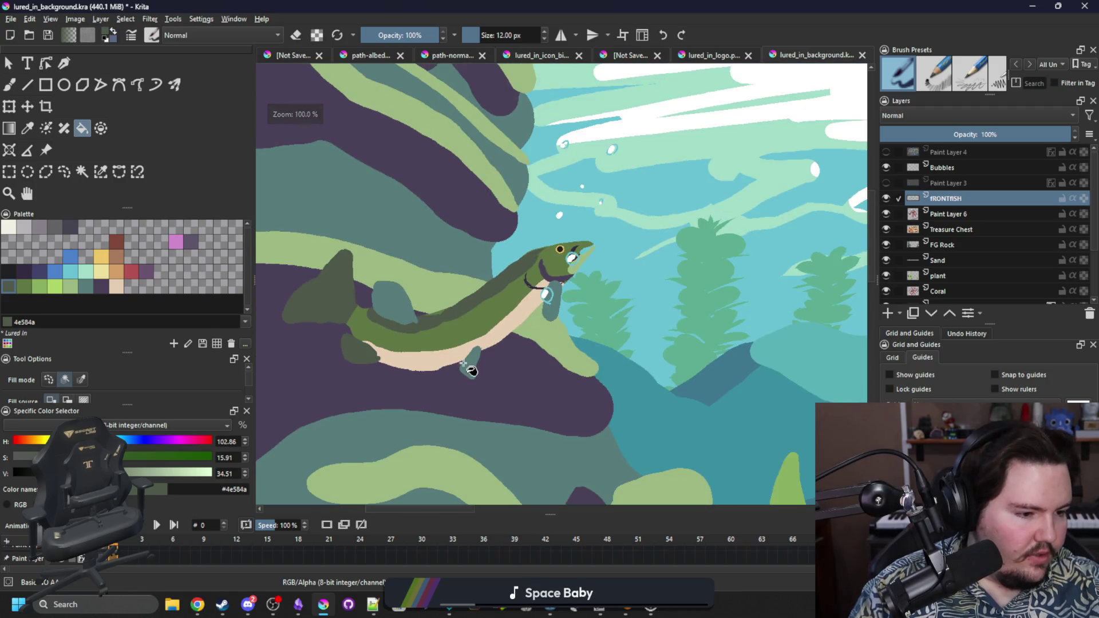
pyautogui.click(549, 306)
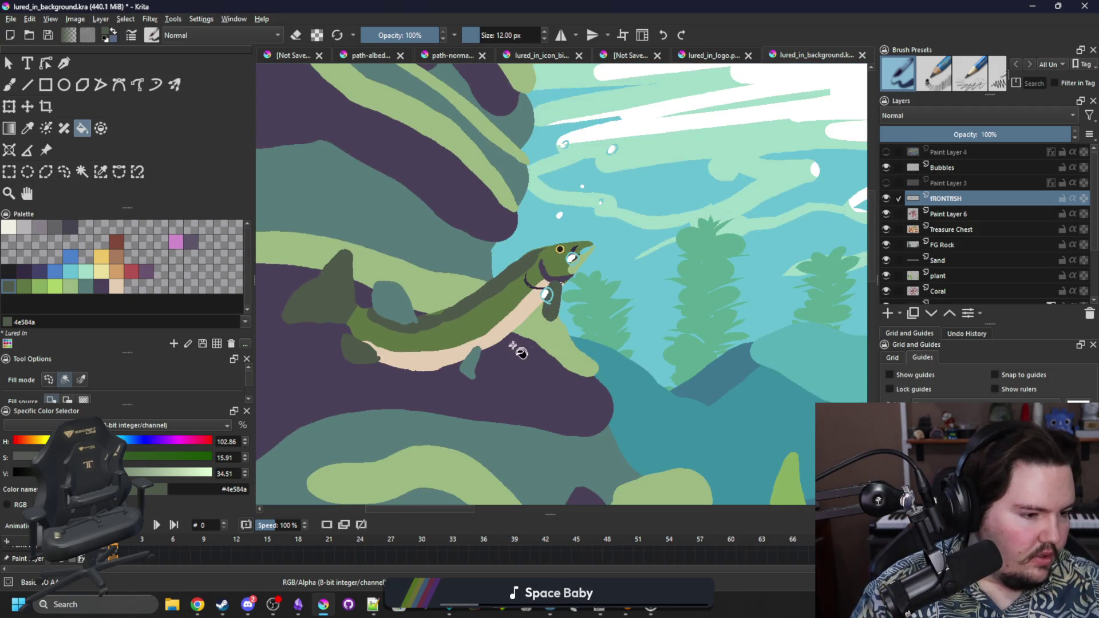
# Step: Pick dark purple from the palette and select the dark green tail fin area with the contiguous selection tool
pyautogui.press('b')
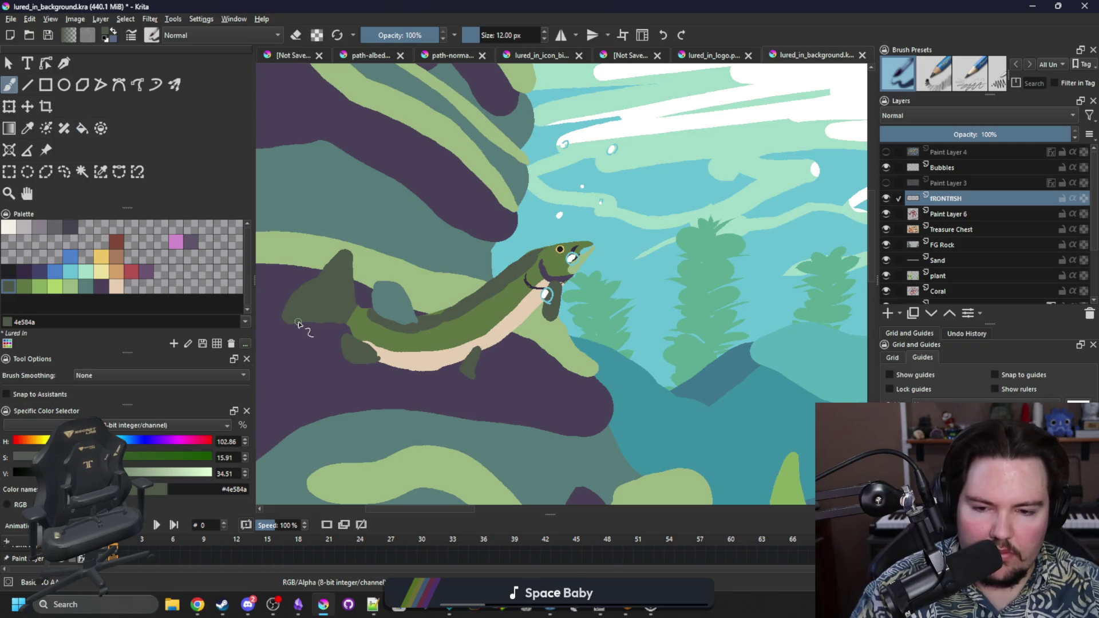
pyautogui.scroll(5, 298, 309)
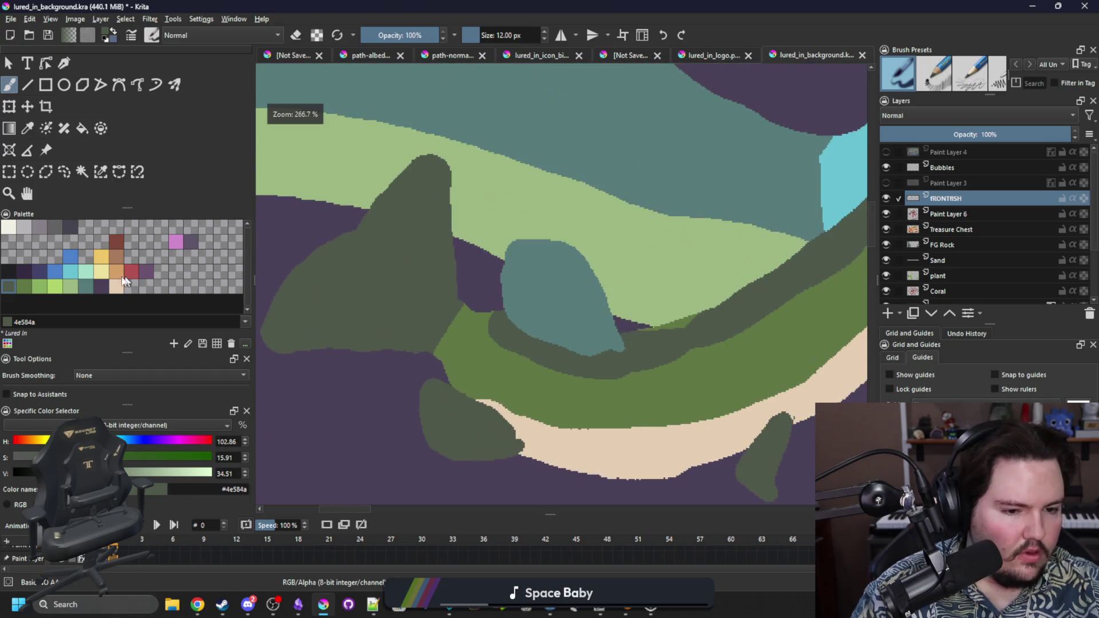
pyautogui.click(23, 272)
pyautogui.click(82, 172)
pyautogui.click(422, 326)
pyautogui.press('b')
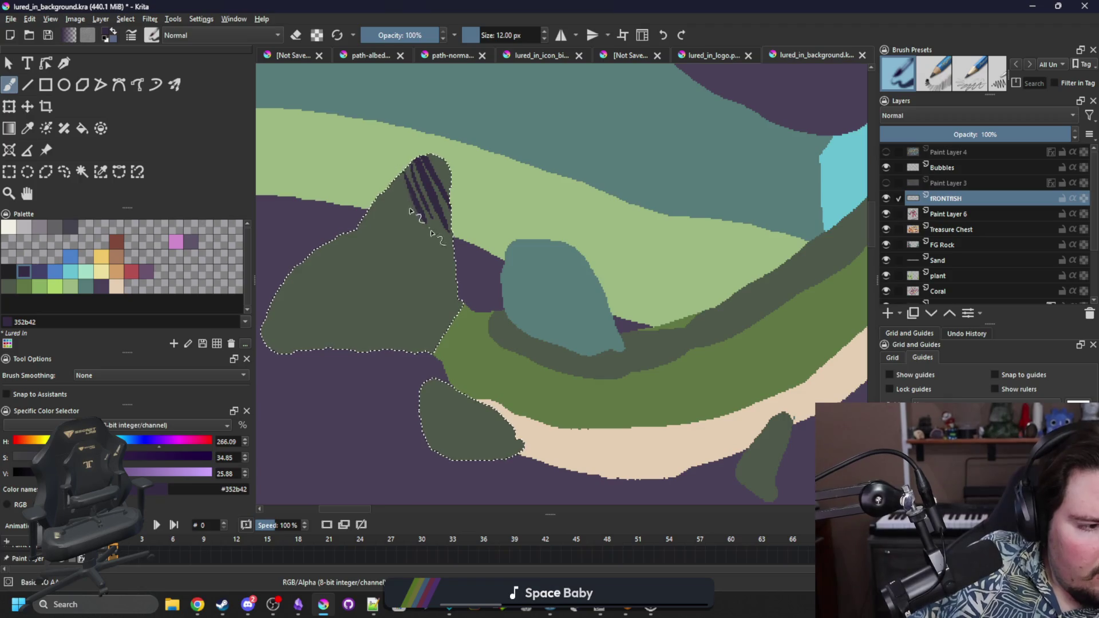
# Step: Paint dark purple diagonal stripes across the selected tail fin, darkening its tip
pyautogui.moveTo(401, 189); pyautogui.dragTo(426, 272)
pyautogui.moveTo(415, 183); pyautogui.dragTo(440, 292)
pyautogui.moveTo(375, 206); pyautogui.dragTo(403, 292)
pyautogui.moveTo(435, 164); pyautogui.dragTo(377, 205)
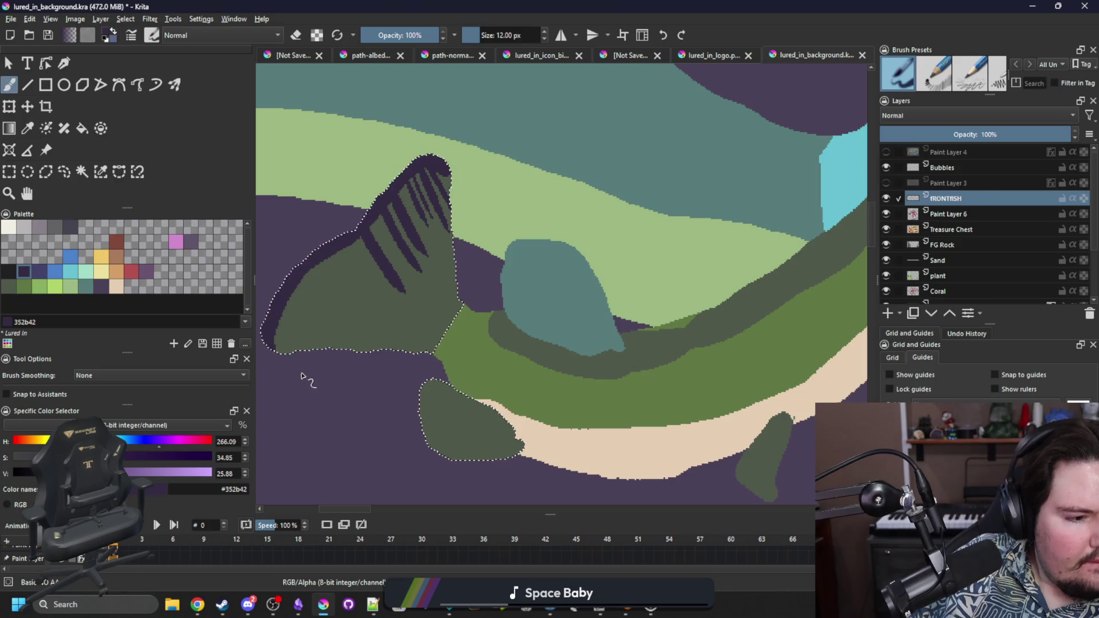
pyautogui.moveTo(343, 244); pyautogui.dragTo(395, 306)
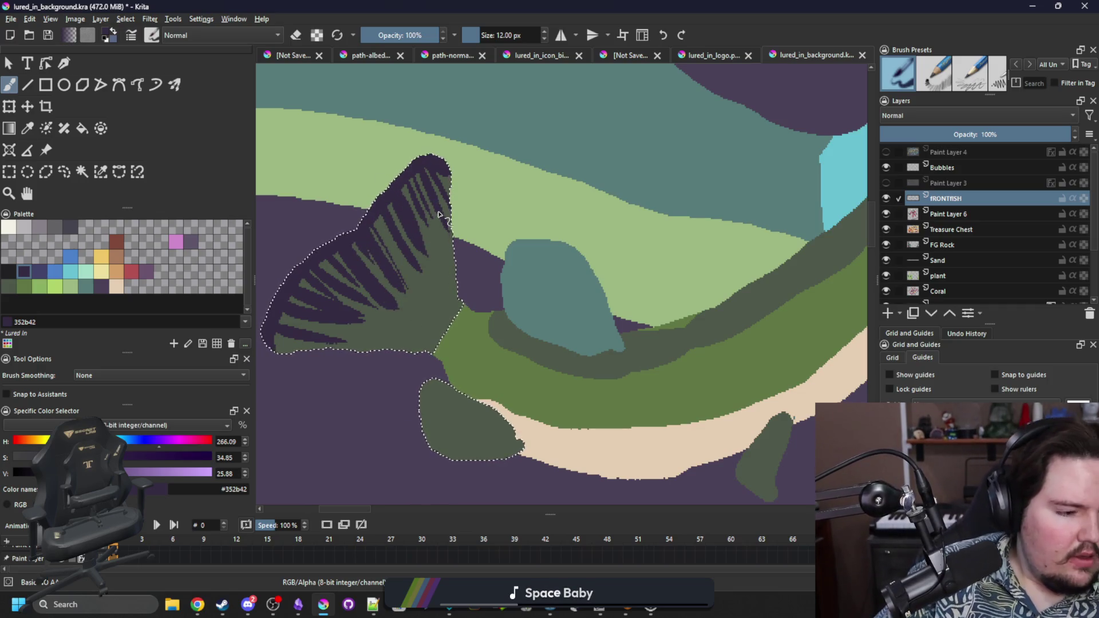
# Step: Deselect, sample the body green, and extend the green body into the fin base
pyautogui.hotkey('ctrl', 'shift', 'a')
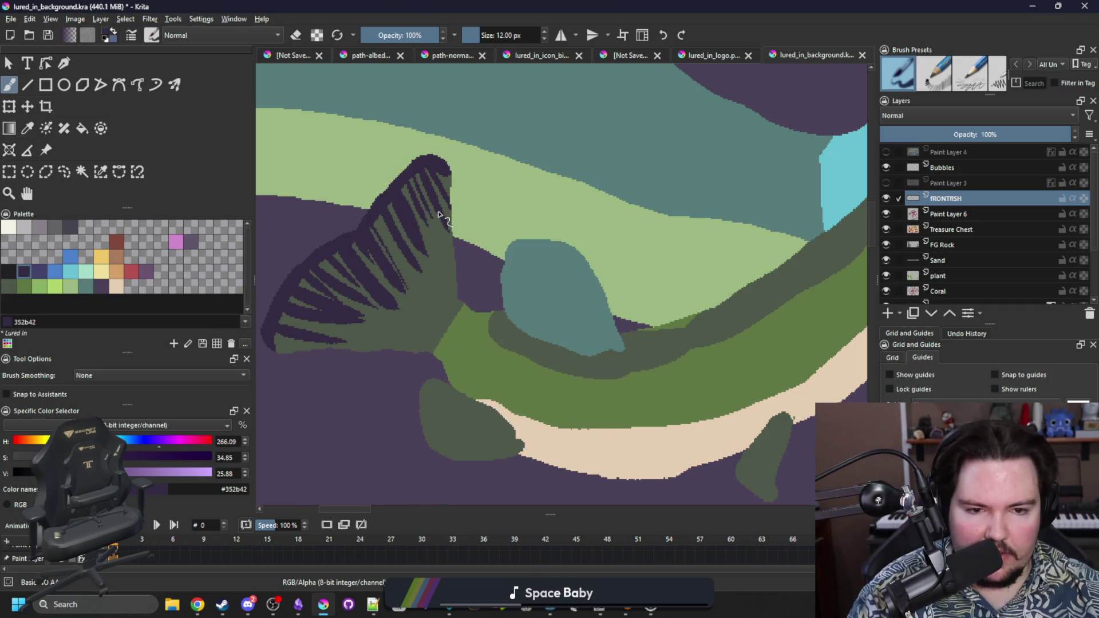
pyautogui.press('p')
pyautogui.click(451, 349)
pyautogui.press('b')
pyautogui.moveTo(441, 346); pyautogui.dragTo(463, 325)
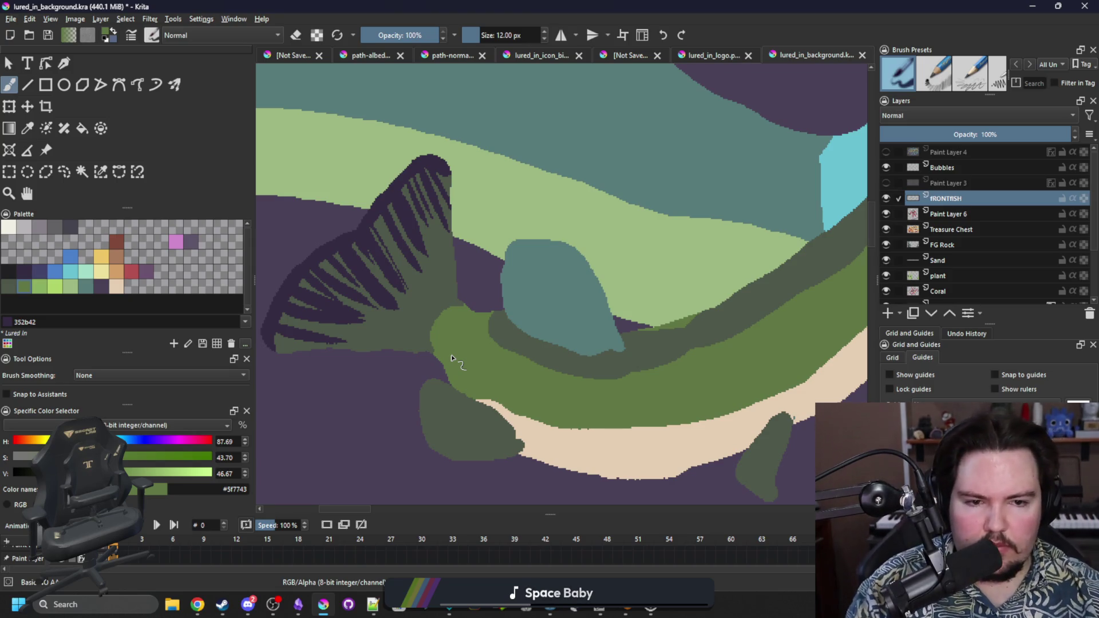
# Step: Select the dark green fin areas by similar colour and paint orange-brown (#a77b5b) streaks between the stripes, then deselect
pyautogui.click(115, 258)
pyautogui.click(101, 172)
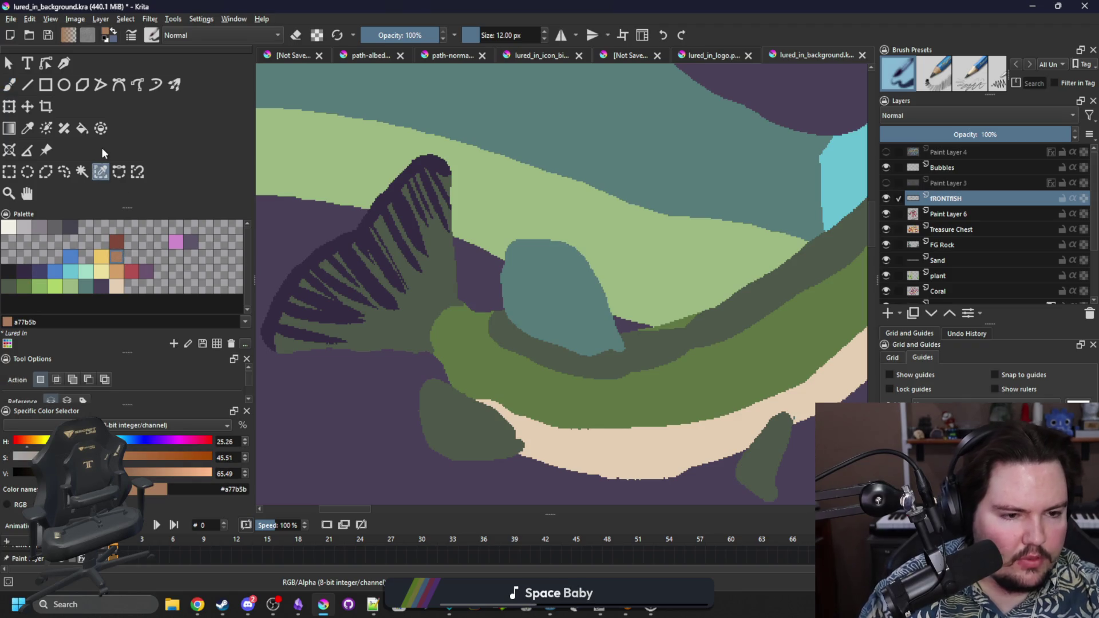
pyautogui.click(423, 324)
pyautogui.press('b')
pyautogui.moveTo(333, 292)
pyautogui.mouseDown()
pyautogui.moveTo(391, 319)
pyautogui.moveTo(401, 240)
pyautogui.moveTo(426, 223)
pyautogui.moveTo(395, 335)
pyautogui.moveTo(286, 323)
pyautogui.mouseUp()
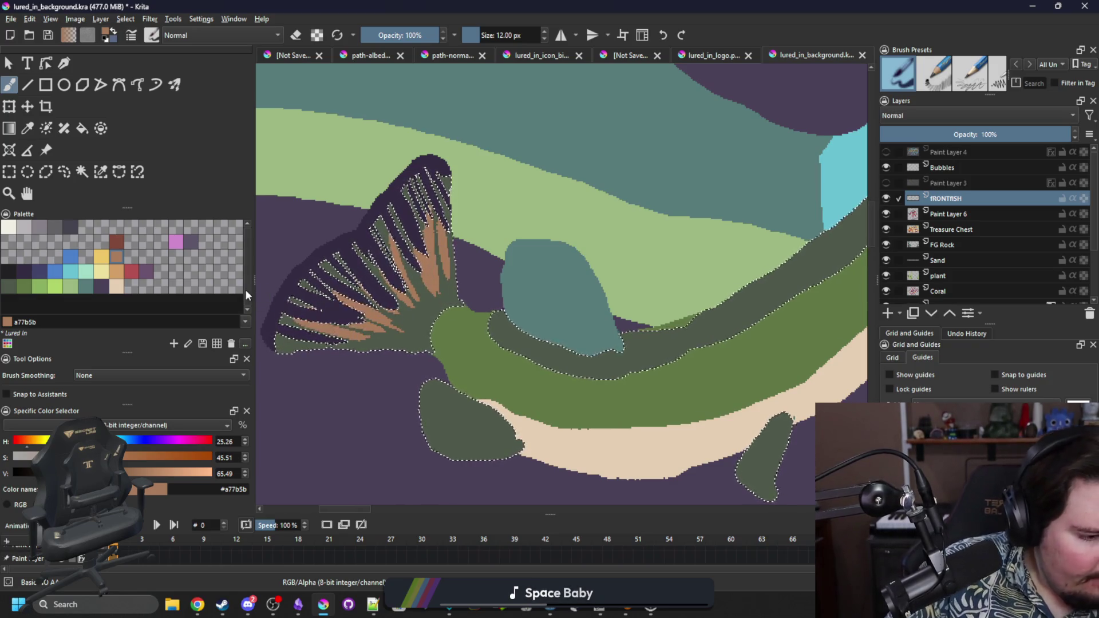
pyautogui.hotkey('ctrl', 'shift', 'a')
pyautogui.scroll(-5, 313, 312)
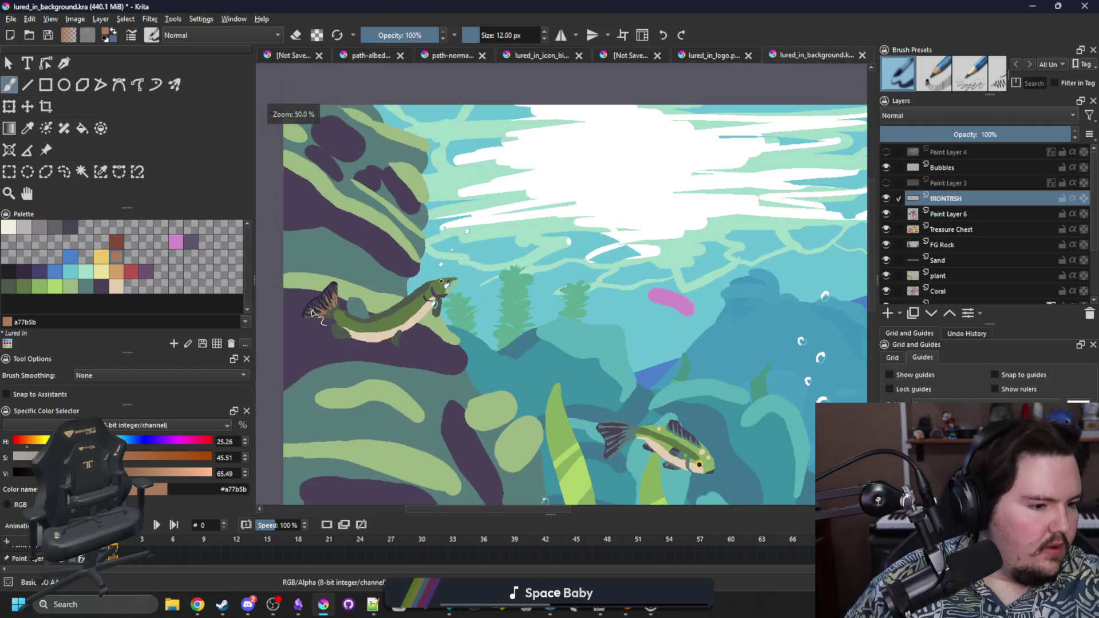
# Step: Fill the teal dorsal fin with the sampled dark green fin colour
pyautogui.scroll(3, 328, 328)
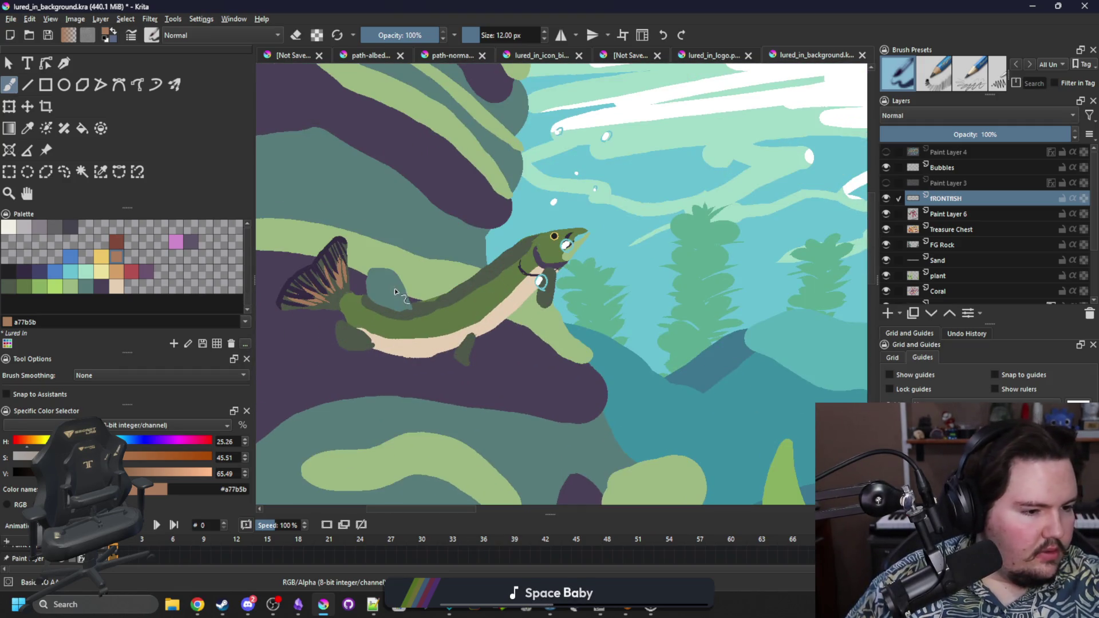
pyautogui.scroll(2, 394, 289)
pyautogui.scroll(-1, 361, 275)
pyautogui.scroll(2, 310, 284)
pyautogui.press('f')
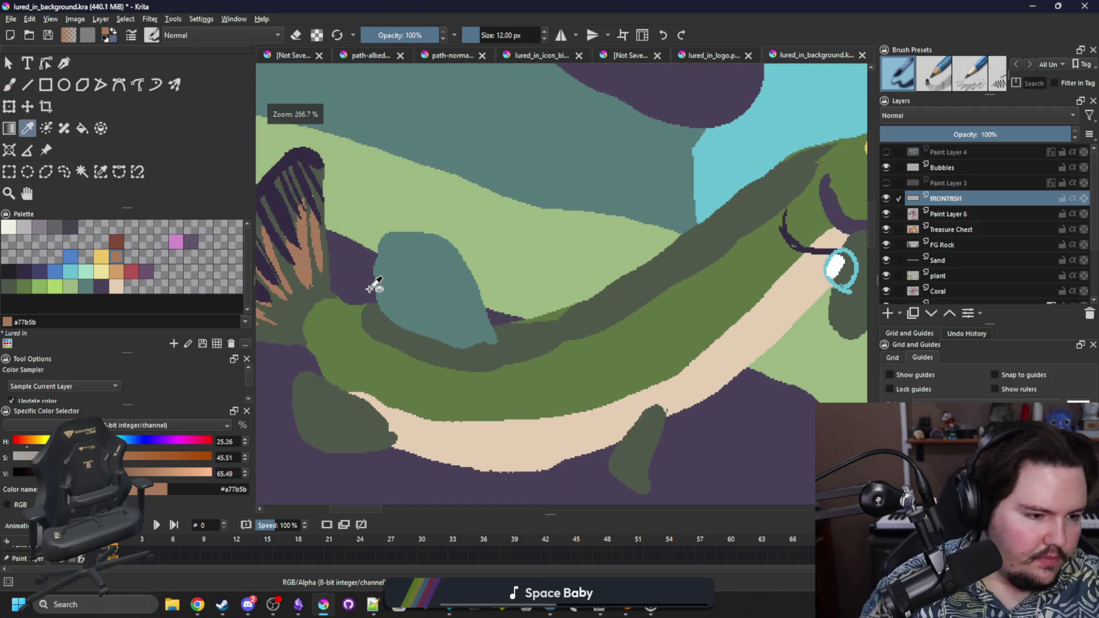
pyautogui.keyDown('ctrl'); pyautogui.click(387, 366); pyautogui.keyUp('ctrl')
pyautogui.click(427, 302)
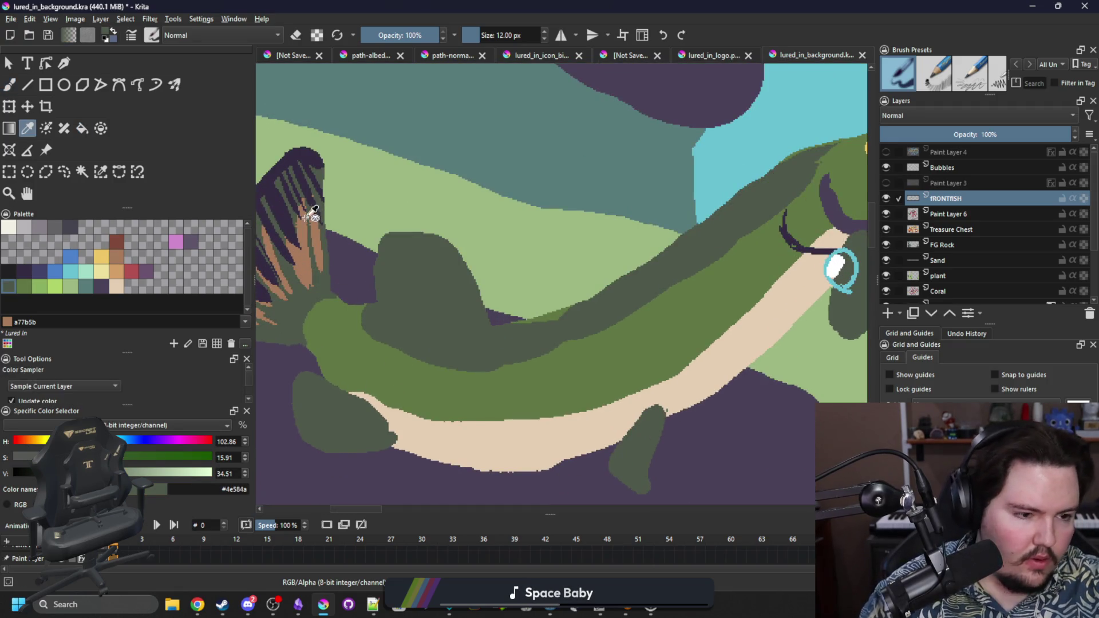
# Step: Select all dark green fin areas by similar colour and shade the dorsal fin's upper edge dark purple
pyautogui.keyDown('ctrl'); pyautogui.click(280, 175); pyautogui.keyUp('ctrl')
pyautogui.click(100, 172)
pyautogui.click(389, 290)
pyautogui.press('b')
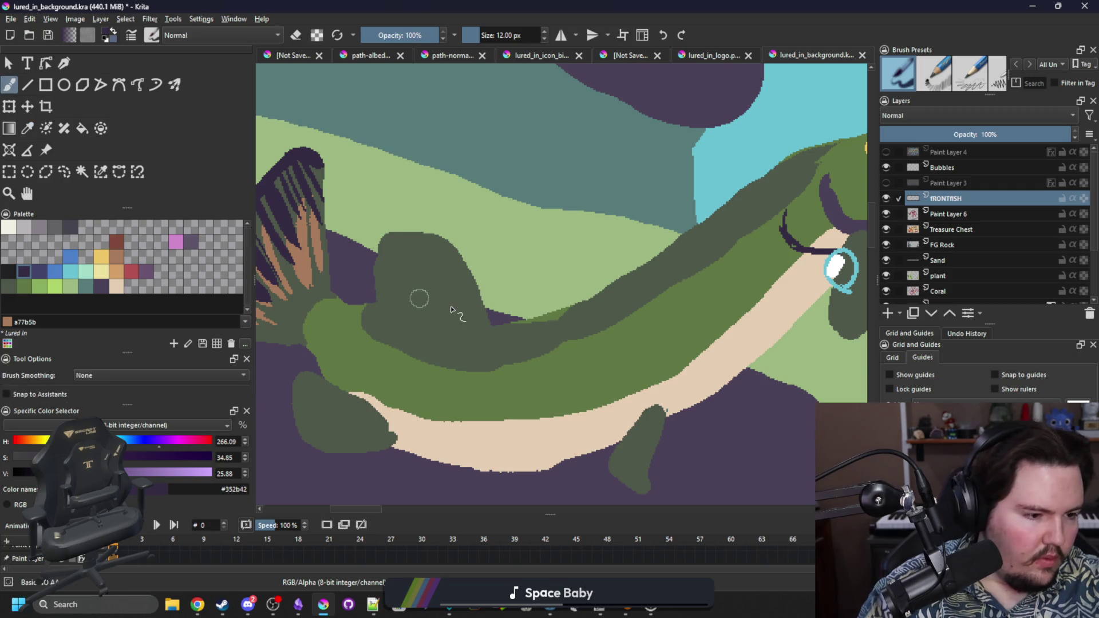
pyautogui.moveTo(490, 326)
pyautogui.mouseDown()
pyautogui.moveTo(438, 337)
pyautogui.moveTo(373, 302)
pyautogui.moveTo(381, 309)
pyautogui.moveTo(378, 292)
pyautogui.moveTo(411, 326)
pyautogui.mouseUp()
pyautogui.hotkey('ctrl', 'z')
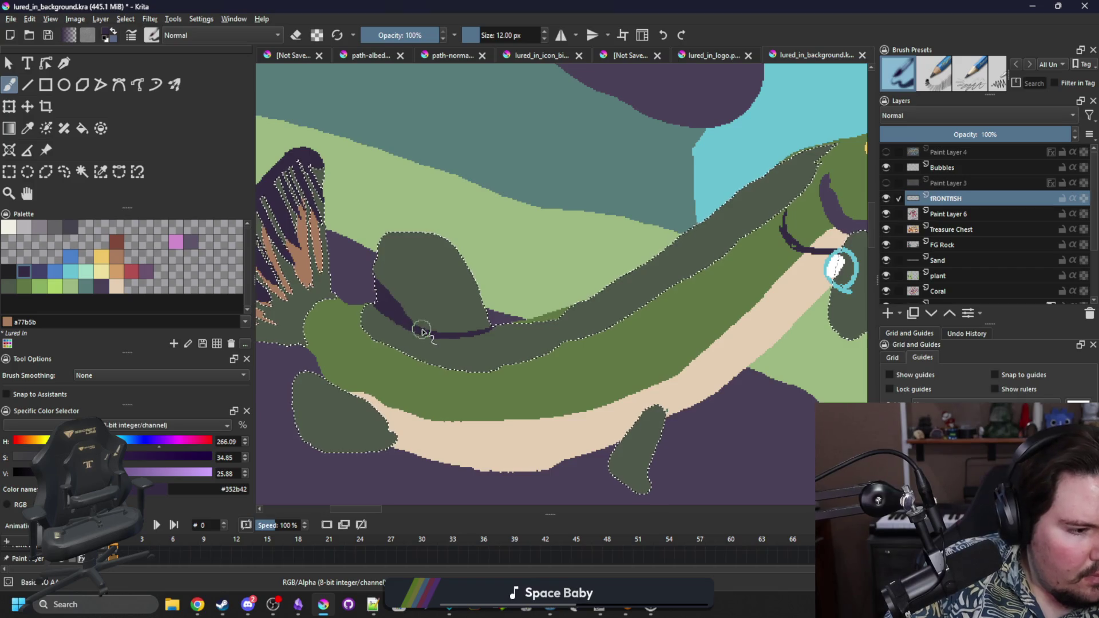
pyautogui.moveTo(394, 245)
pyautogui.mouseDown()
pyautogui.moveTo(376, 275)
pyautogui.moveTo(420, 238)
pyautogui.moveTo(449, 252)
pyautogui.moveTo(464, 297)
pyautogui.moveTo(418, 277)
pyautogui.moveTo(396, 239)
pyautogui.moveTo(400, 269)
pyautogui.moveTo(400, 251)
pyautogui.moveTo(409, 272)
pyautogui.moveTo(484, 306)
pyautogui.mouseUp()
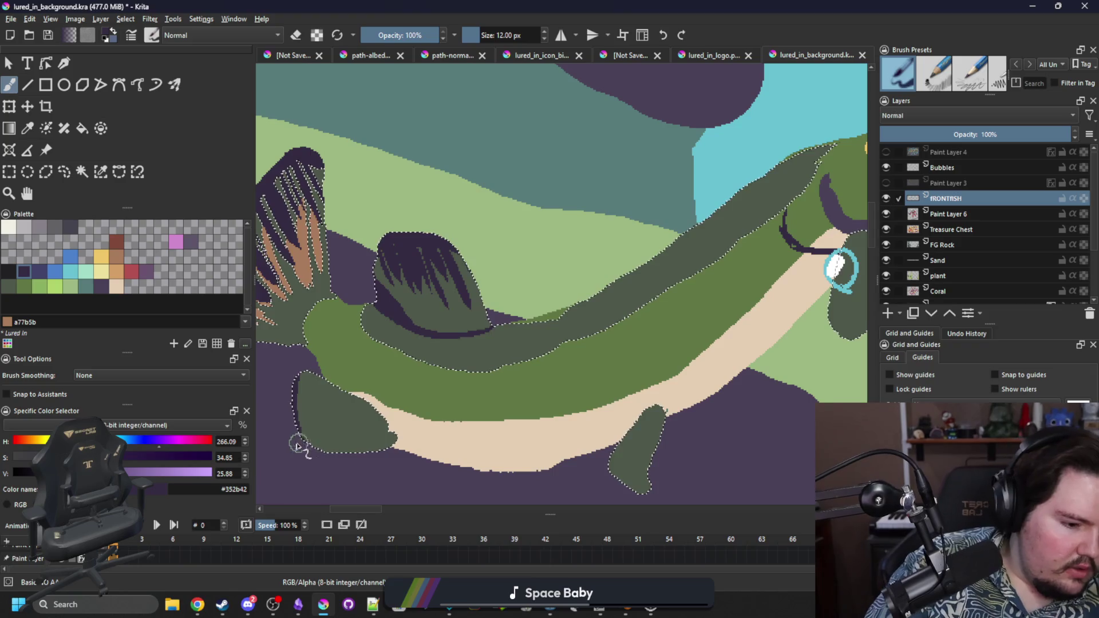
# Step: Streak dark purple across the lower-left fin, the small lower fin and the fin below the head
pyautogui.moveTo(285, 422)
pyautogui.mouseDown()
pyautogui.moveTo(303, 409)
pyautogui.moveTo(295, 387)
pyautogui.mouseUp()
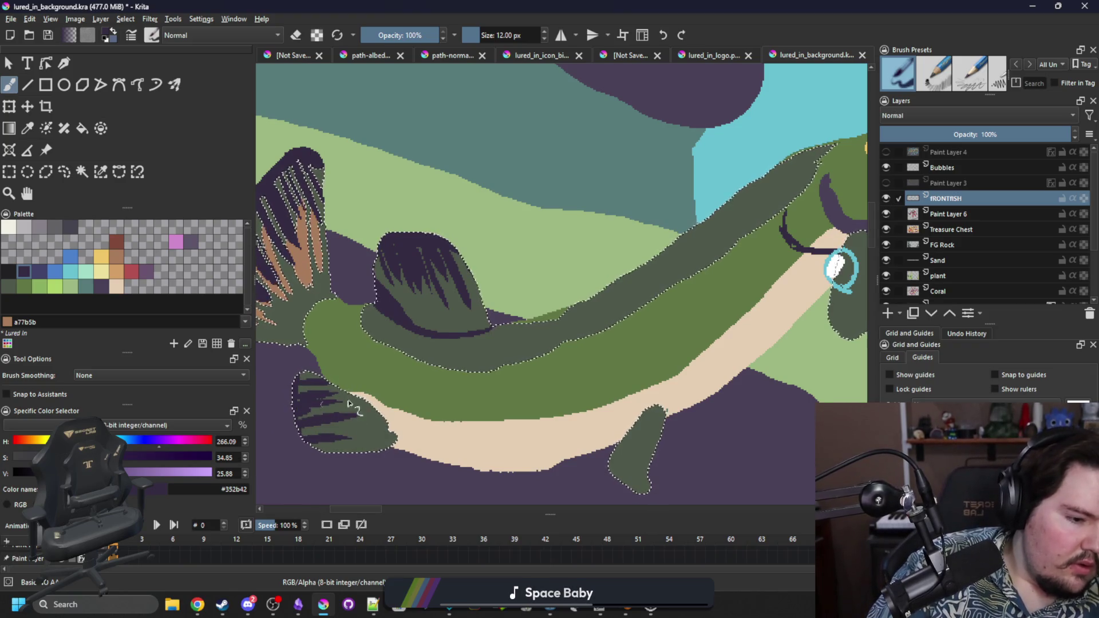
pyautogui.moveTo(518, 455)
pyautogui.mouseDown()
pyautogui.moveTo(444, 415)
pyautogui.moveTo(410, 377)
pyautogui.mouseUp()
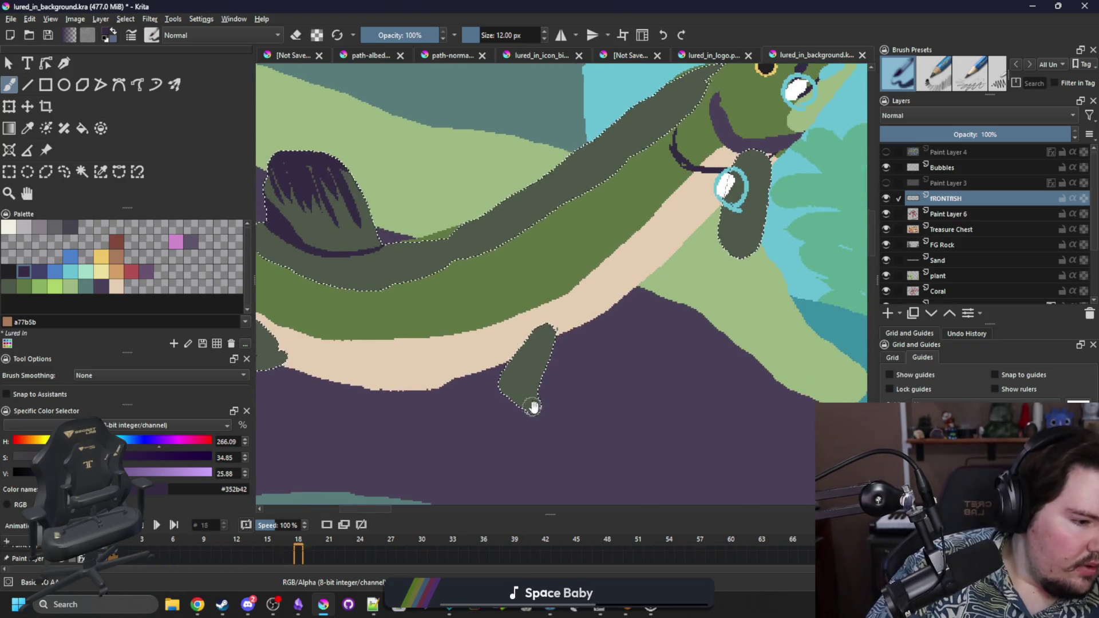
pyautogui.moveTo(503, 358); pyautogui.dragTo(508, 393)
pyautogui.moveTo(523, 332)
pyautogui.mouseDown()
pyautogui.moveTo(517, 397)
pyautogui.moveTo(547, 337)
pyautogui.mouseUp()
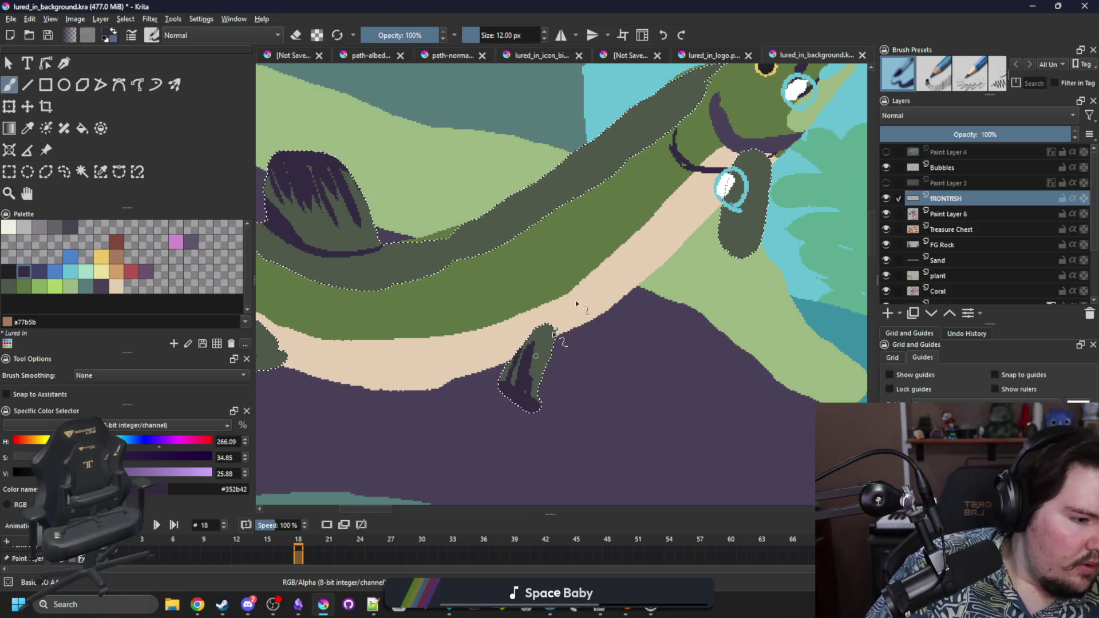
pyautogui.moveTo(535, 377); pyautogui.dragTo(549, 341)
pyautogui.moveTo(726, 252); pyautogui.dragTo(755, 166)
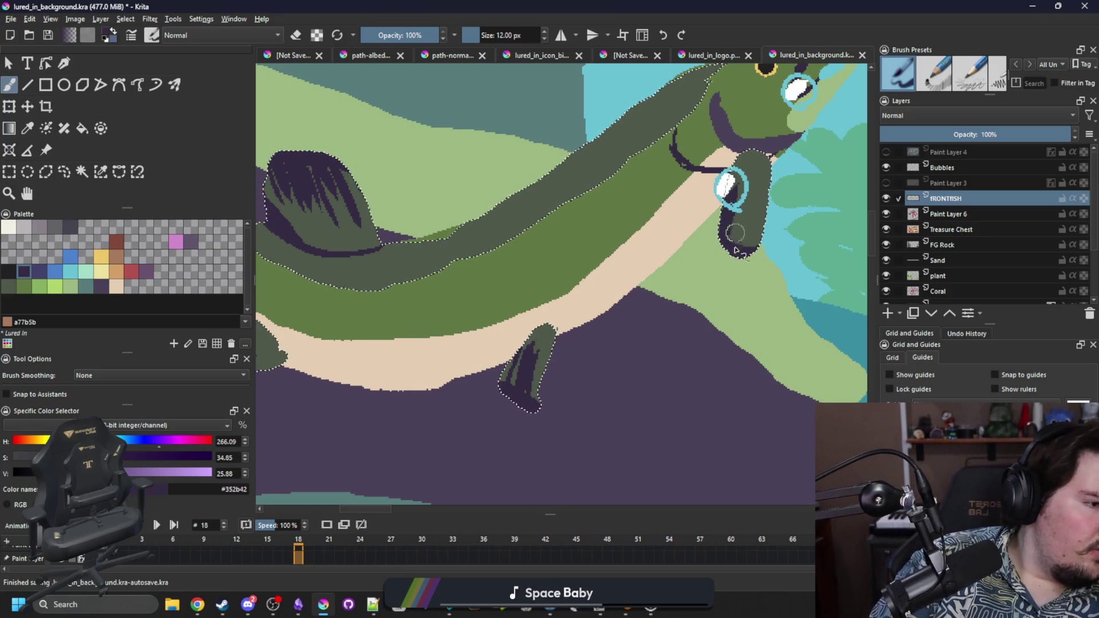
pyautogui.moveTo(744, 252); pyautogui.dragTo(770, 164)
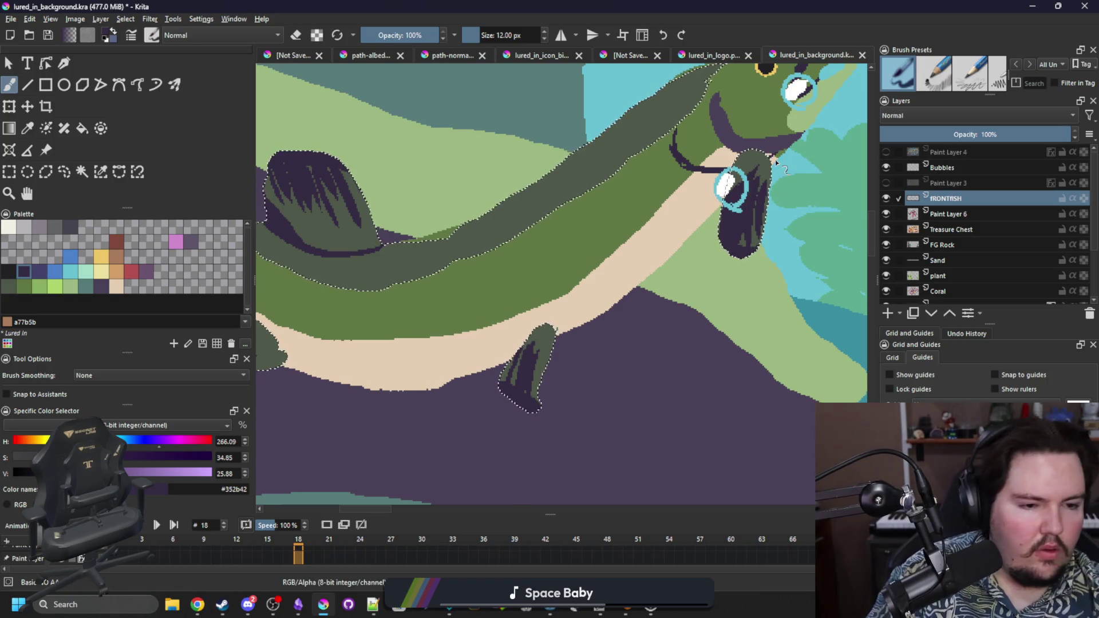
# Step: Sample the orange from the tail fin and paint orange streaks into the dorsal fin
pyautogui.press('p')
pyautogui.press('.')
pyautogui.press('.')
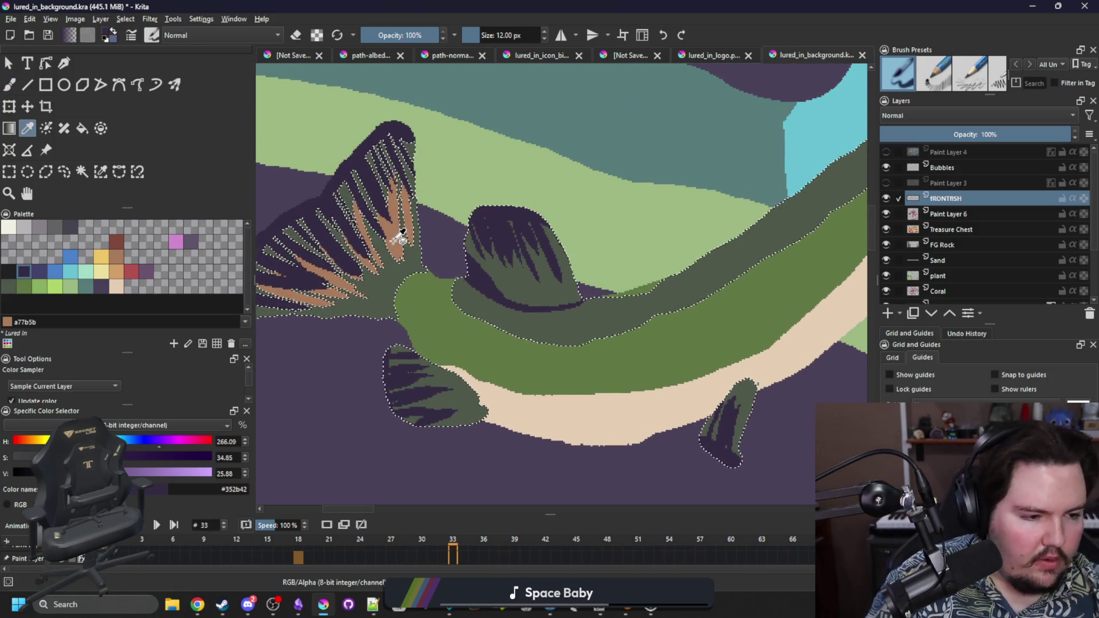
pyautogui.click(399, 232)
pyautogui.press('b')
pyautogui.moveTo(509, 279)
pyautogui.mouseDown()
pyautogui.moveTo(489, 233)
pyautogui.moveTo(508, 216)
pyautogui.moveTo(536, 220)
pyautogui.moveTo(550, 269)
pyautogui.moveTo(496, 240)
pyautogui.moveTo(482, 252)
pyautogui.moveTo(507, 247)
pyautogui.mouseUp()
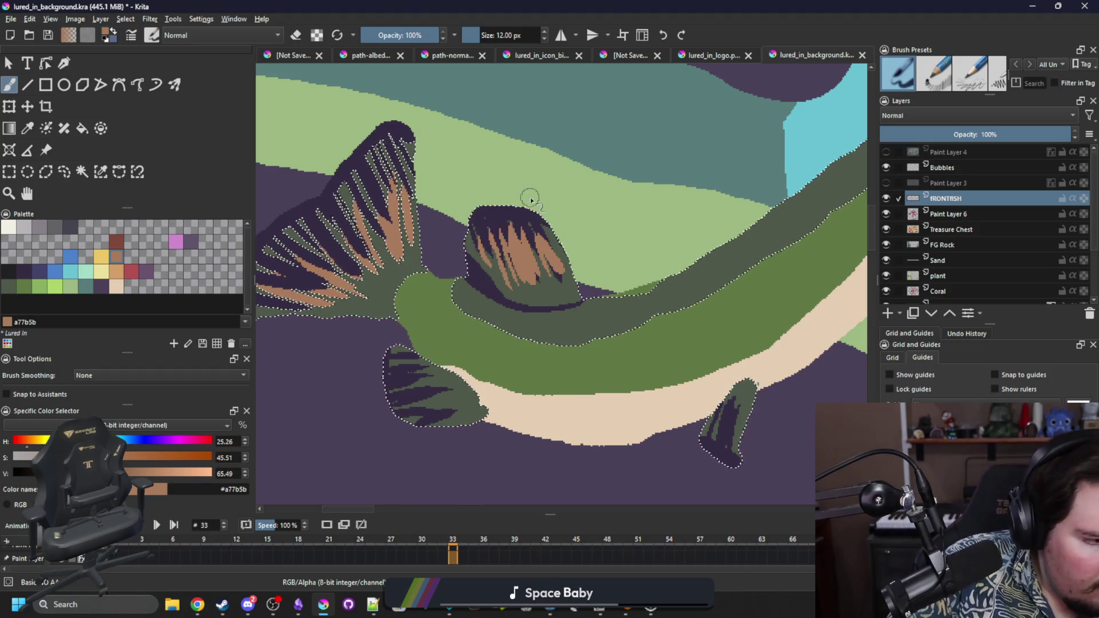
# Step: Paint orange stripes on the lower-left fin, the lower fin and the fin near the bubble
pyautogui.press('[')
pyautogui.press('[')
pyautogui.press('[')
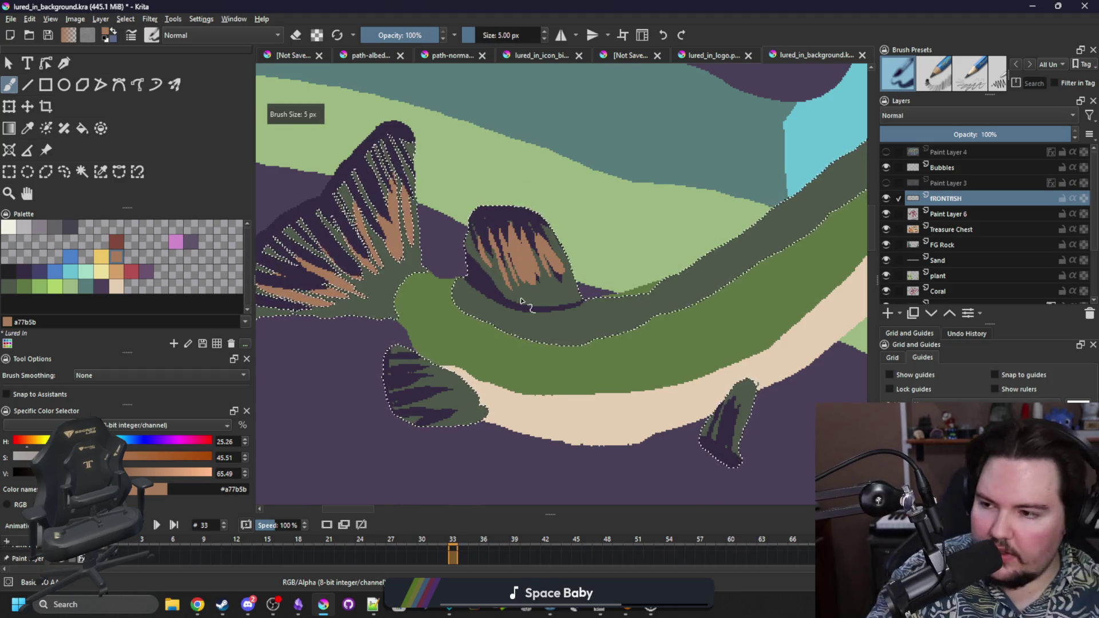
pyautogui.press(']')
pyautogui.moveTo(410, 413)
pyautogui.mouseDown()
pyautogui.moveTo(467, 401)
pyautogui.moveTo(465, 382)
pyautogui.mouseUp()
pyautogui.moveTo(398, 383)
pyautogui.mouseDown()
pyautogui.moveTo(445, 375)
pyautogui.moveTo(468, 353)
pyautogui.mouseUp()
pyautogui.moveTo(515, 420)
pyautogui.mouseDown()
pyautogui.moveTo(282, 383)
pyautogui.moveTo(506, 401)
pyautogui.moveTo(515, 358)
pyautogui.mouseUp()
pyautogui.moveTo(488, 402); pyautogui.dragTo(499, 359)
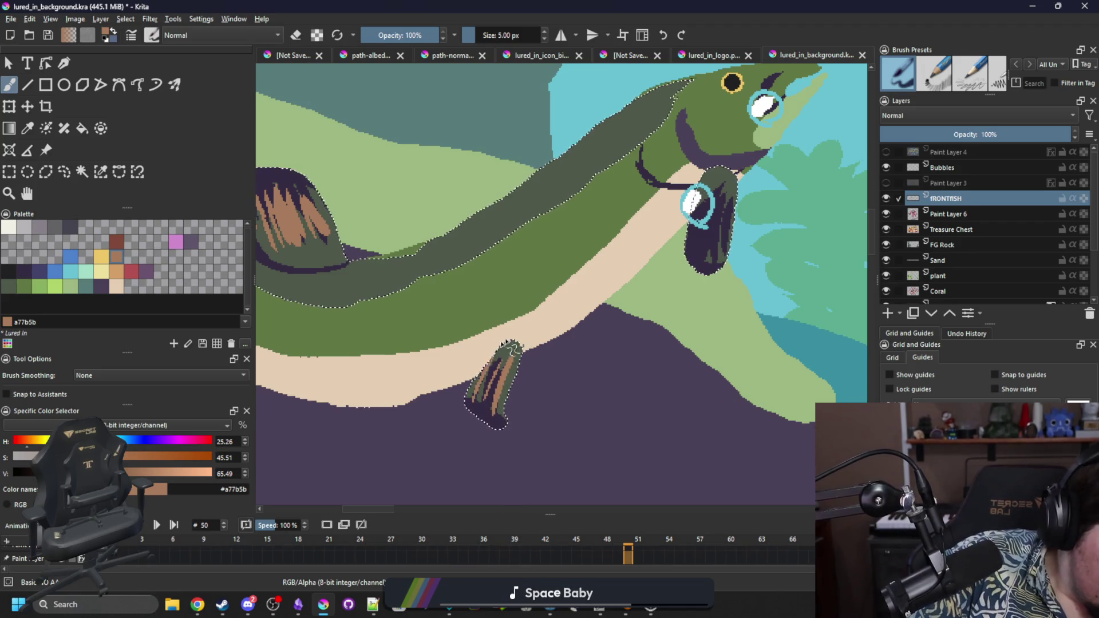
pyautogui.moveTo(692, 247)
pyautogui.mouseDown()
pyautogui.moveTo(708, 193)
pyautogui.moveTo(725, 194)
pyautogui.mouseUp()
pyautogui.moveTo(728, 252); pyautogui.dragTo(735, 183)
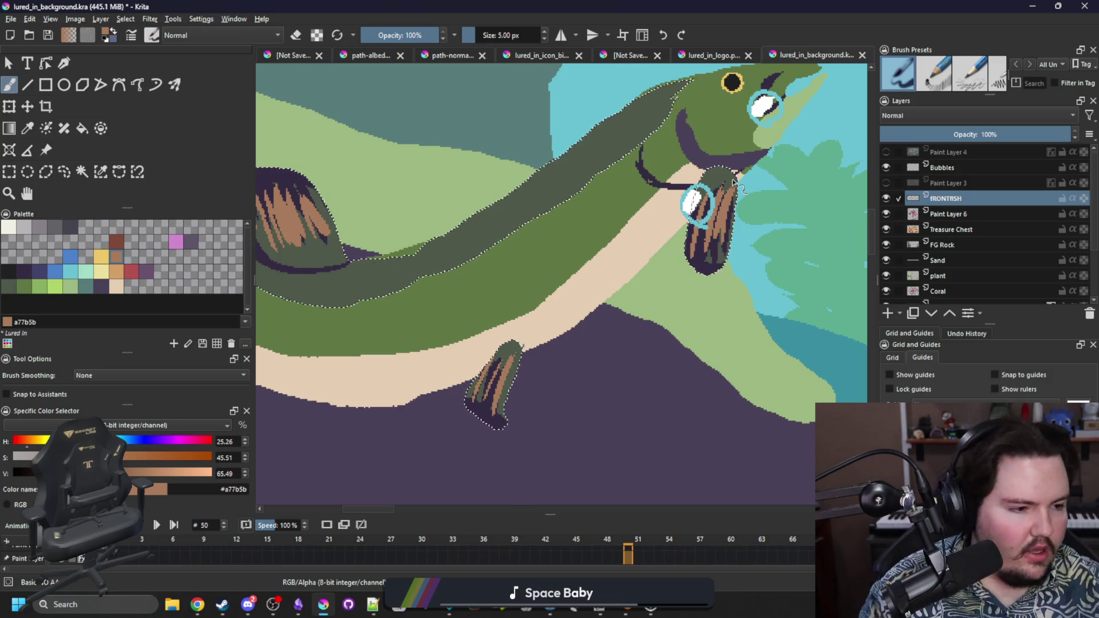
# Step: Clear the selection around the fins
pyautogui.moveTo(518, 303); pyautogui.dragTo(584, 326)
pyautogui.hotkey('ctrl', 'shift', 'a')
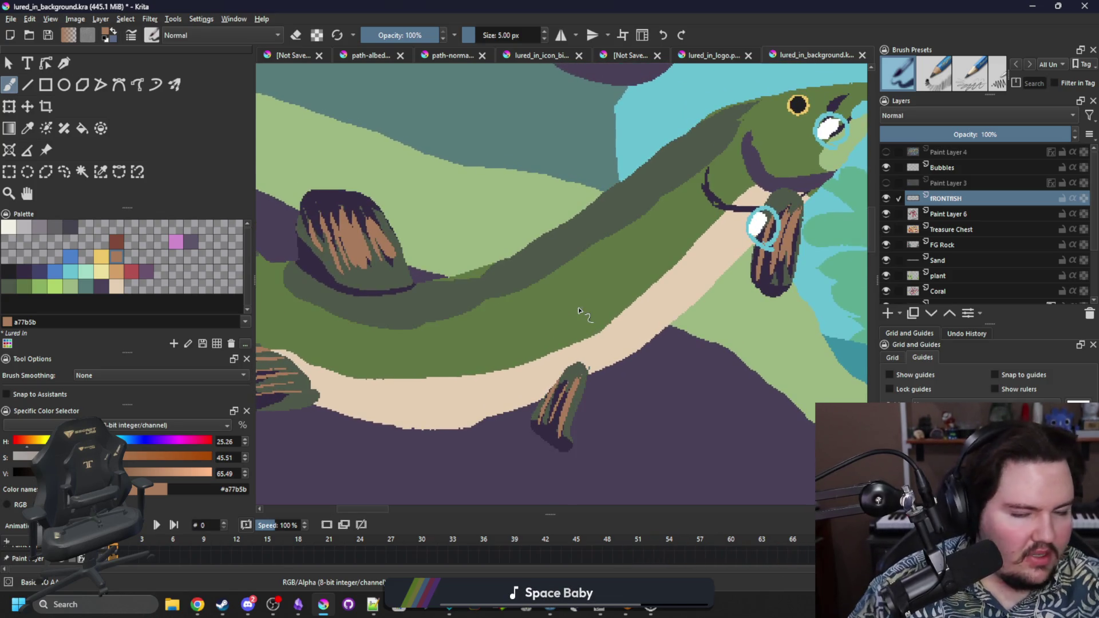
pyautogui.scroll(-2, 578, 311)
pyautogui.scroll(2, 550, 312)
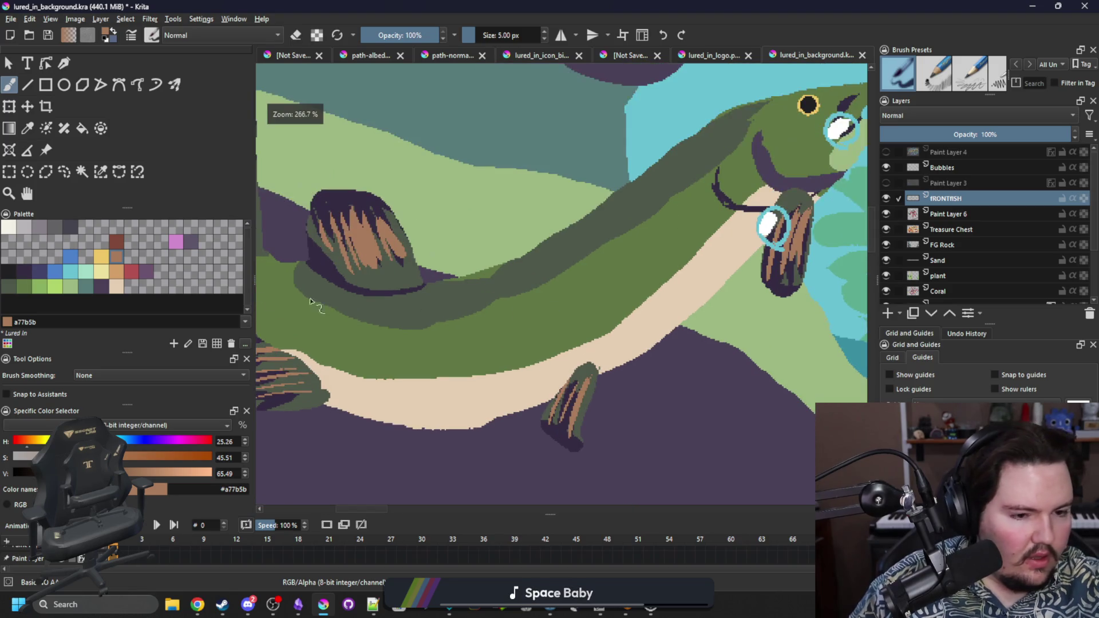
# Step: With a larger light green brush, dab spots along the belly from the throat back to its rear end
pyautogui.click(71, 289)
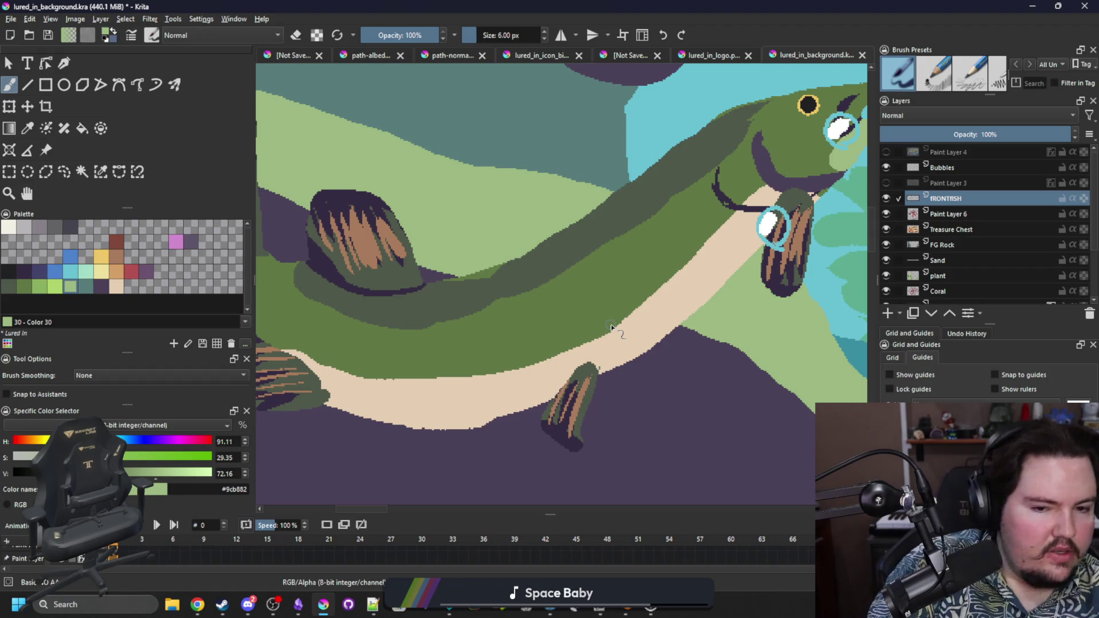
pyautogui.press(']')
pyautogui.press(']')
pyautogui.click(721, 229)
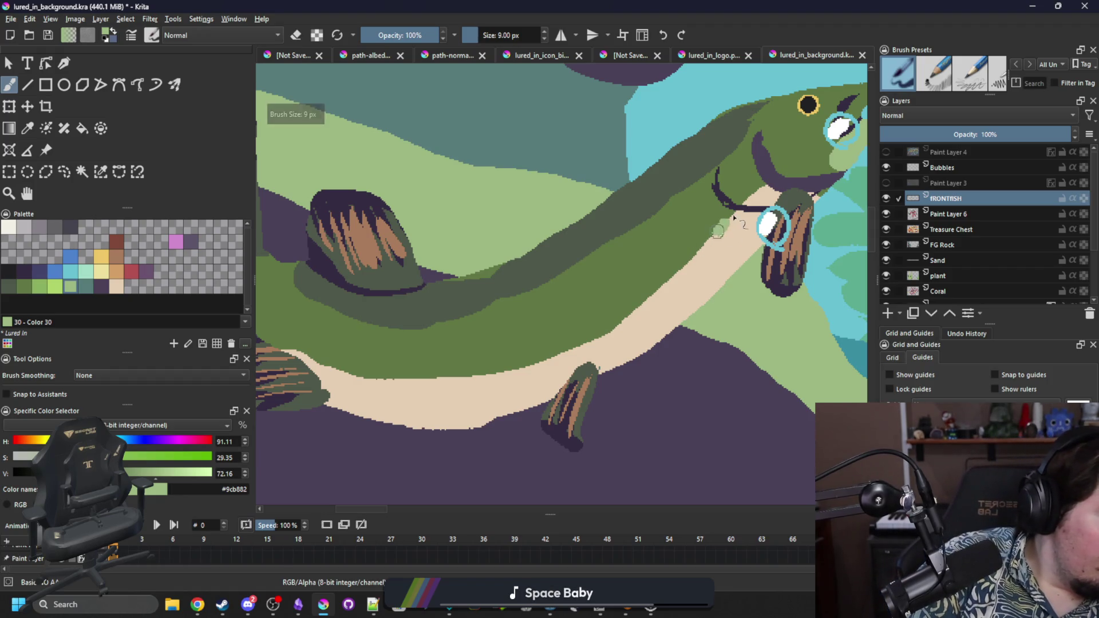
pyautogui.click(654, 294)
pyautogui.click(691, 286)
pyautogui.click(729, 252)
pyautogui.click(640, 322)
pyautogui.click(597, 338)
pyautogui.click(538, 379)
pyautogui.click(561, 353)
pyautogui.click(497, 375)
pyautogui.click(475, 403)
pyautogui.click(441, 377)
pyautogui.click(422, 406)
pyautogui.click(383, 379)
pyautogui.click(369, 399)
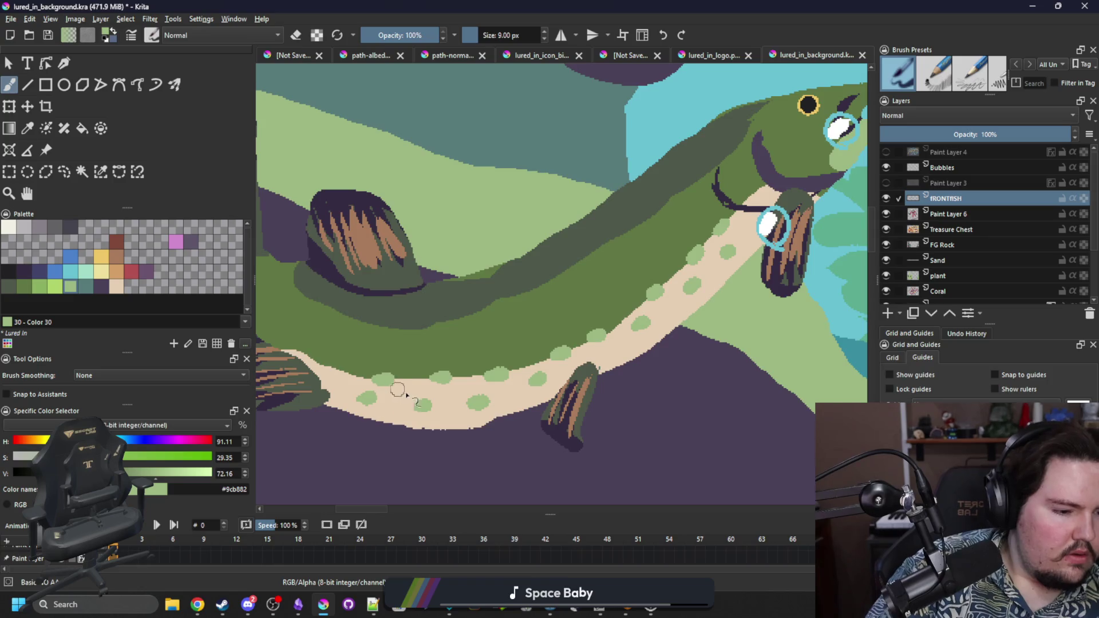
# Step: Fill in extra light green spots along the rear belly, front belly and just below the jaw
pyautogui.moveTo(369, 399); pyautogui.dragTo(518, 424)
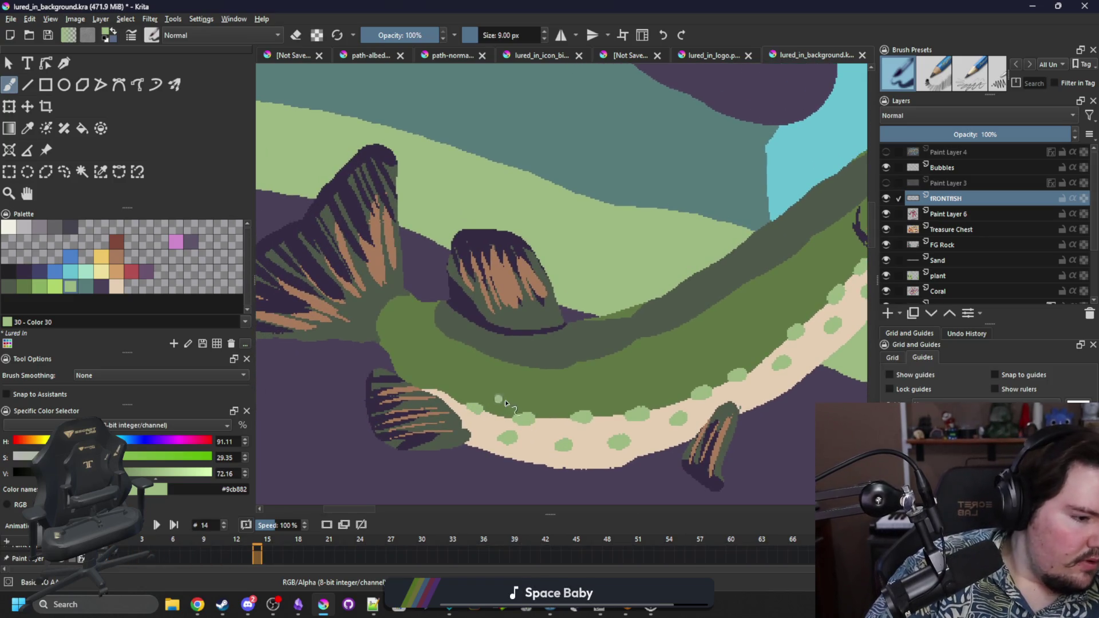
pyautogui.click(553, 401)
pyautogui.click(606, 404)
pyautogui.click(669, 393)
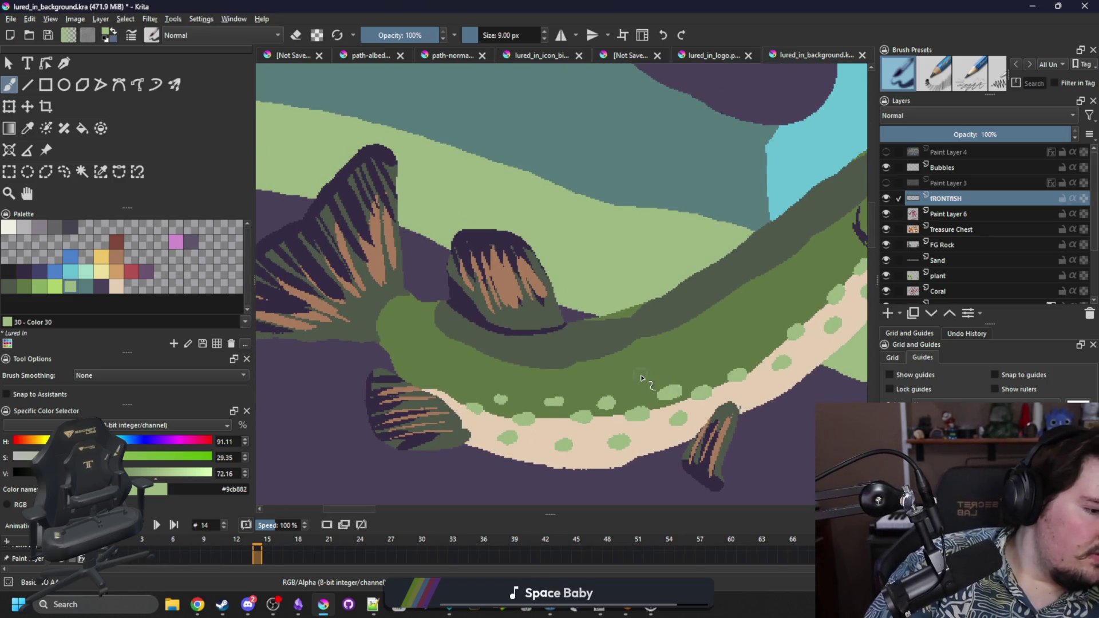
pyautogui.press('.')
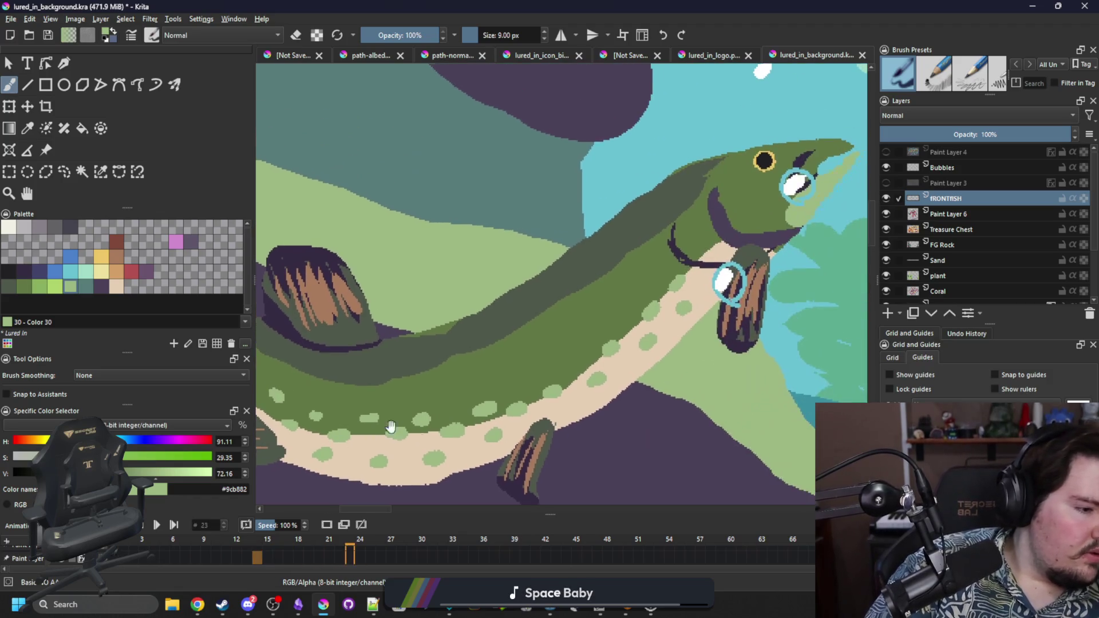
pyautogui.click(577, 359)
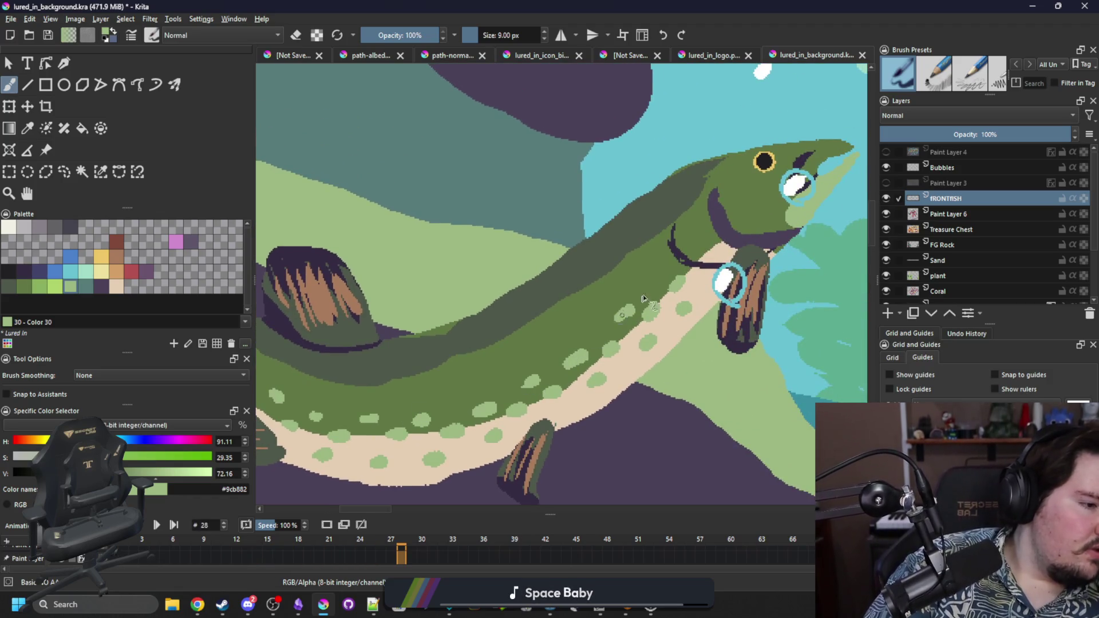
pyautogui.click(661, 276)
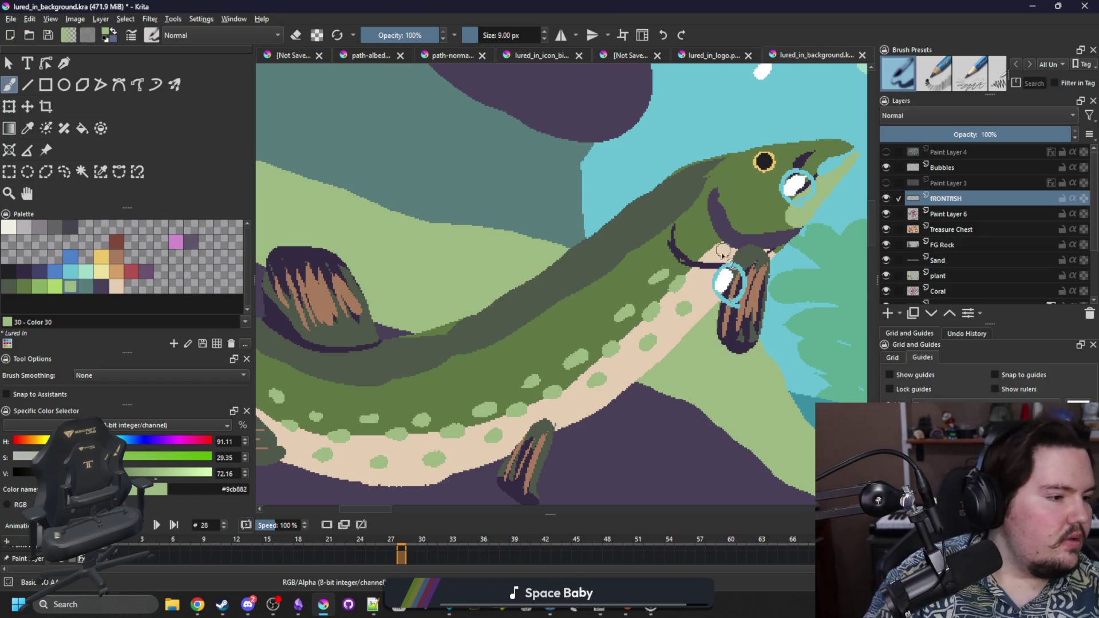
pyautogui.click(694, 220)
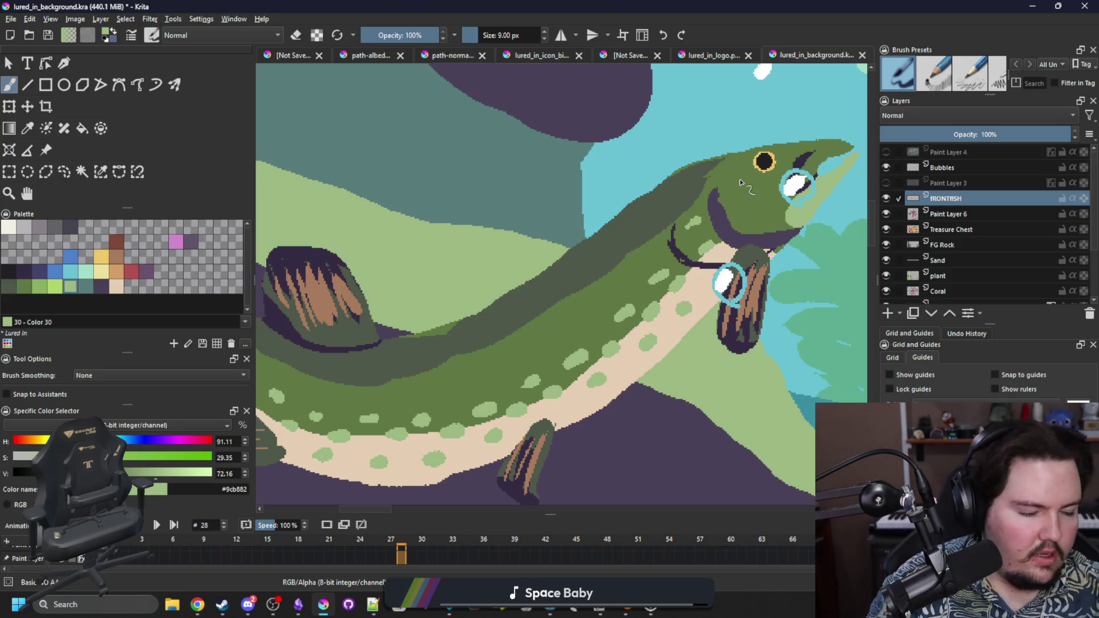
# Step: Paint dark purple oval spots behind the head and along the fish's back
pyautogui.click(100, 286)
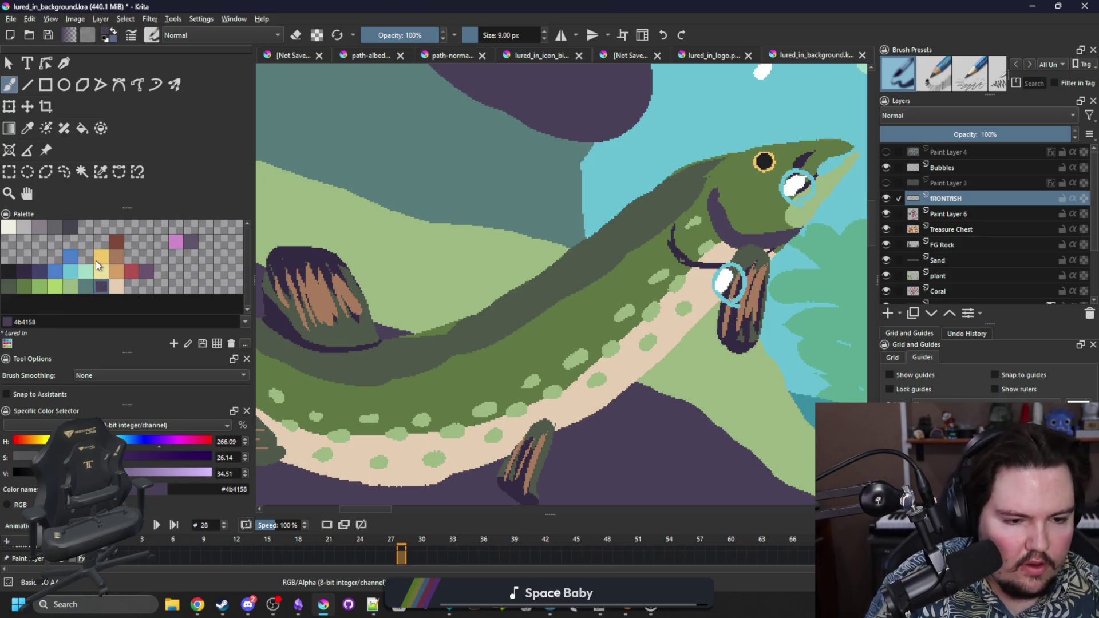
pyautogui.click(755, 216)
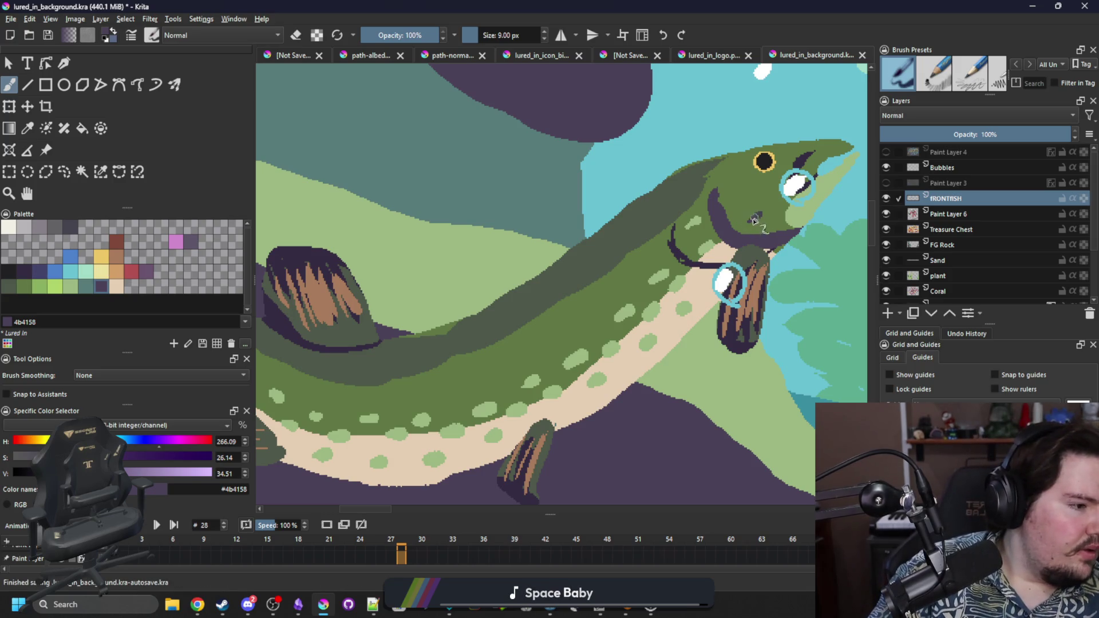
pyautogui.moveTo(670, 284); pyautogui.dragTo(805, 243)
pyautogui.moveTo(537, 328); pyautogui.dragTo(564, 319)
pyautogui.moveTo(621, 292); pyautogui.dragTo(649, 278)
pyautogui.moveTo(693, 247); pyautogui.dragTo(720, 232)
pyautogui.moveTo(779, 177); pyautogui.dragTo(803, 165)
# Step: Add more dark purple spots below the fin, near the head and in the mid-back gaps
pyautogui.moveTo(478, 329); pyautogui.dragTo(502, 324)
pyautogui.moveTo(396, 305); pyautogui.dragTo(423, 299)
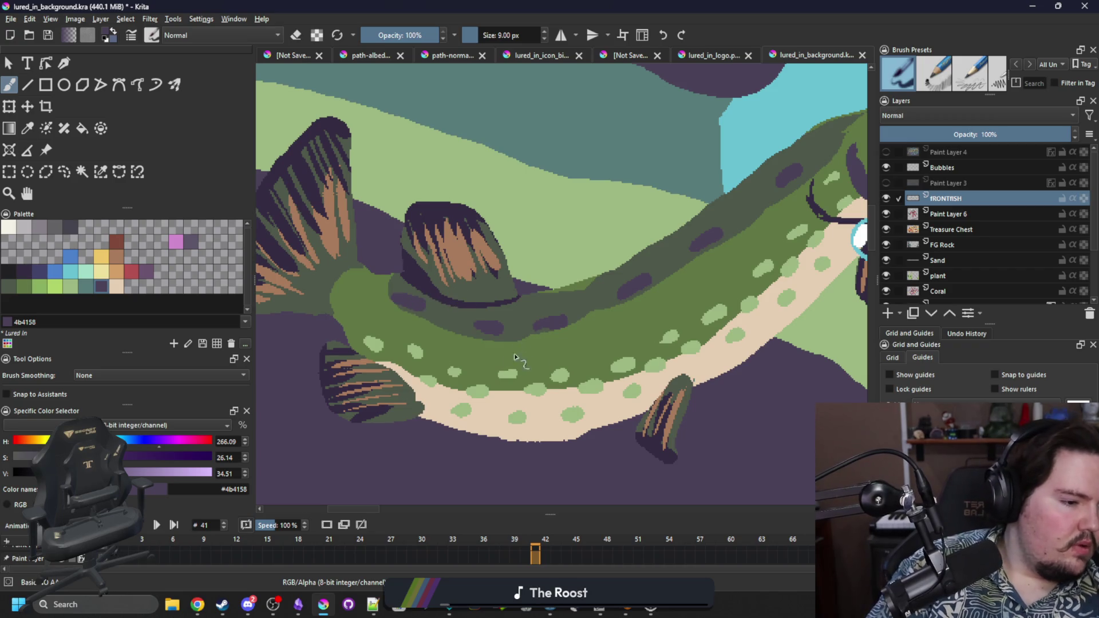
pyautogui.moveTo(581, 348)
pyautogui.mouseDown()
pyautogui.moveTo(780, 233)
pyautogui.moveTo(762, 209)
pyautogui.moveTo(782, 197)
pyautogui.mouseUp()
pyautogui.moveTo(587, 315); pyautogui.dragTo(605, 309)
pyautogui.moveTo(459, 350)
pyautogui.mouseDown()
pyautogui.moveTo(477, 345)
pyautogui.moveTo(449, 317)
pyautogui.moveTo(419, 325)
pyautogui.moveTo(375, 303)
pyautogui.mouseUp()
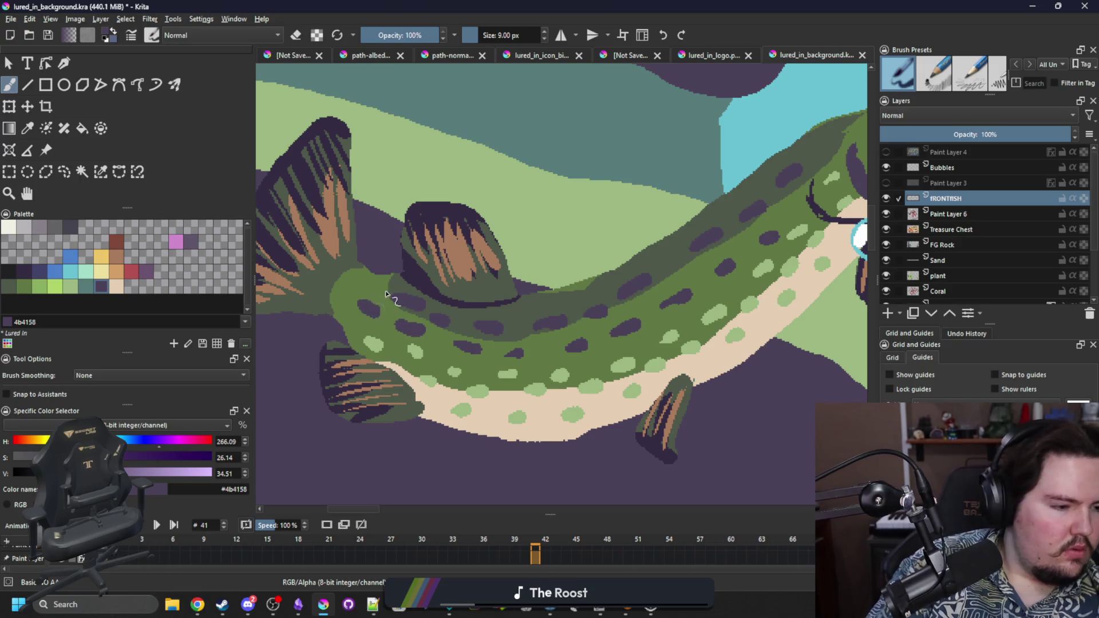
pyautogui.moveTo(783, 218); pyautogui.dragTo(798, 213)
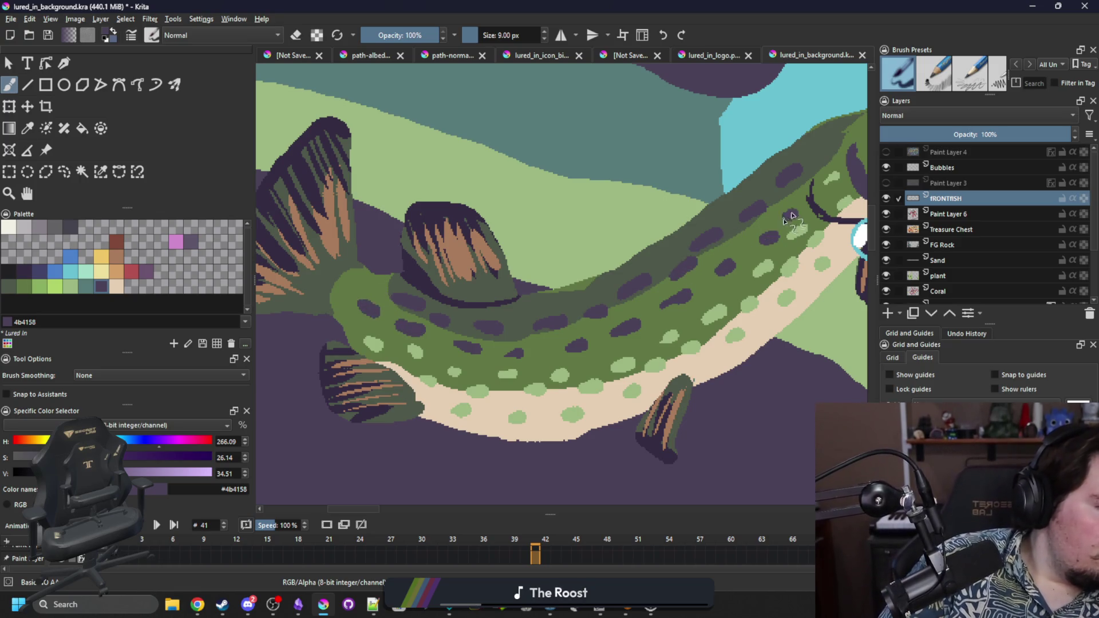
pyautogui.moveTo(577, 293); pyautogui.dragTo(592, 288)
pyautogui.scroll(-5, 465, 366)
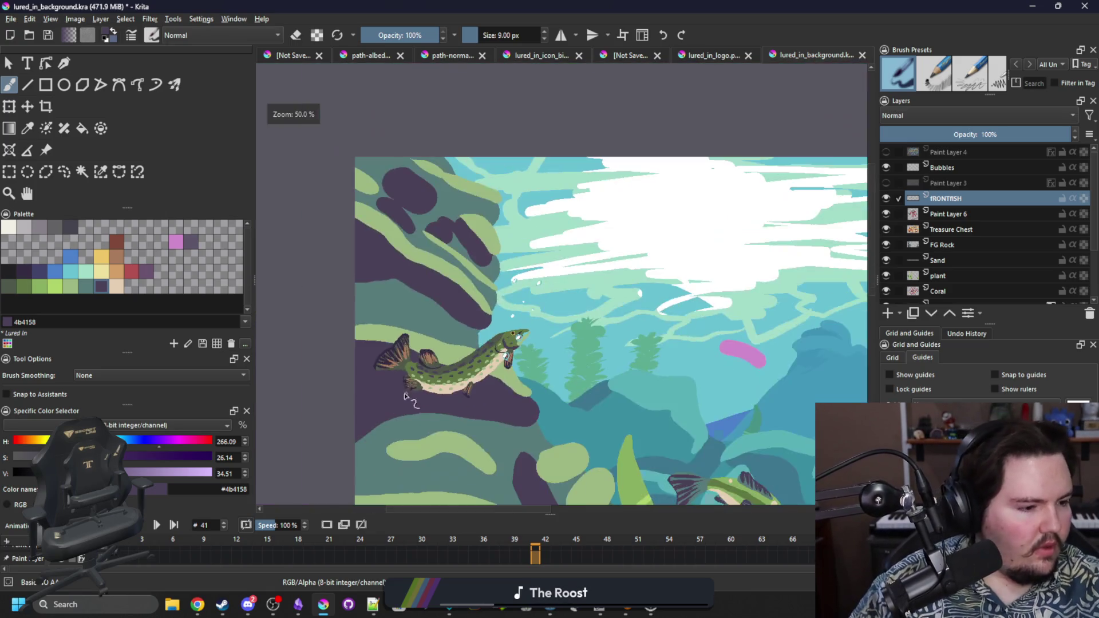
pyautogui.scroll(4, 465, 367)
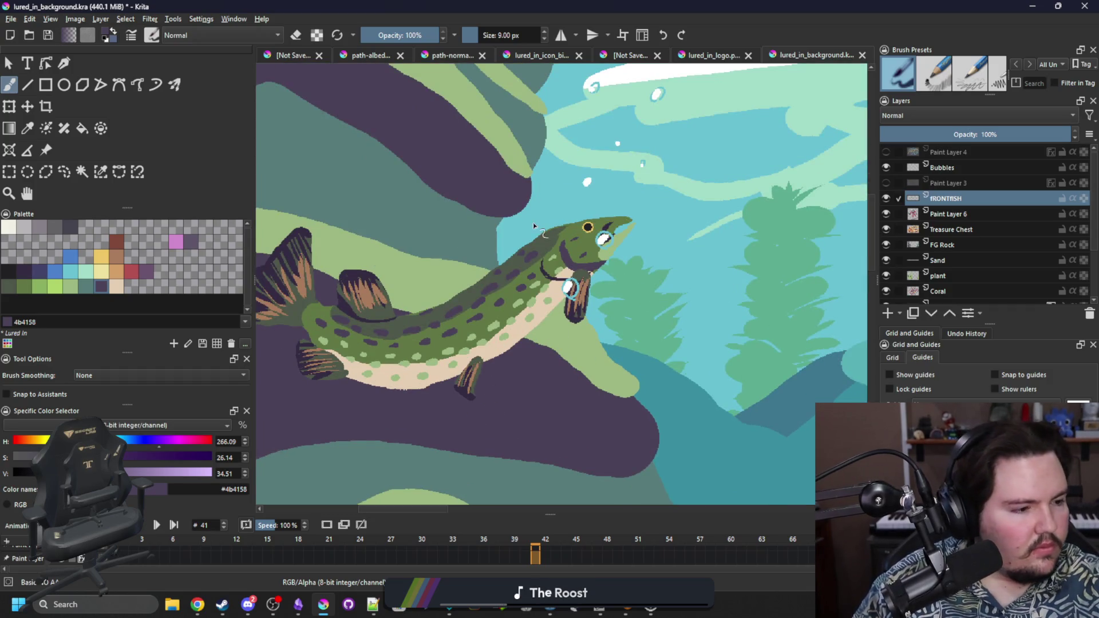
pyautogui.scroll(-1, 534, 227)
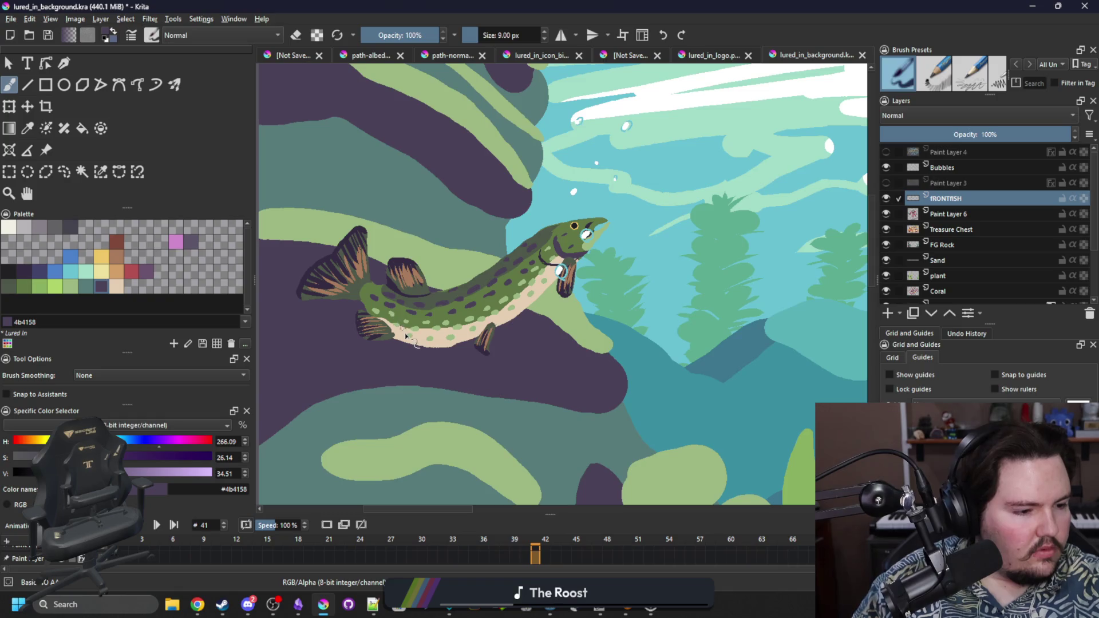
pyautogui.scroll(-4, 405, 335)
pyautogui.scroll(-1, 354, 293)
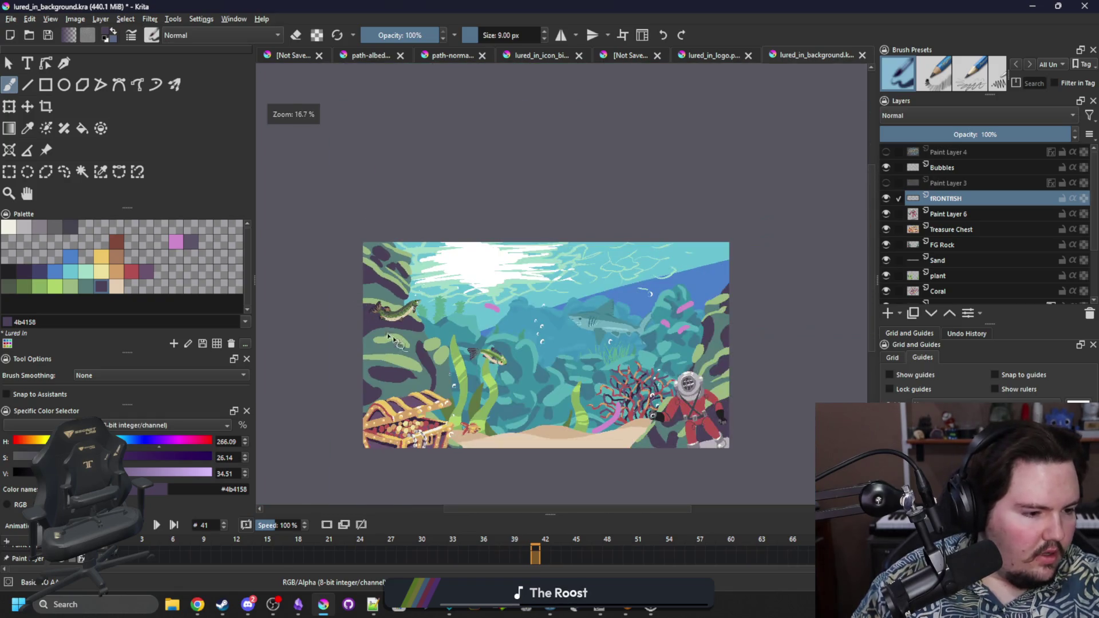
pyautogui.scroll(1, 531, 390)
pyautogui.scroll(-1, 324, 286)
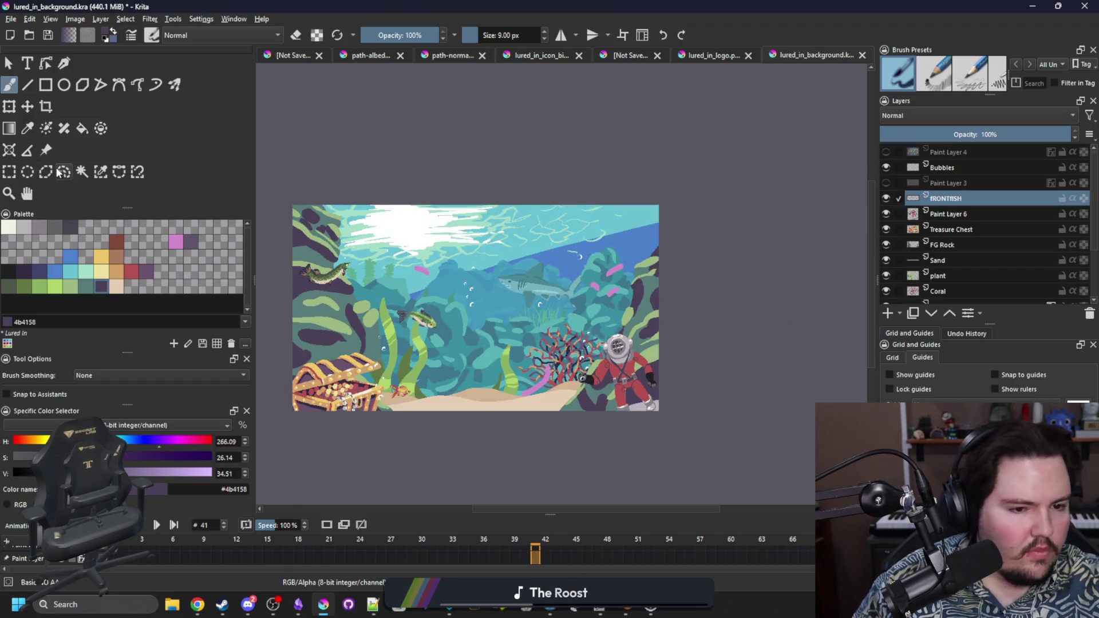
pyautogui.click(80, 172)
pyautogui.press('+')
pyautogui.press('+')
pyautogui.press('+')
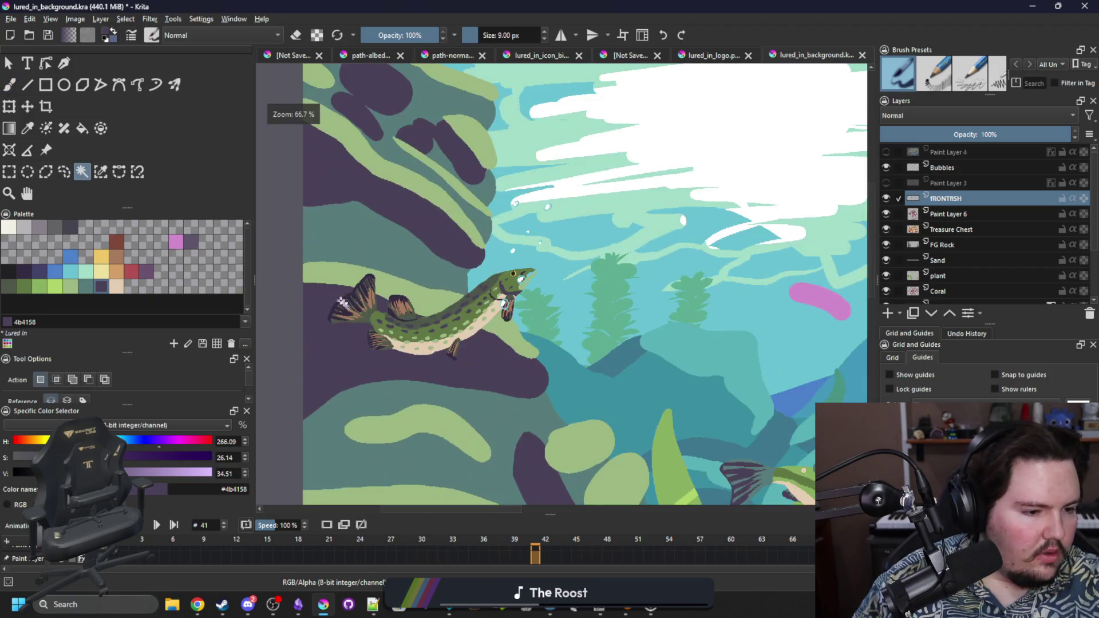
pyautogui.click(64, 173)
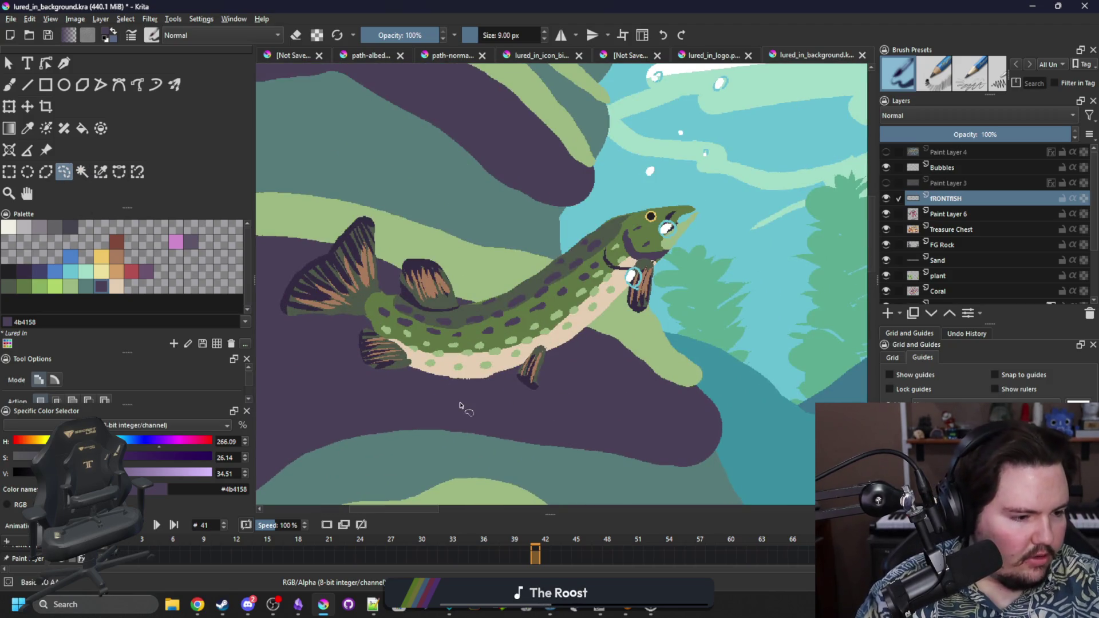
# Step: Select the fish's back half and rotate it clockwise so the tail bends down
pyautogui.moveTo(478, 284)
pyautogui.mouseDown()
pyautogui.moveTo(304, 211)
pyautogui.moveTo(435, 412)
pyautogui.moveTo(475, 405)
pyautogui.mouseUp()
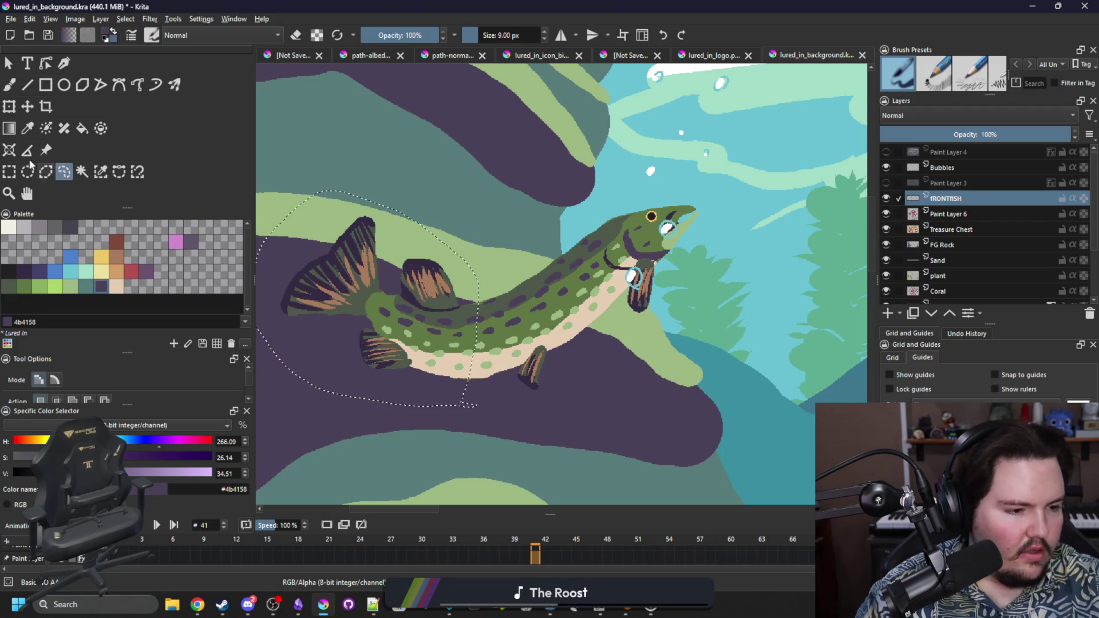
pyautogui.click(9, 106)
pyautogui.moveTo(490, 314)
pyautogui.mouseDown()
pyautogui.moveTo(495, 294)
pyautogui.moveTo(470, 353)
pyautogui.mouseUp()
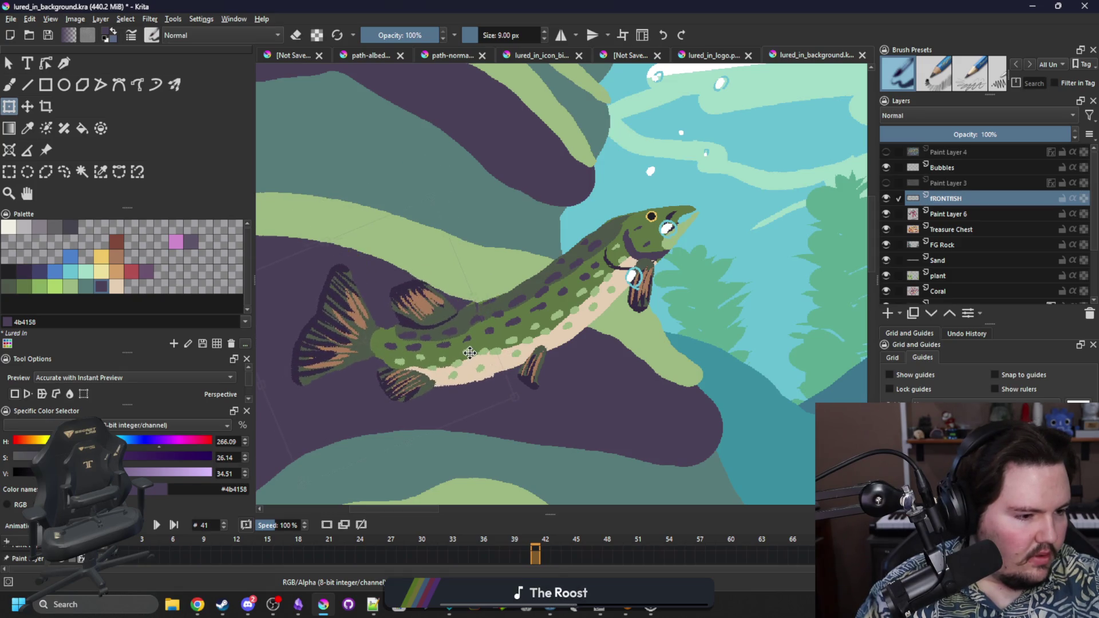
pyautogui.scroll(2, 470, 353)
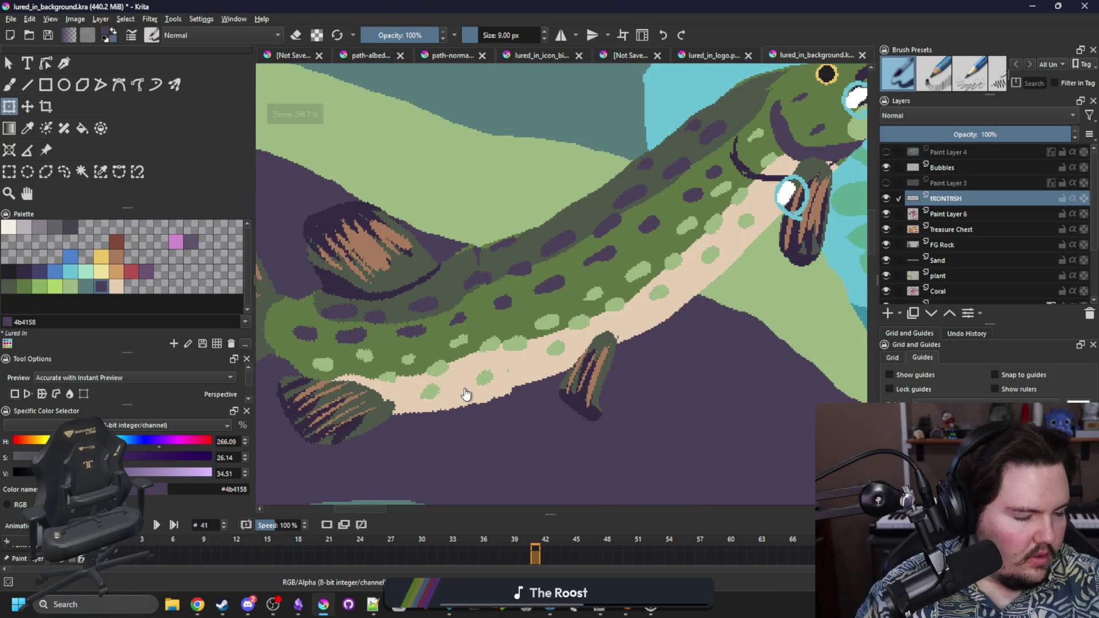
pyautogui.scroll(2, 486, 373)
pyautogui.scroll(-5, 487, 374)
pyautogui.scroll(1, 488, 373)
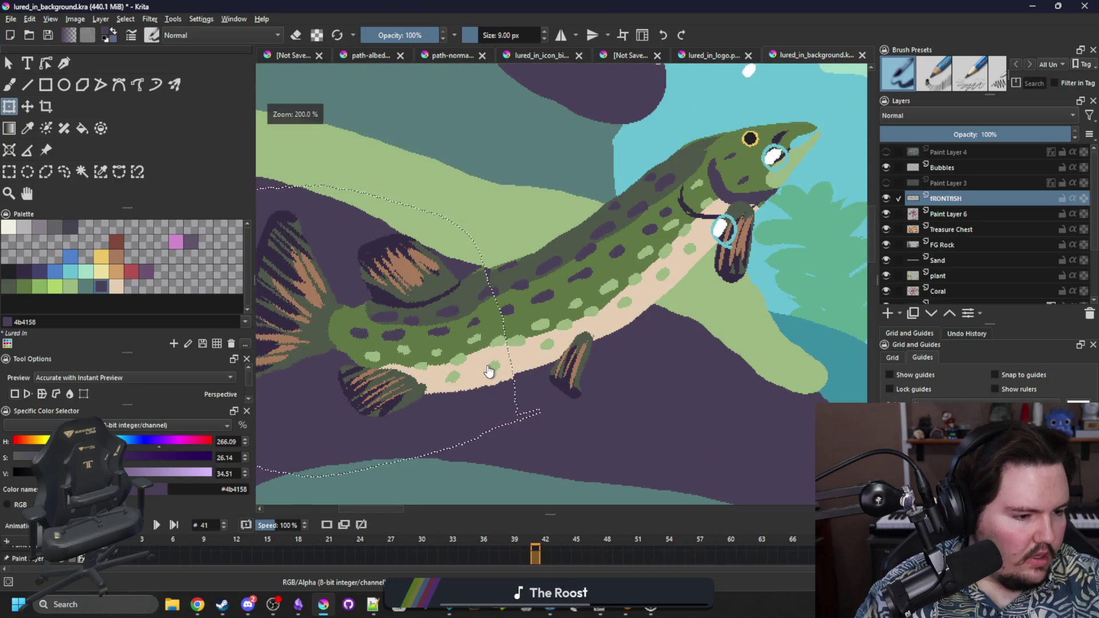
pyautogui.press('Return')
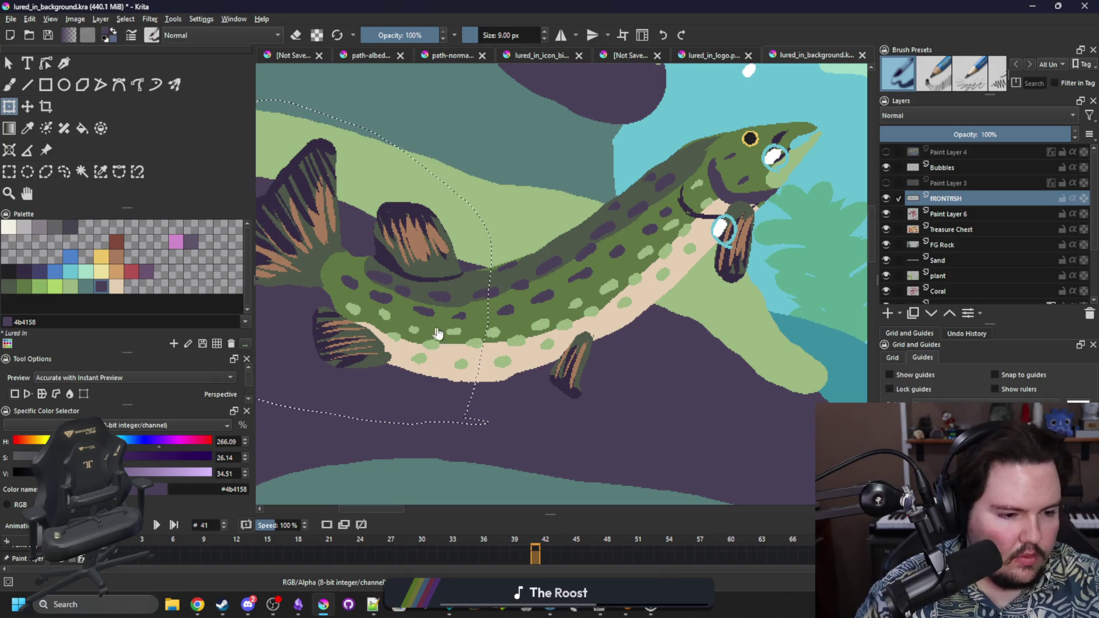
# Step: Rotate the back half again to make a smoother continuous bend
pyautogui.click(500, 324)
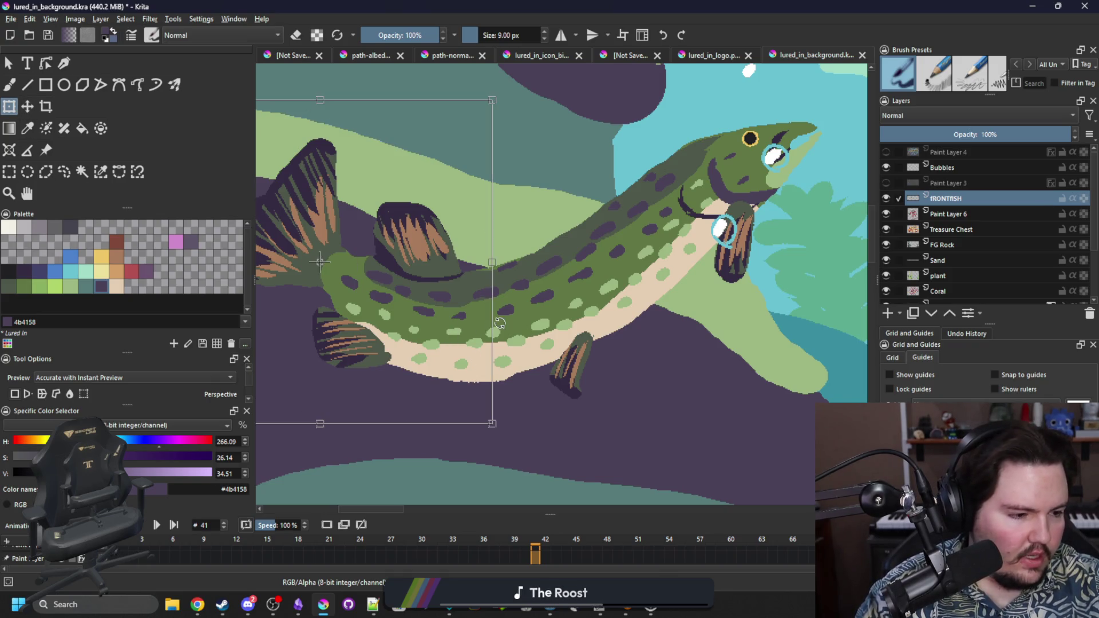
pyautogui.moveTo(511, 330); pyautogui.dragTo(473, 371)
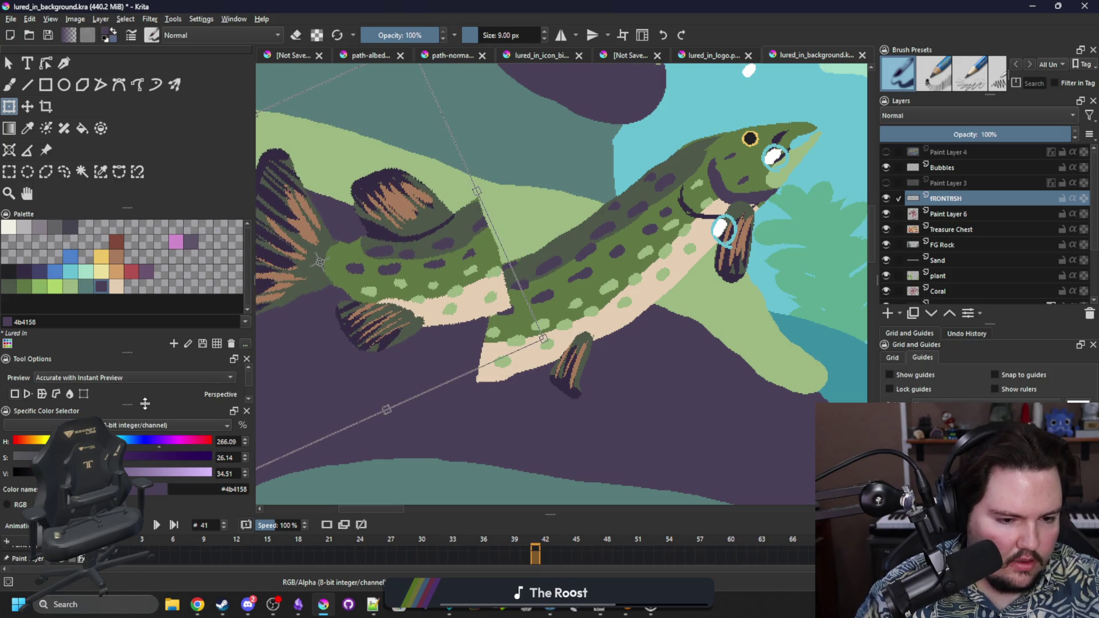
pyautogui.scroll(-3, 247, 381)
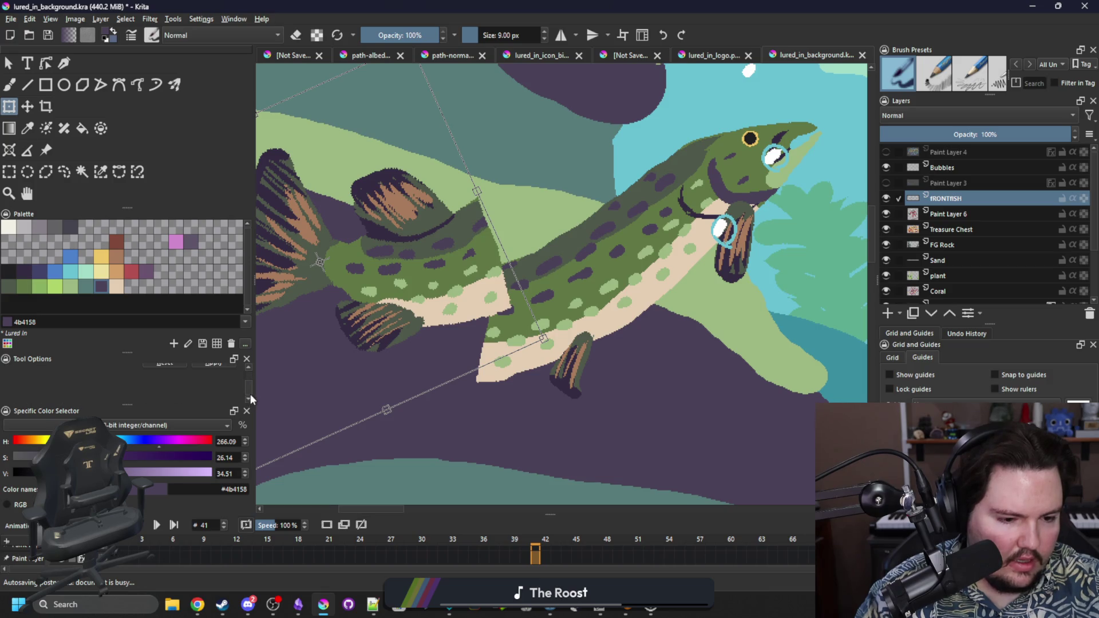
pyautogui.scroll(2, 249, 387)
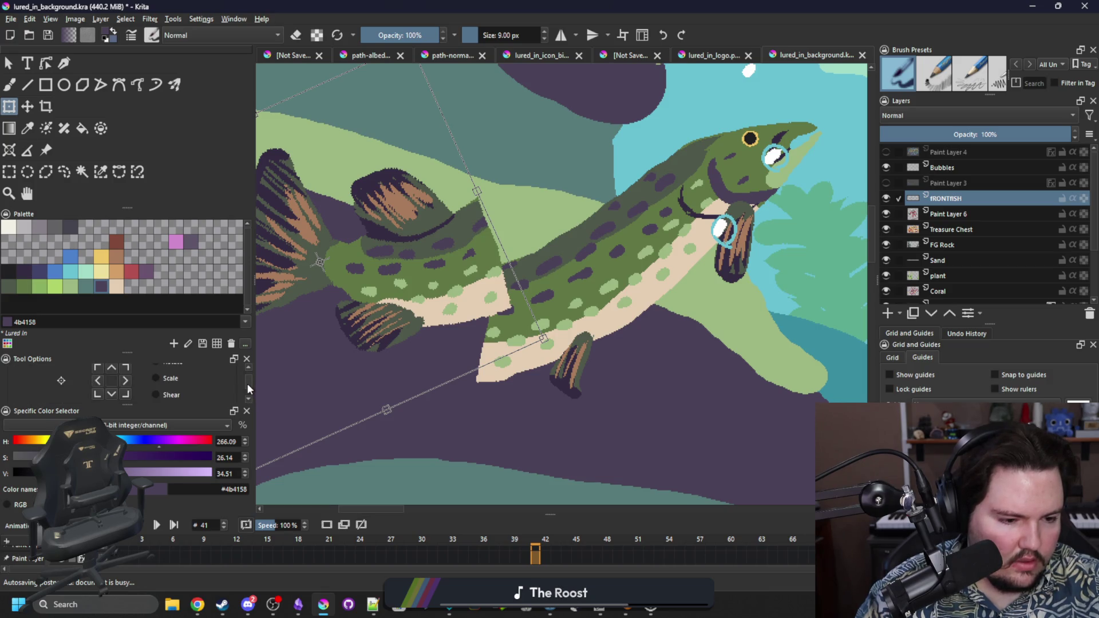
pyautogui.moveTo(131, 354); pyautogui.dragTo(128, 304)
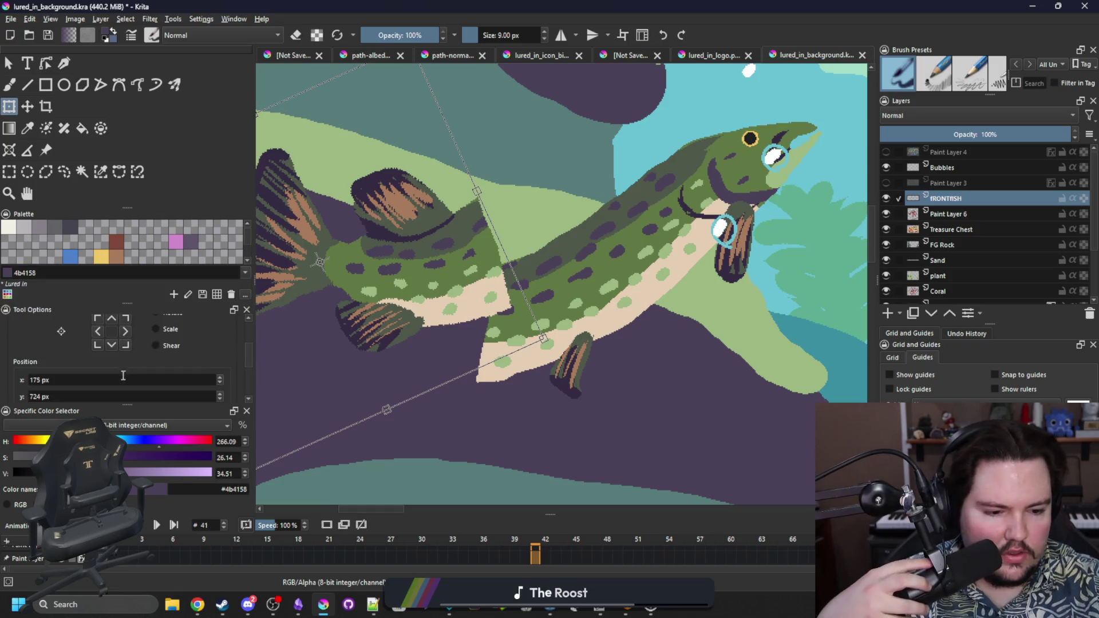
pyautogui.scroll(-2, 75, 369)
pyautogui.scroll(3, 72, 365)
# Step: Compare the Lanczos3, Hermite, Bell and BSpline filters, set Nearest Neighbor, and reposition the tail
pyautogui.click(105, 338)
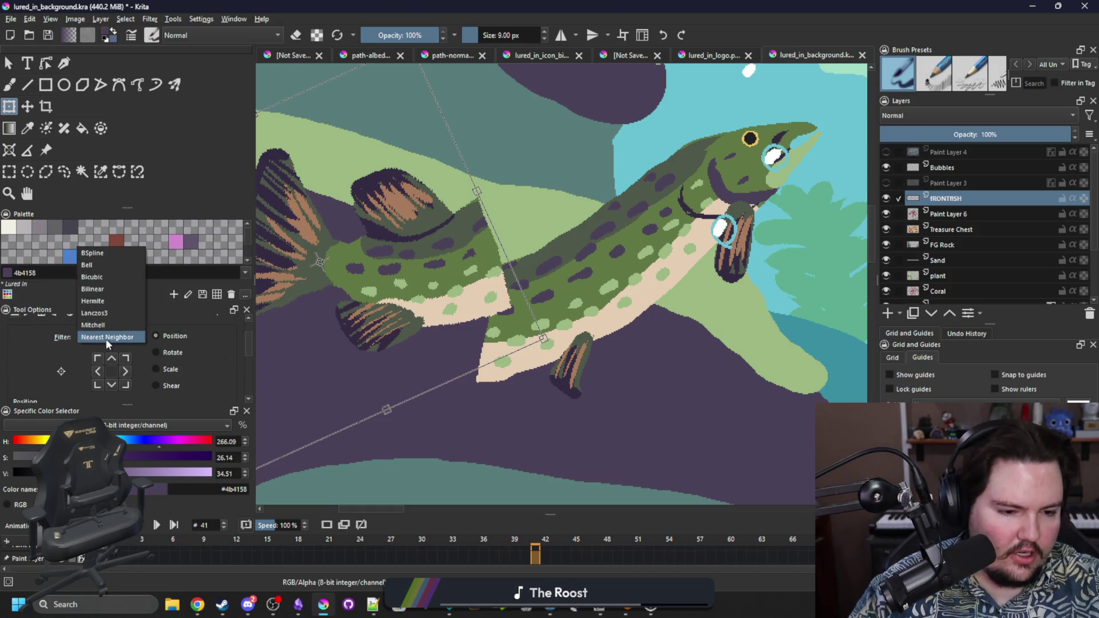
pyautogui.click(106, 325)
pyautogui.click(108, 335)
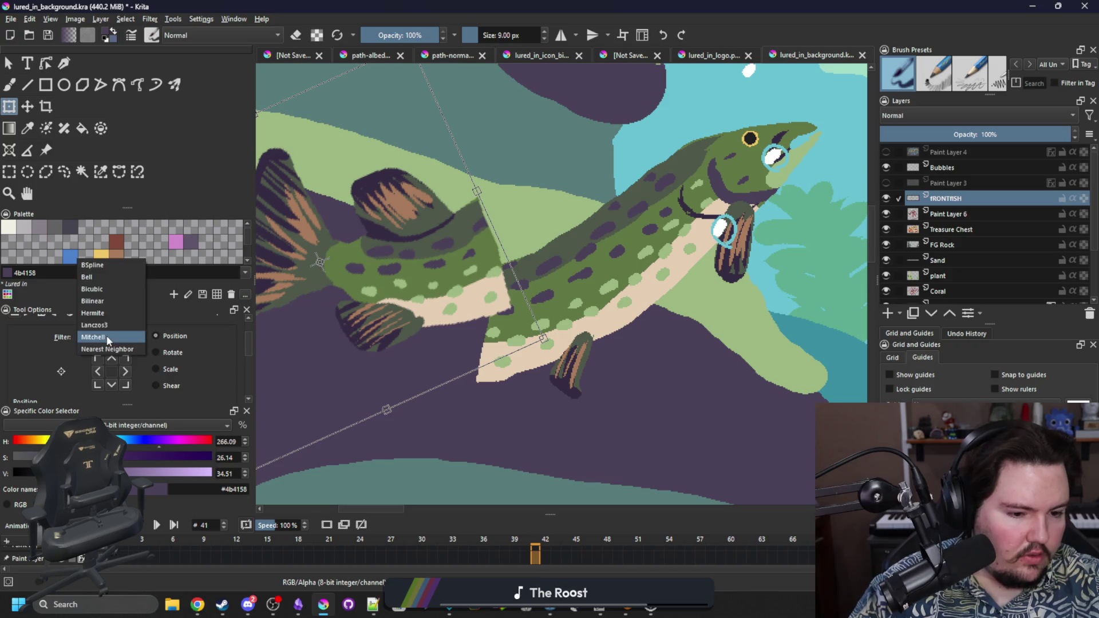
pyautogui.click(105, 318)
pyautogui.click(104, 336)
pyautogui.click(103, 325)
pyautogui.click(103, 336)
pyautogui.click(100, 302)
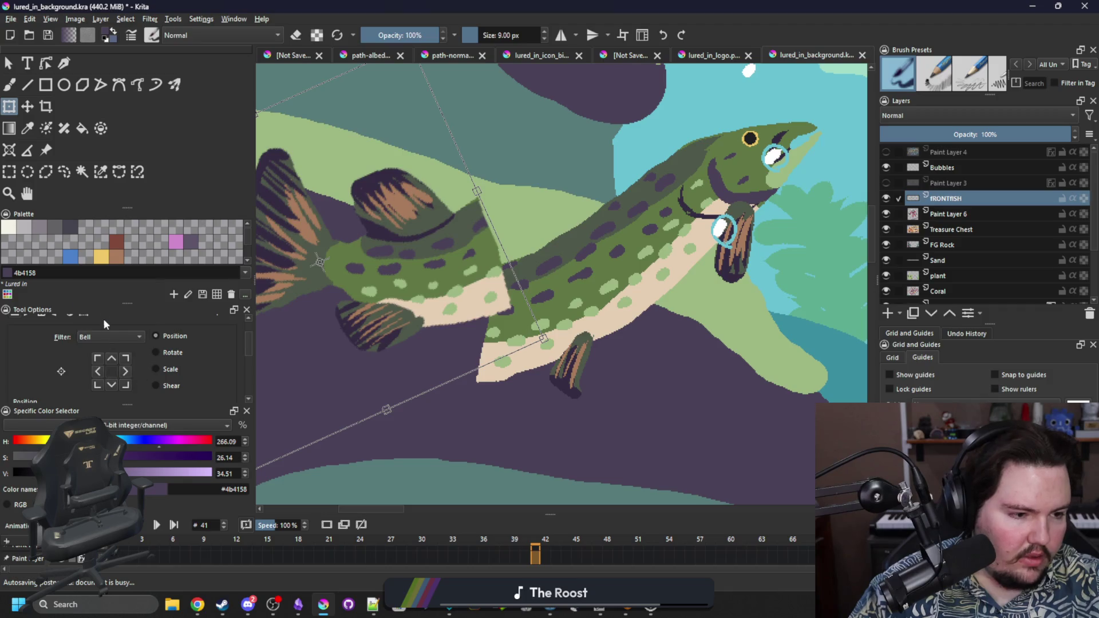
pyautogui.click(102, 337)
pyautogui.click(100, 324)
pyautogui.click(100, 337)
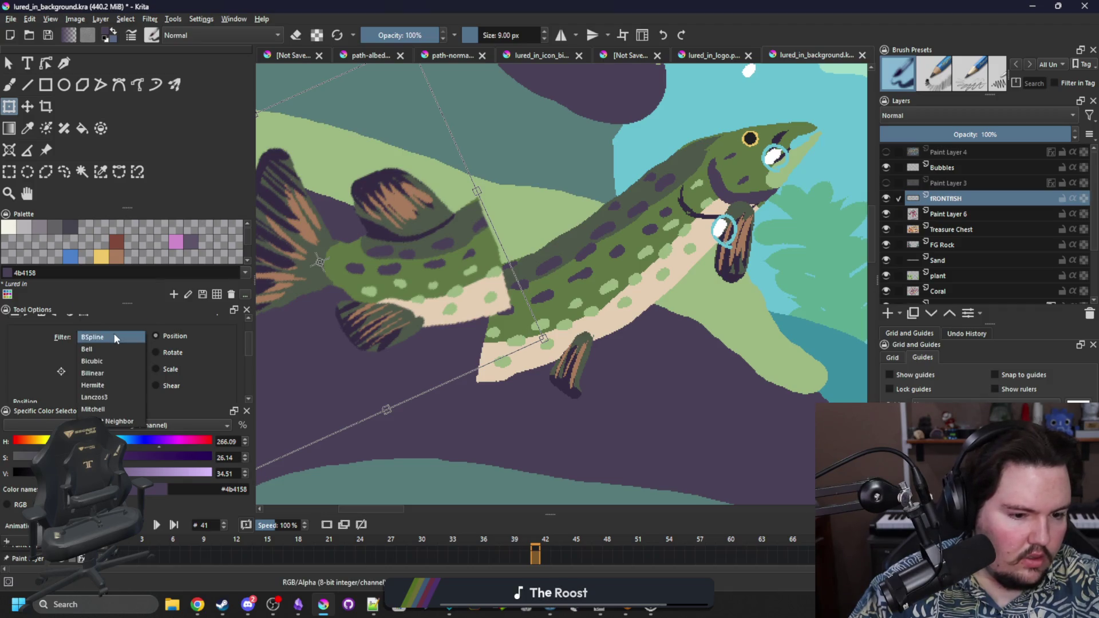
pyautogui.click(112, 422)
pyautogui.moveTo(452, 320)
pyautogui.mouseDown()
pyautogui.moveTo(458, 355)
pyautogui.moveTo(472, 347)
pyautogui.mouseUp()
pyautogui.scroll(2, 524, 371)
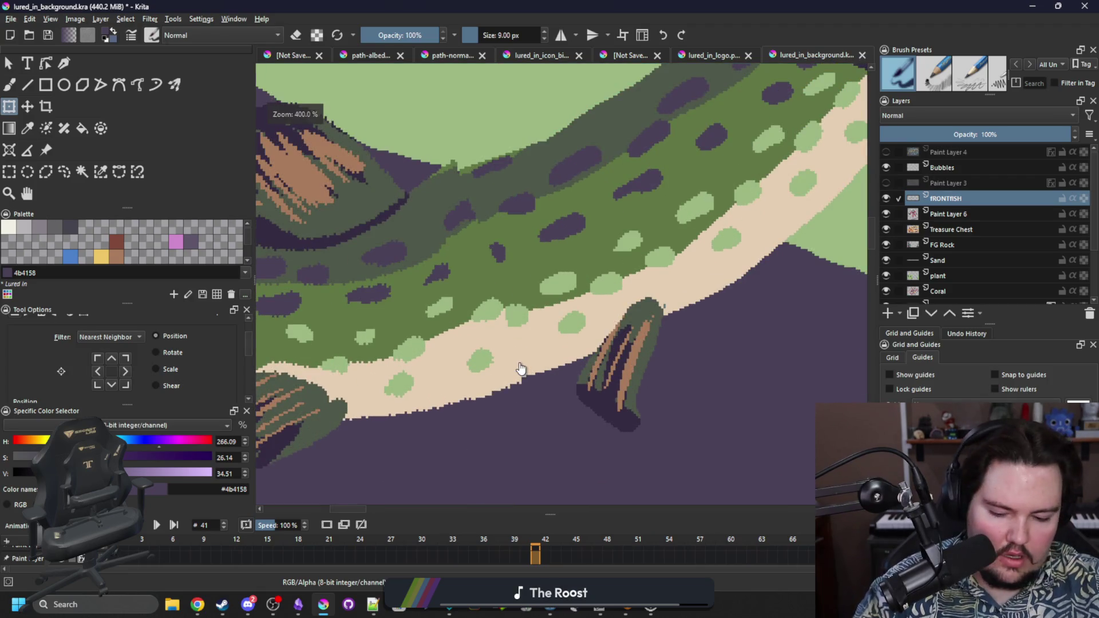
# Step: Sample the fish's dark green body colour and paint over the stray light-green strip
pyautogui.scroll(2, 521, 368)
pyautogui.press('p')
pyautogui.click(526, 343)
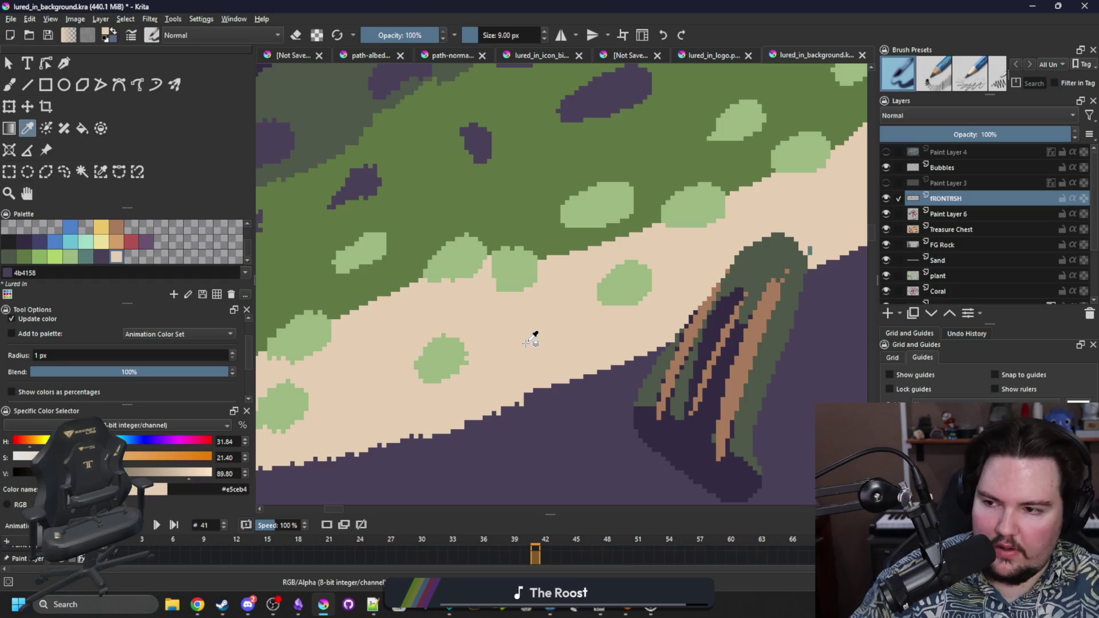
pyautogui.press('b')
pyautogui.press('p')
pyautogui.press('b')
pyautogui.keyDown('ctrl'); pyautogui.click(487, 263); pyautogui.keyUp('ctrl')
pyautogui.press('Right')
pyautogui.press('Right')
pyautogui.press('Right')
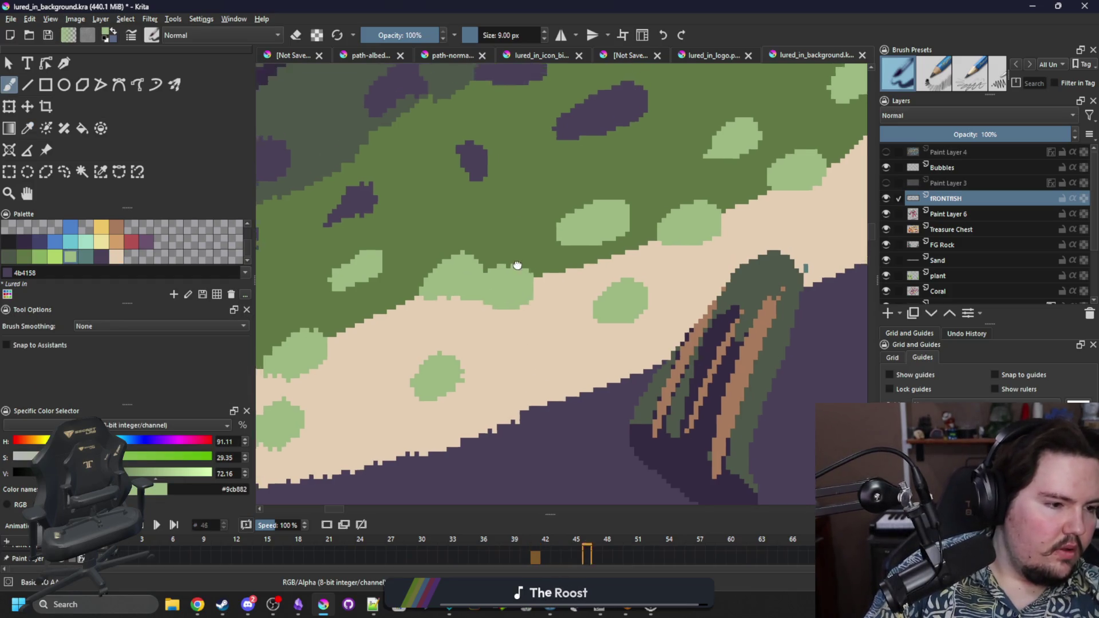
pyautogui.keyDown('ctrl'); pyautogui.click(442, 289); pyautogui.keyUp('ctrl')
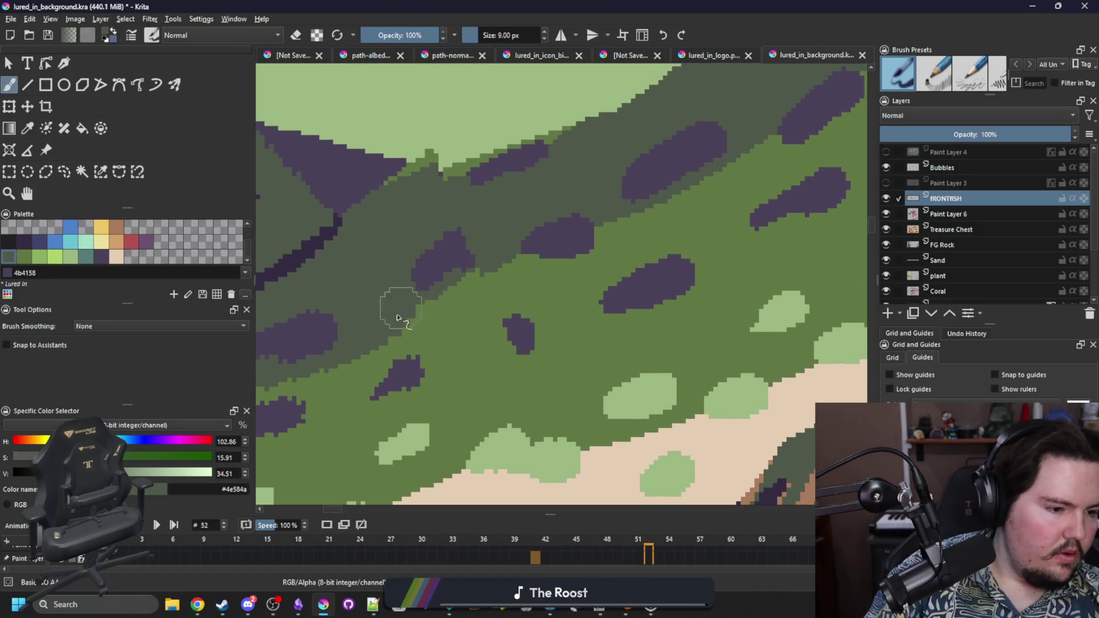
pyautogui.moveTo(454, 166)
pyautogui.mouseDown()
pyautogui.moveTo(466, 164)
pyautogui.moveTo(421, 161)
pyautogui.mouseUp()
# Step: Sample the purple spot colour and enlarge two purple spots on the fish
pyautogui.press('e')
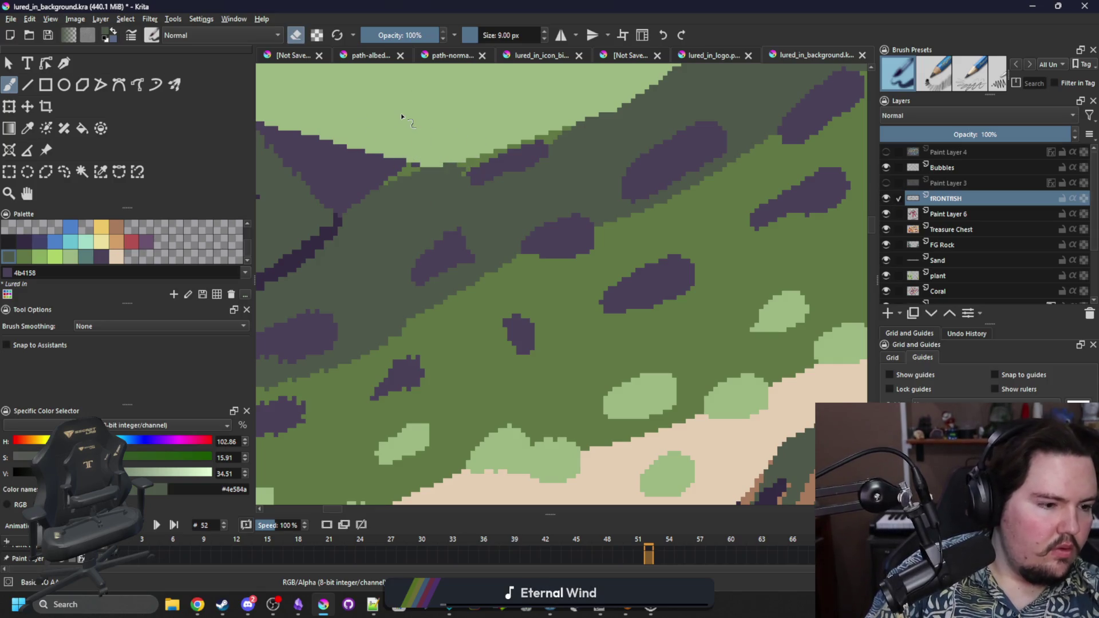
pyautogui.keyDown('ctrl'); pyautogui.click(519, 338); pyautogui.keyUp('ctrl')
pyautogui.press('e')
pyautogui.moveTo(395, 375); pyautogui.dragTo(435, 367)
pyautogui.moveTo(459, 247); pyautogui.dragTo(484, 252)
pyautogui.moveTo(483, 386); pyautogui.dragTo(586, 281)
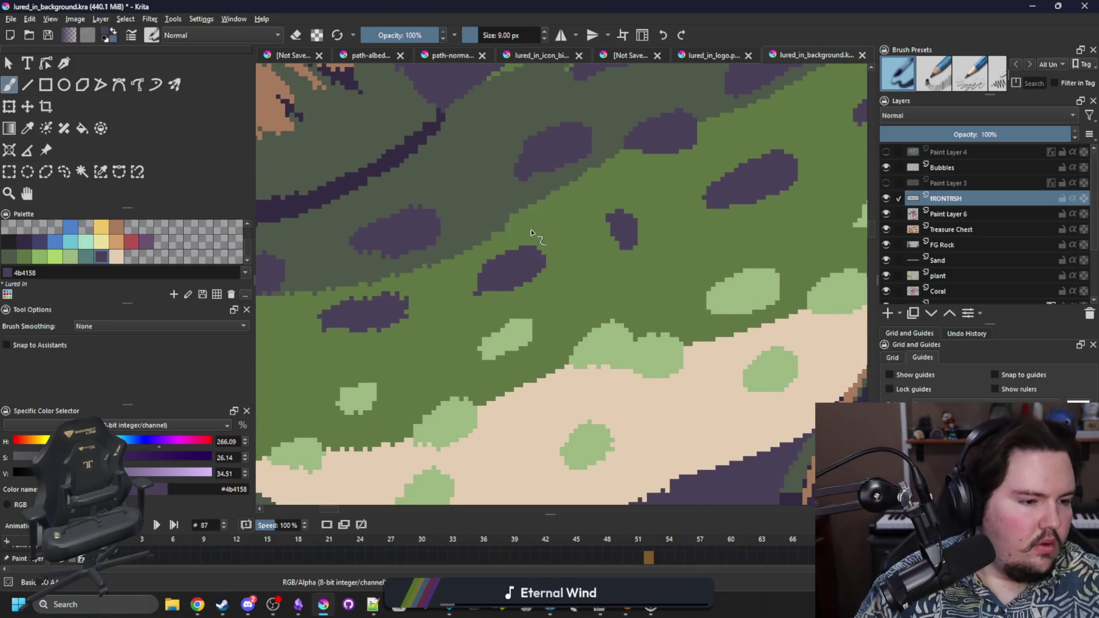
pyautogui.scroll(-8, 533, 233)
pyautogui.scroll(-2, 380, 294)
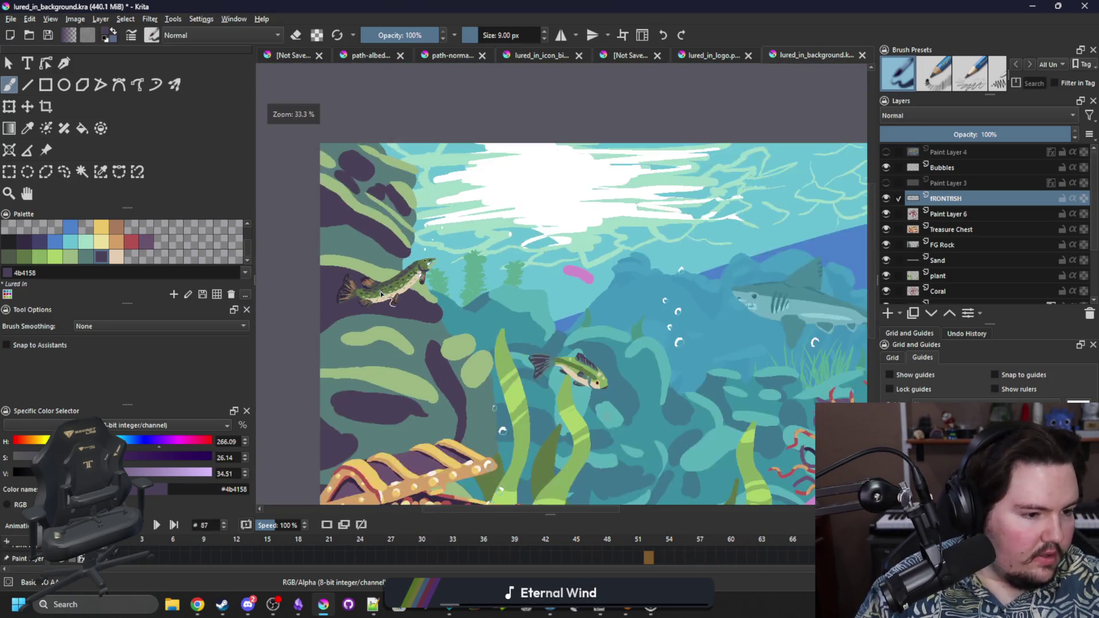
# Step: Zoom around the scene and hide, then show, the FRONTFISH layer to compare
pyautogui.scroll(-2, 360, 343)
pyautogui.scroll(1, 518, 406)
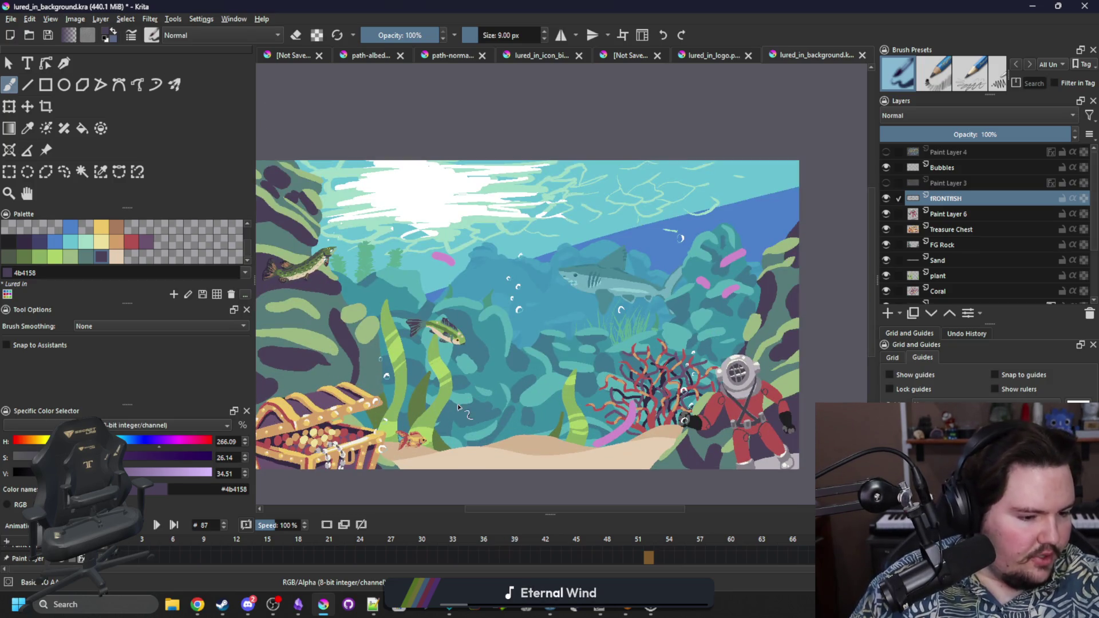
pyautogui.scroll(-1, 404, 409)
pyautogui.scroll(1, 534, 424)
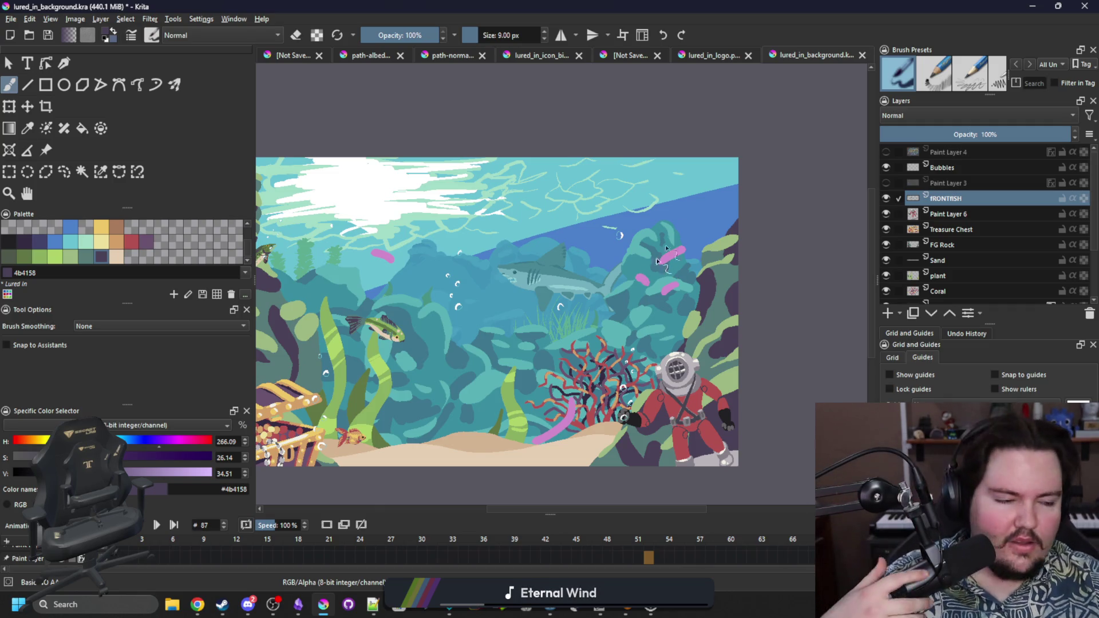
pyautogui.scroll(1, 378, 267)
pyautogui.scroll(-2, 591, 338)
pyautogui.scroll(5, 591, 339)
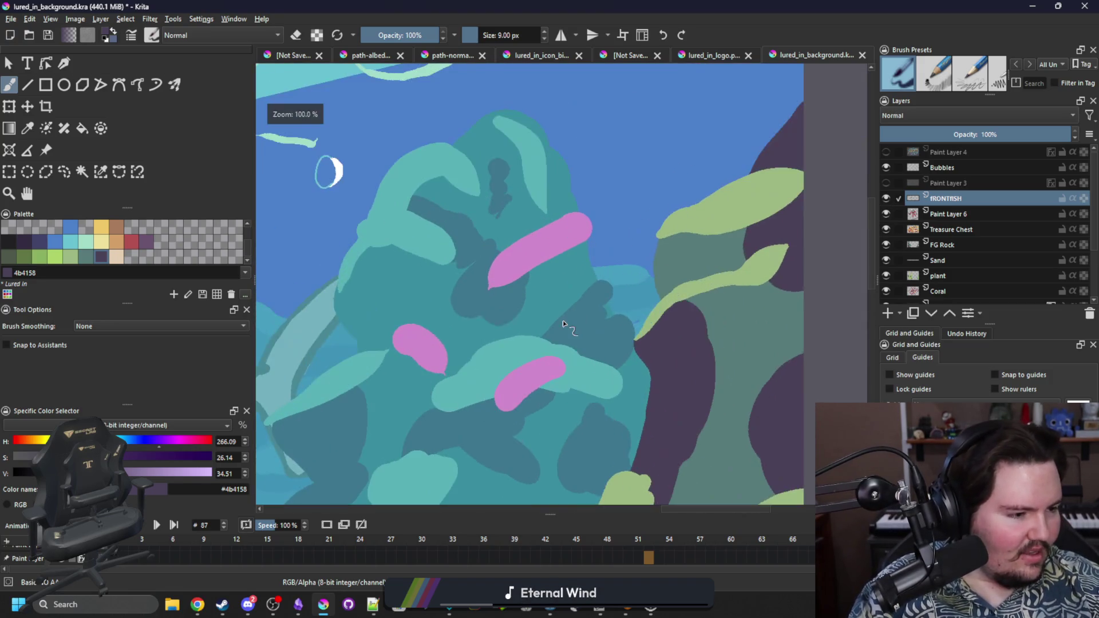
pyautogui.scroll(2, 551, 293)
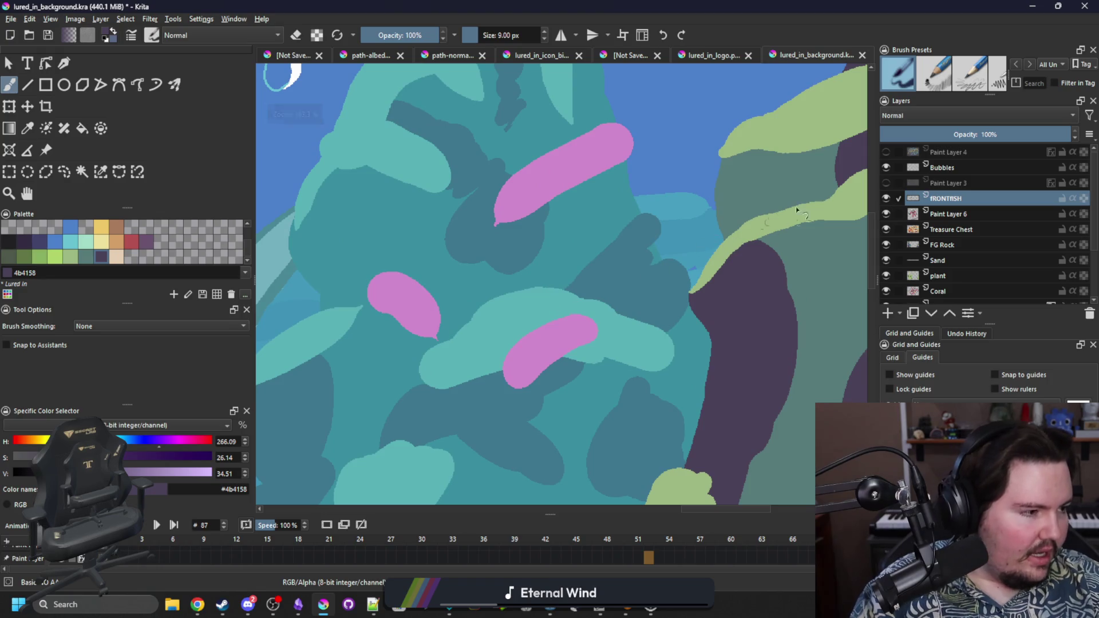
pyautogui.click(887, 197)
pyautogui.click(887, 197)
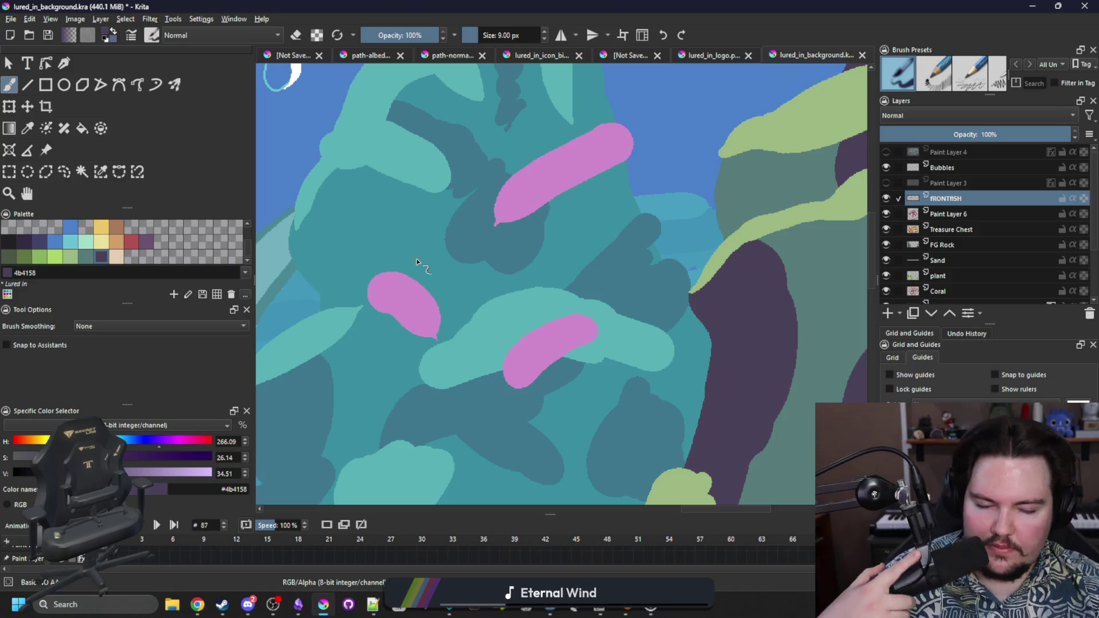
# Step: Sample the coral blob pink (#cf8acb) as the painting colour
pyautogui.scroll(-4, 595, 286)
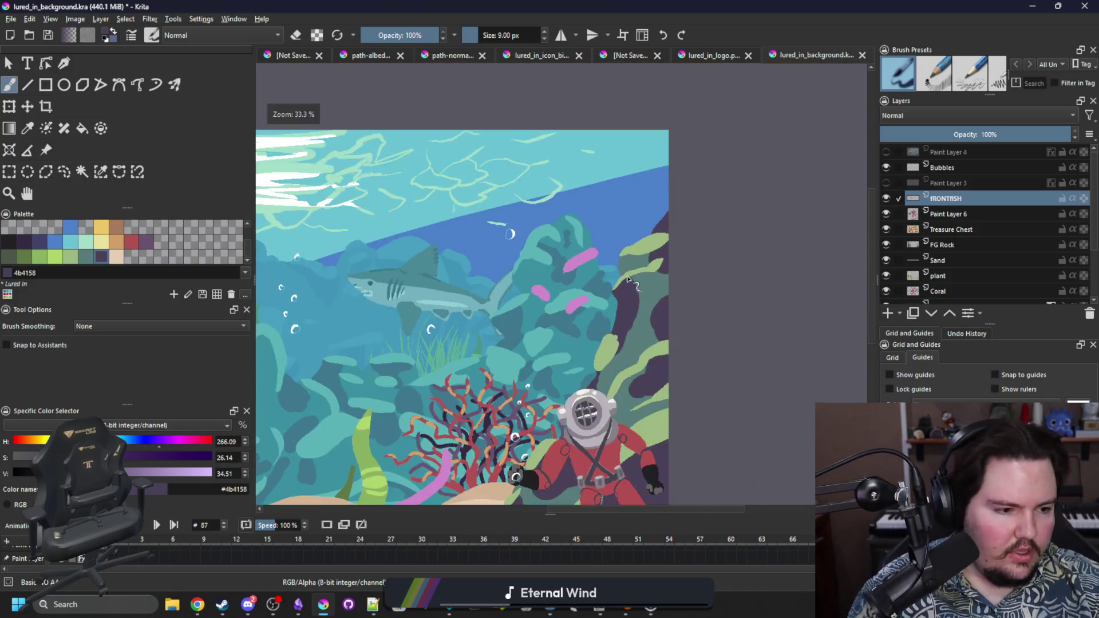
pyautogui.scroll(-3, 626, 280)
pyautogui.scroll(2, 463, 272)
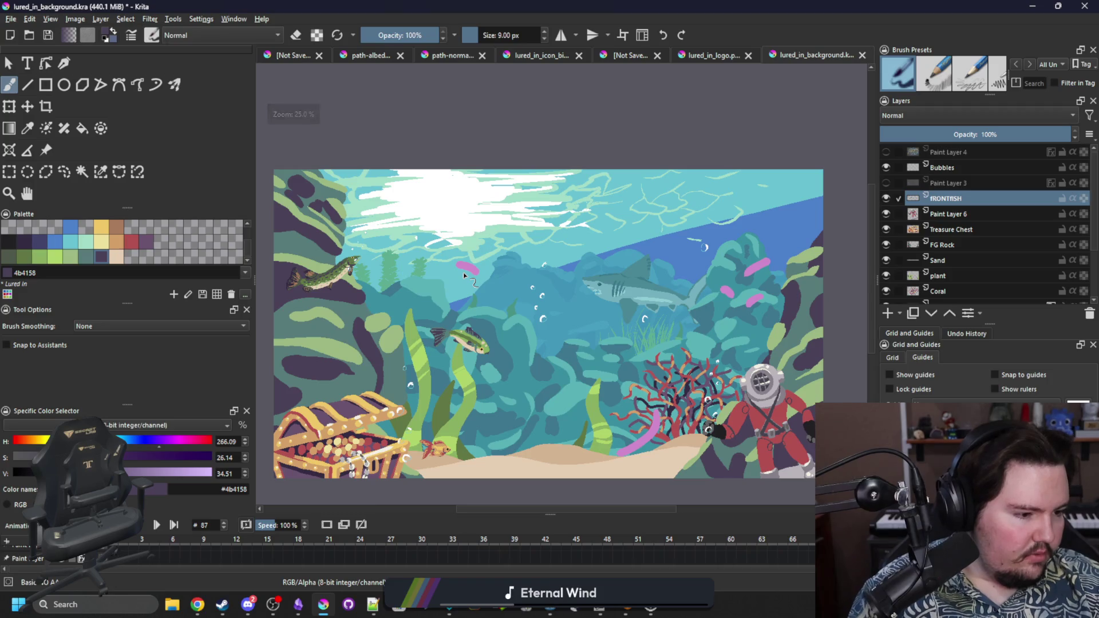
pyautogui.scroll(3, 629, 456)
pyautogui.scroll(-1, 614, 380)
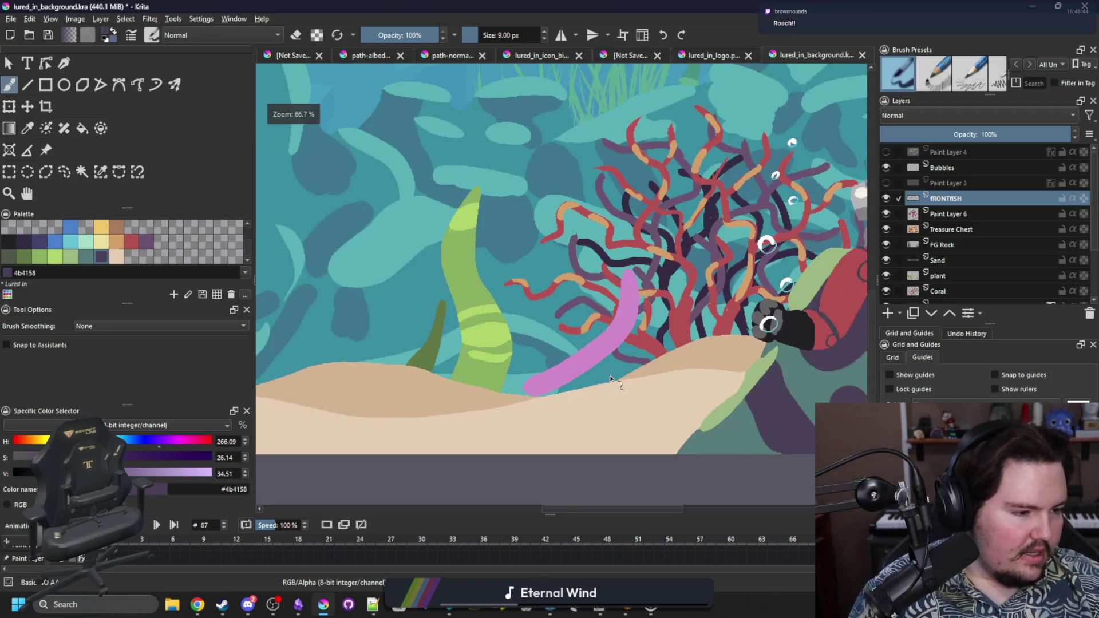
pyautogui.scroll(1, 626, 348)
pyautogui.scroll(-5, 606, 336)
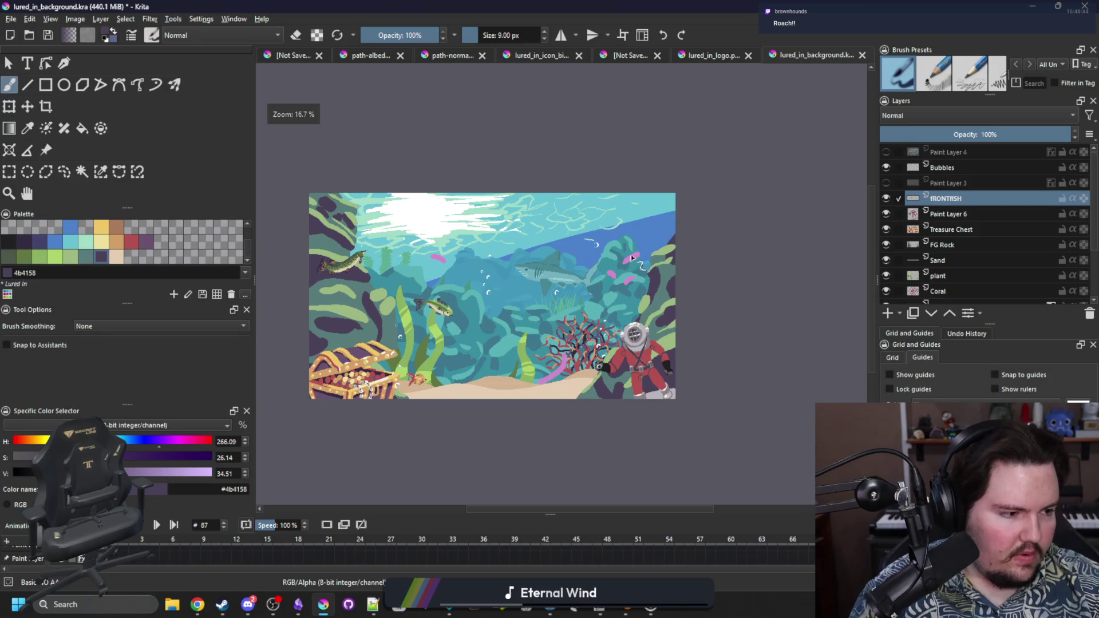
pyautogui.scroll(6, 629, 261)
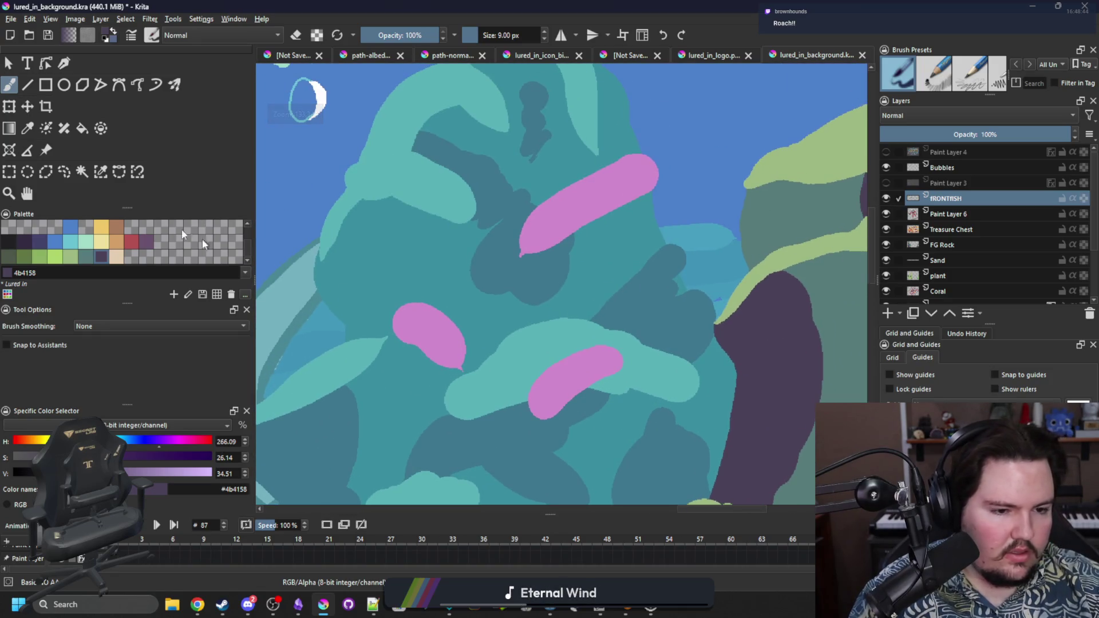
pyautogui.keyDown('ctrl'); pyautogui.click(441, 319); pyautogui.keyUp('ctrl')
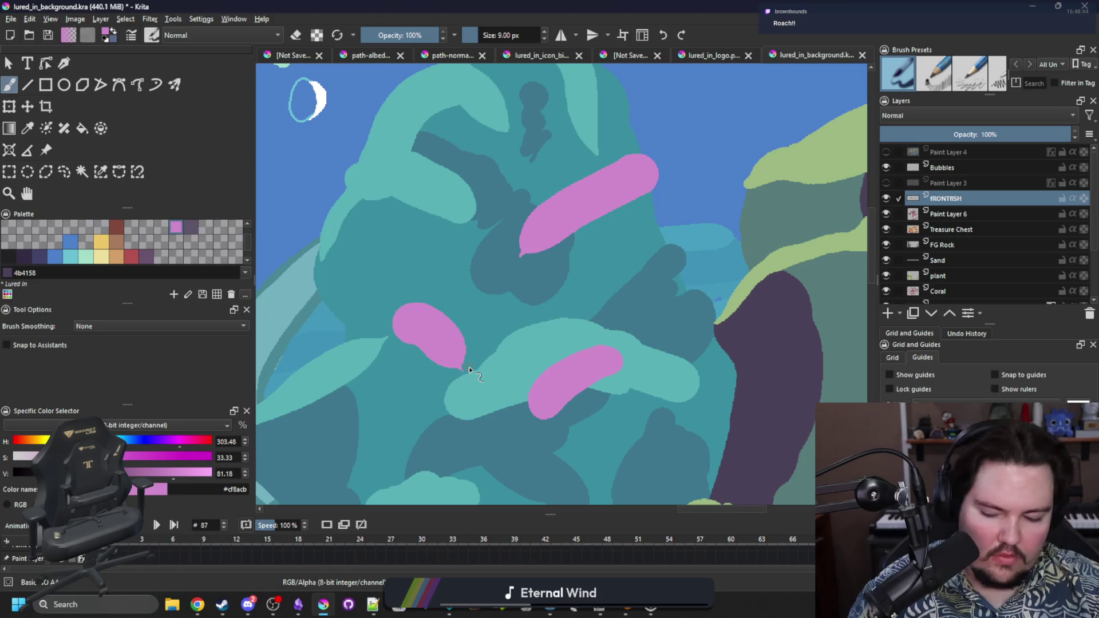
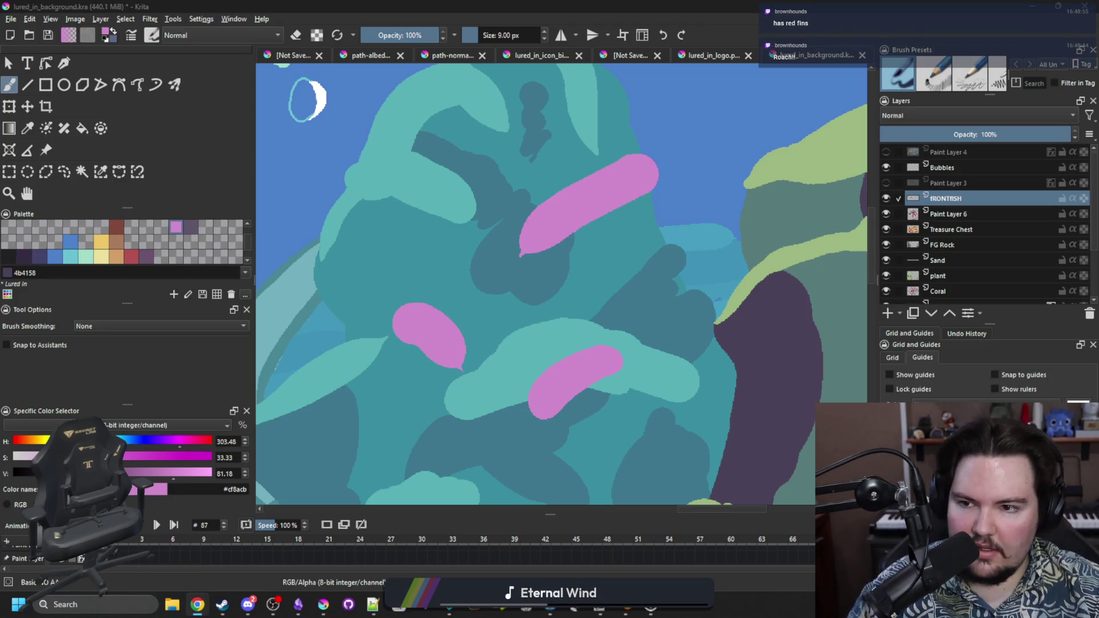
# Step: Check the roach fish reference, then extend the pink shape's upper-left edge, bottom and tip
pyautogui.hotkey('alt', 'Tab')
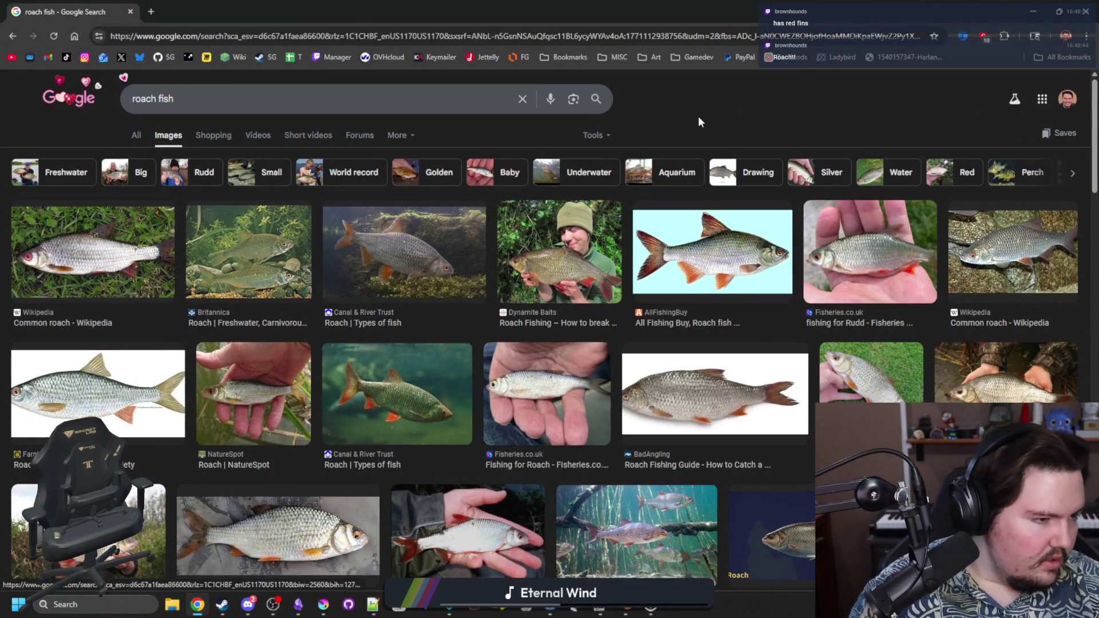
pyautogui.hotkey('alt', 'Tab')
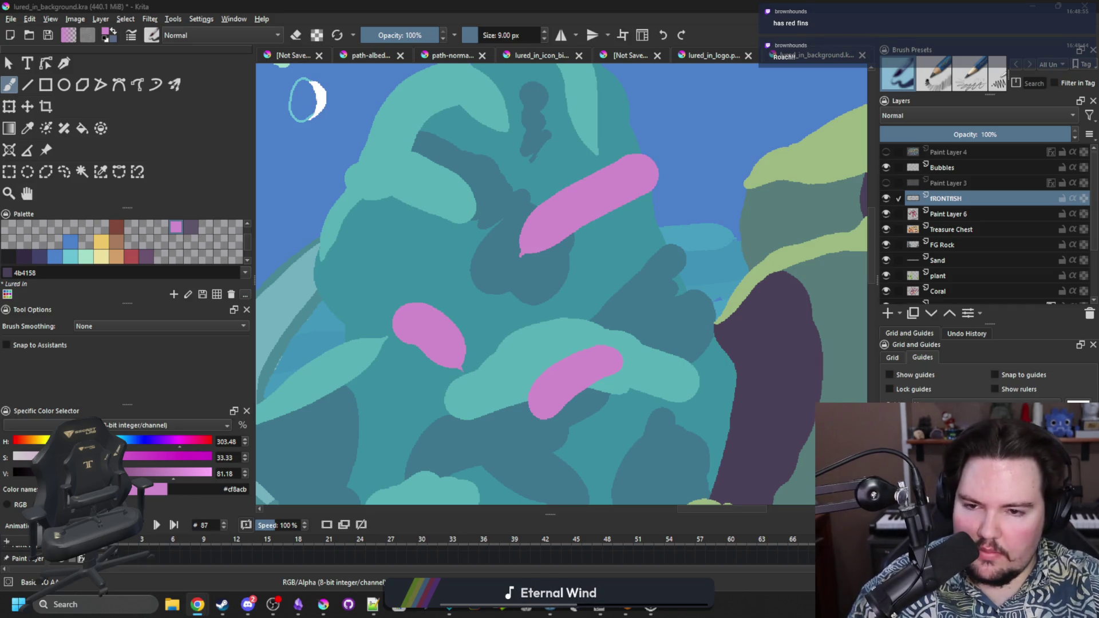
pyautogui.moveTo(493, 391)
pyautogui.mouseDown()
pyautogui.moveTo(454, 324)
pyautogui.moveTo(486, 455)
pyautogui.mouseUp()
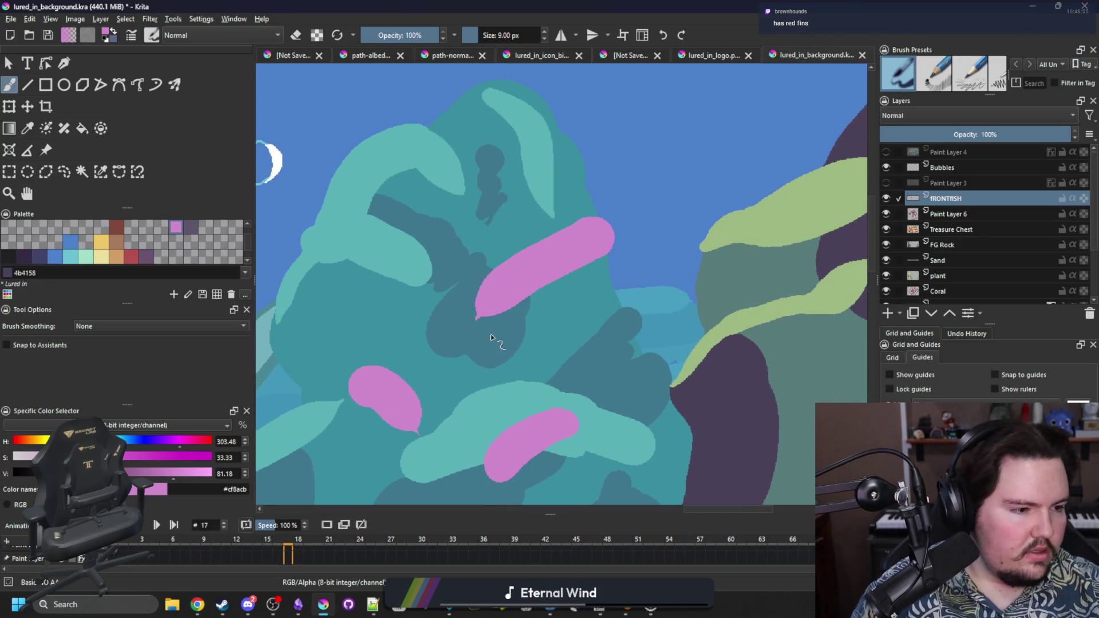
pyautogui.press('p')
pyautogui.press('b')
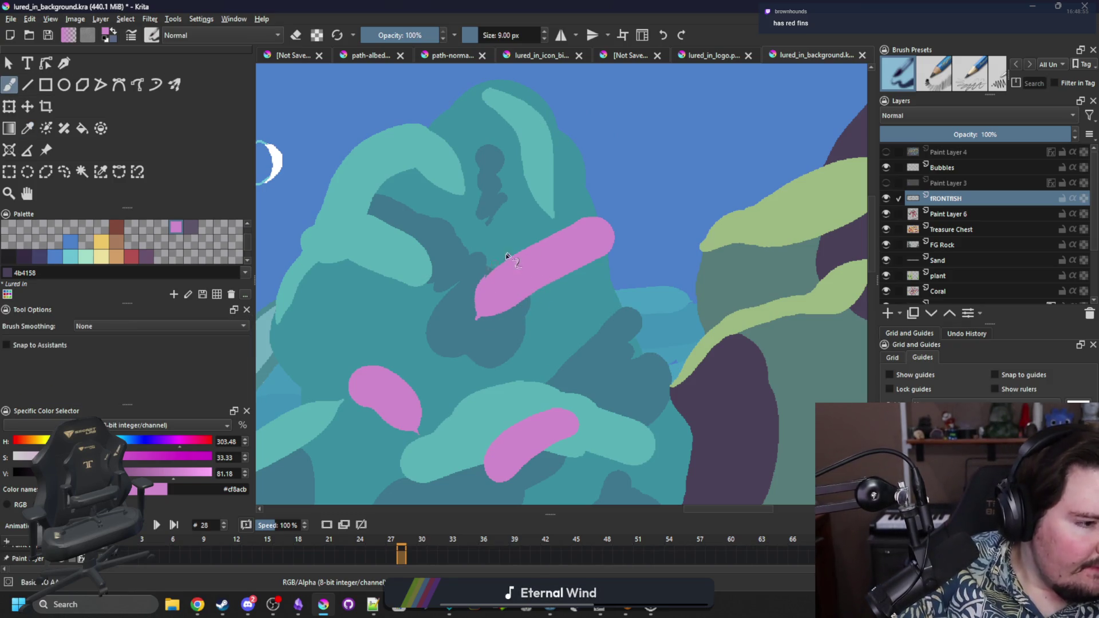
pyautogui.moveTo(525, 252); pyautogui.dragTo(566, 244)
pyautogui.moveTo(484, 310)
pyautogui.mouseDown()
pyautogui.moveTo(491, 317)
pyautogui.moveTo(544, 299)
pyautogui.moveTo(571, 259)
pyautogui.mouseUp()
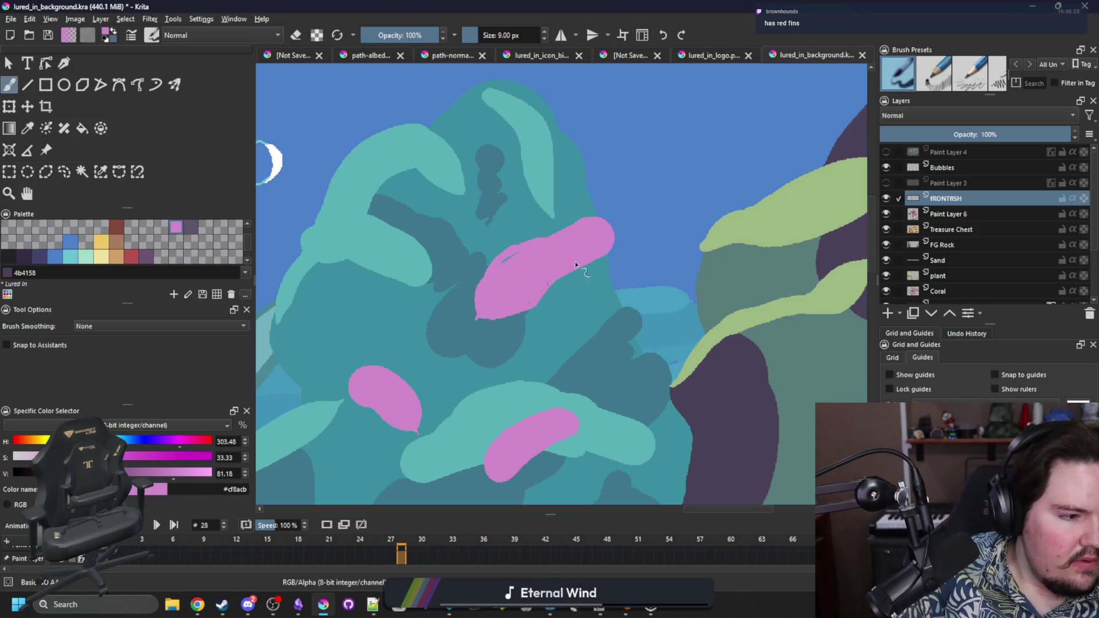
pyautogui.moveTo(634, 249); pyautogui.dragTo(606, 253)
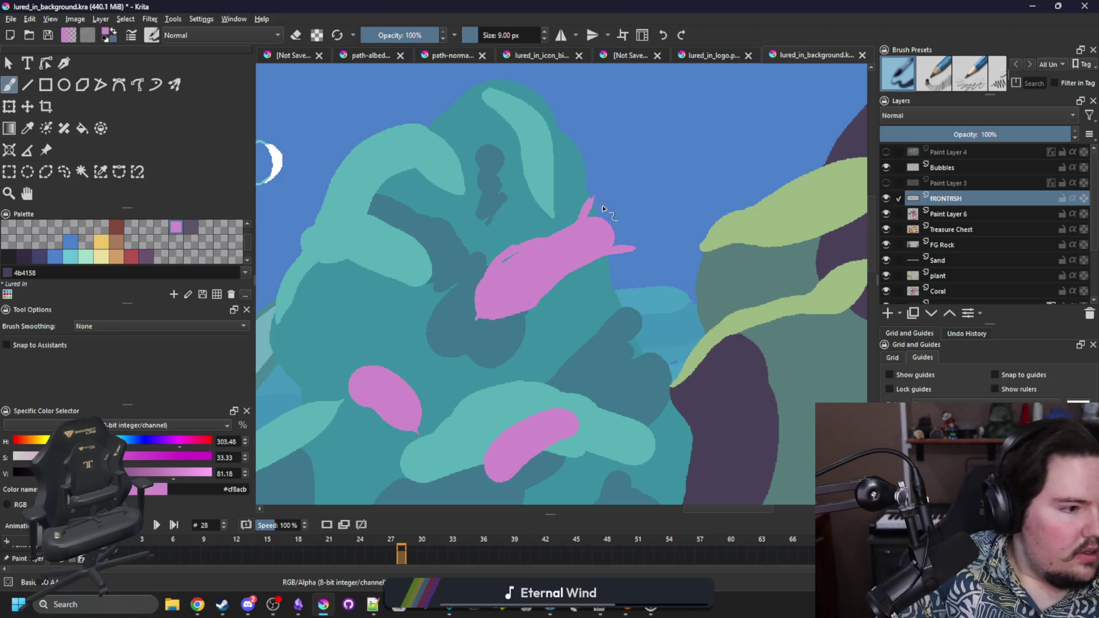
# Step: Erase a top notch and stray pink under the tail; fill out the dorsal fin and upper edge
pyautogui.press('e')
pyautogui.moveTo(593, 214); pyautogui.dragTo(607, 213)
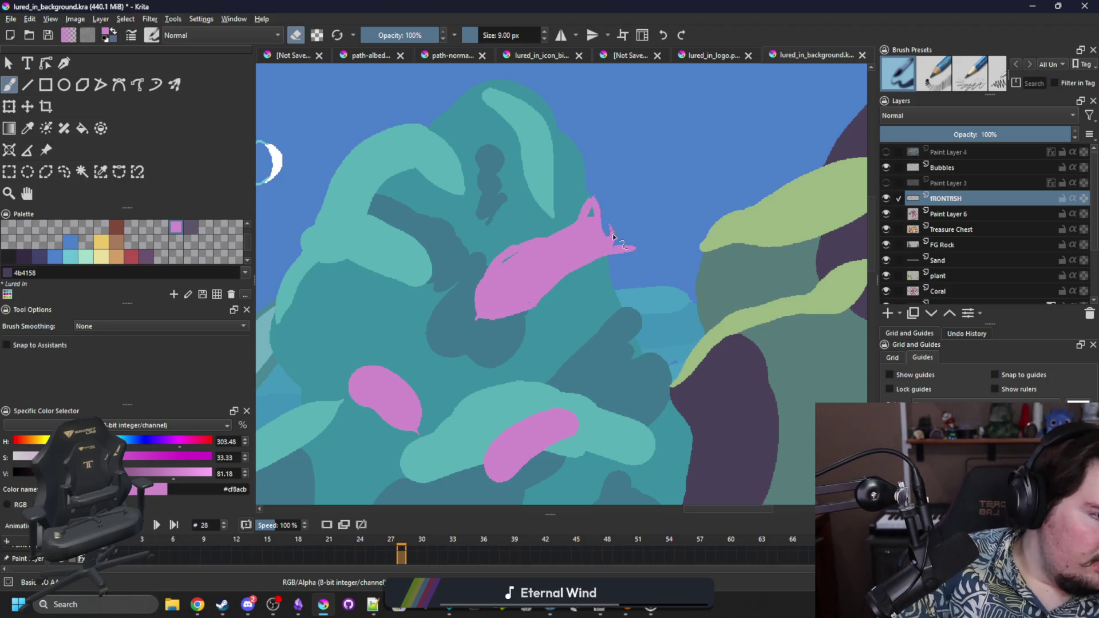
pyautogui.press('e')
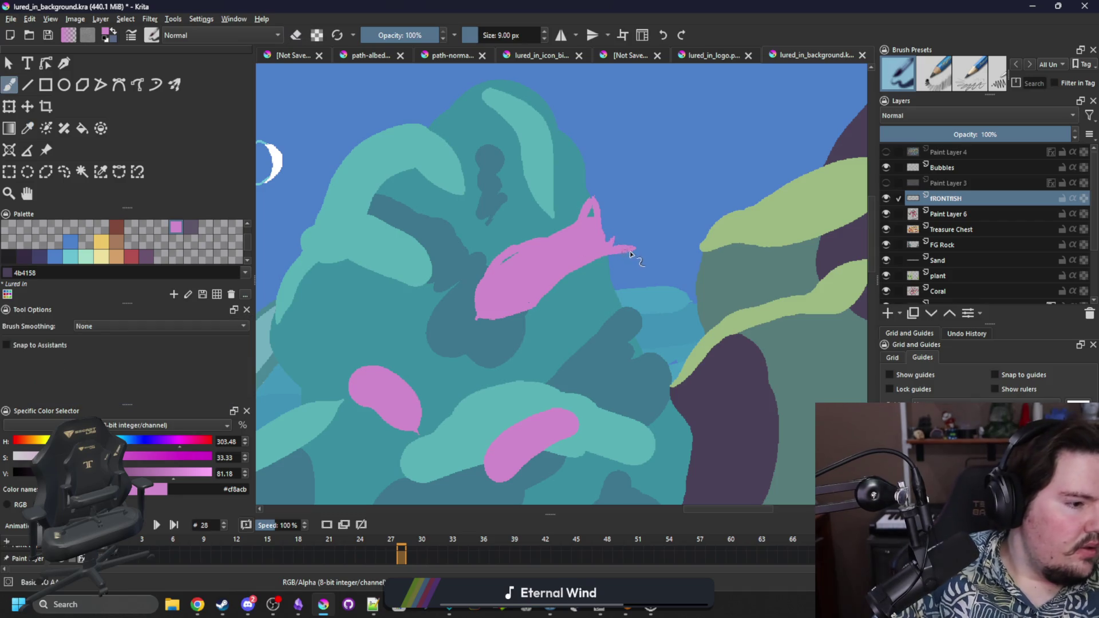
pyautogui.moveTo(604, 247); pyautogui.dragTo(592, 204)
pyautogui.press('e')
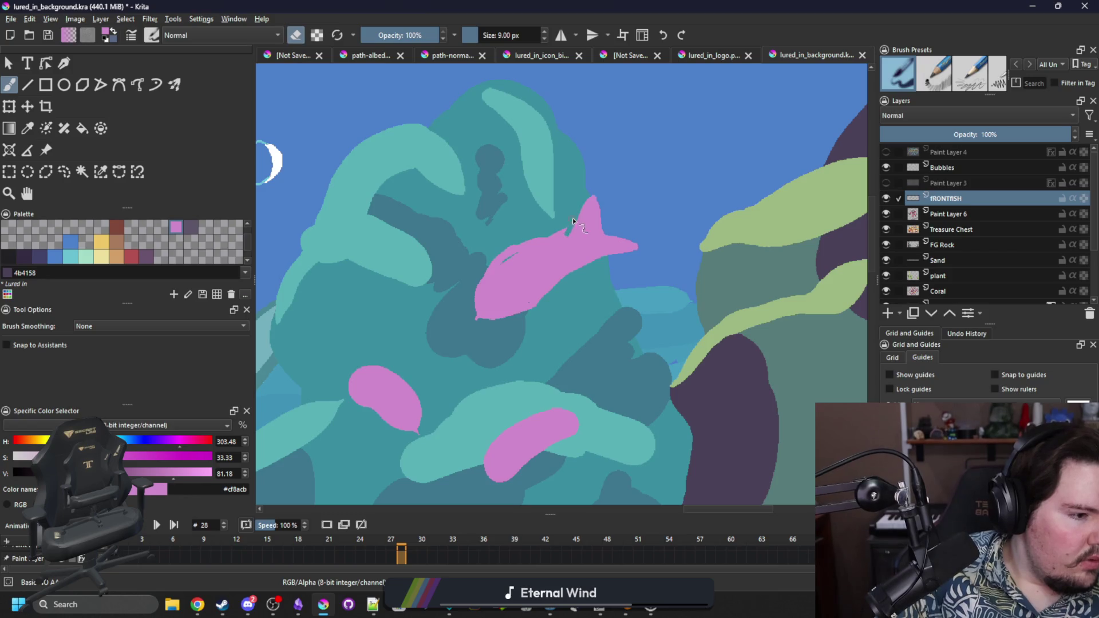
pyautogui.moveTo(592, 261); pyautogui.dragTo(579, 271)
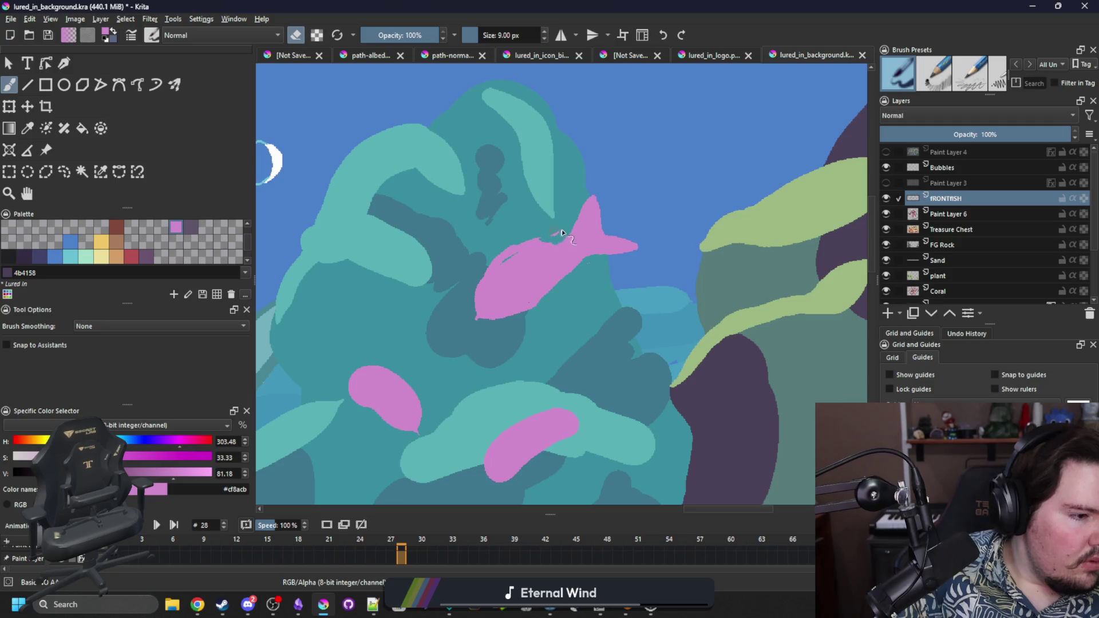
pyautogui.press('e')
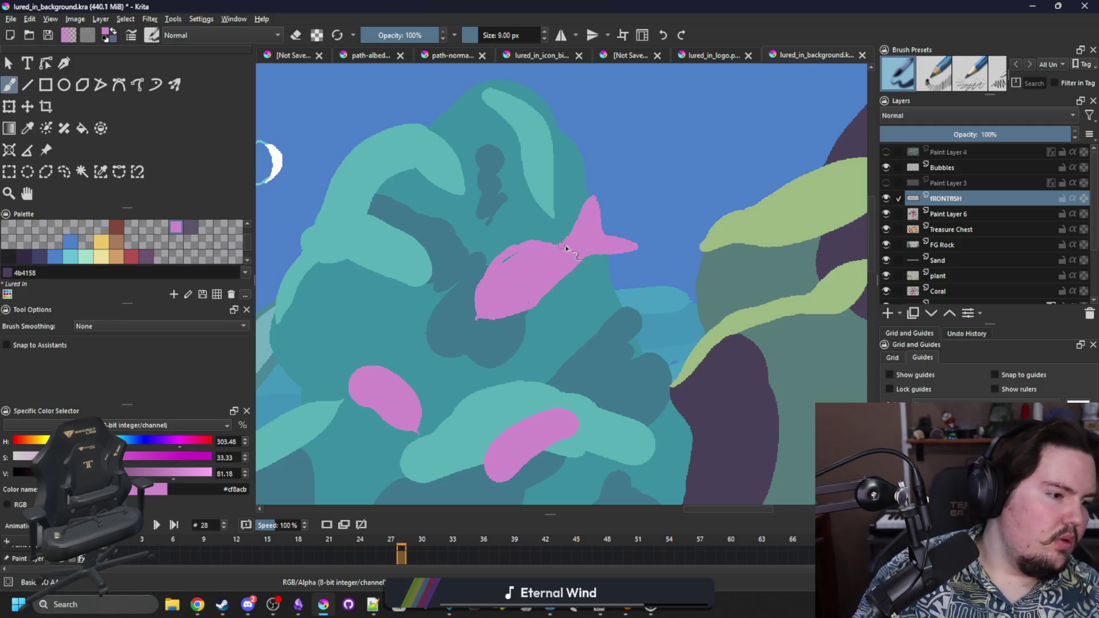
pyautogui.moveTo(574, 239); pyautogui.dragTo(514, 261)
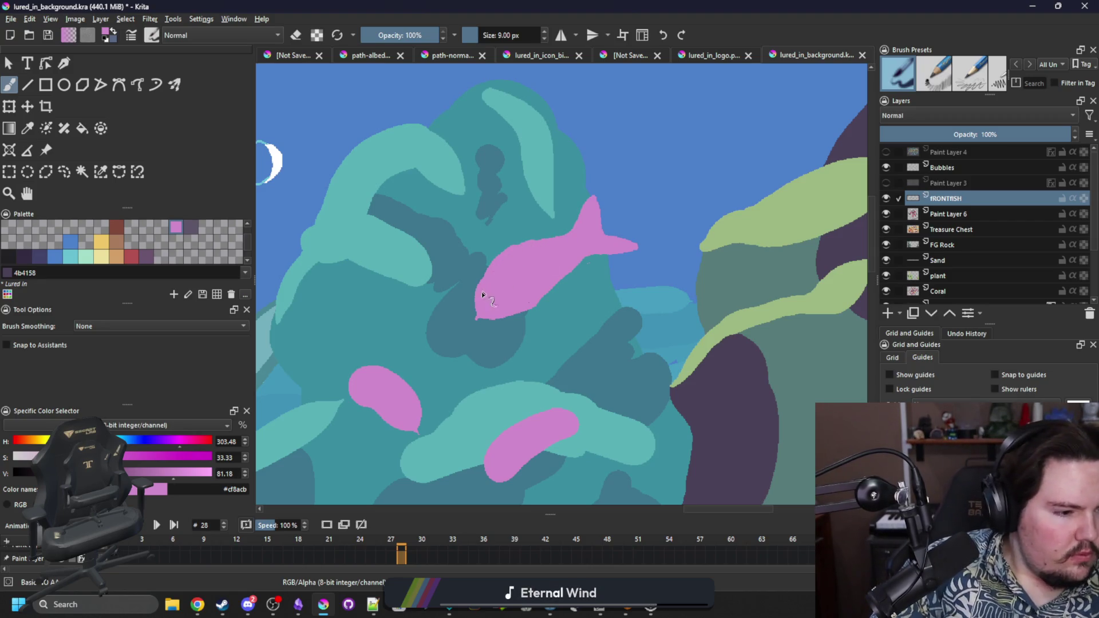
# Step: Retouch the fish's mouth, nose tip and belly edge, then enlarge the Palette docker
pyautogui.moveTo(478, 302); pyautogui.dragTo(474, 321)
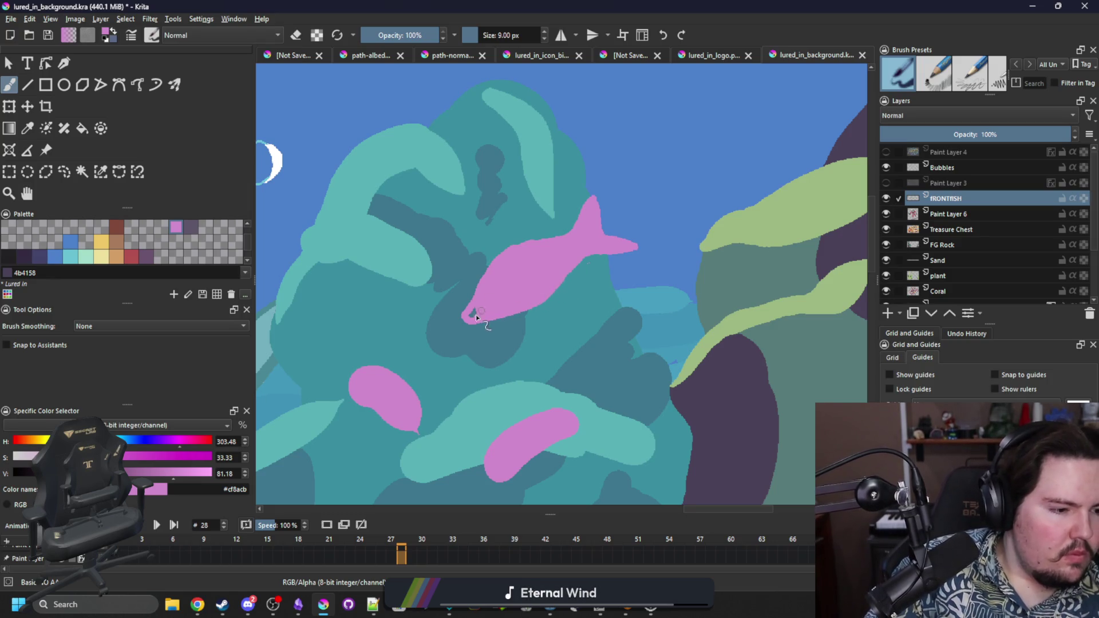
pyautogui.moveTo(484, 318); pyautogui.dragTo(467, 313)
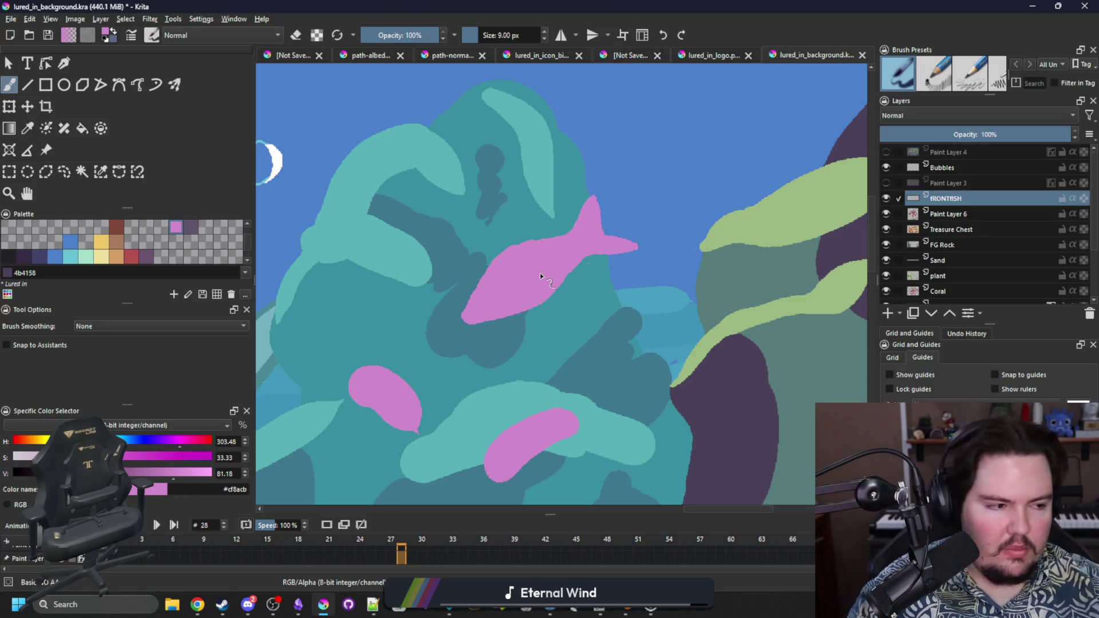
pyautogui.press('e')
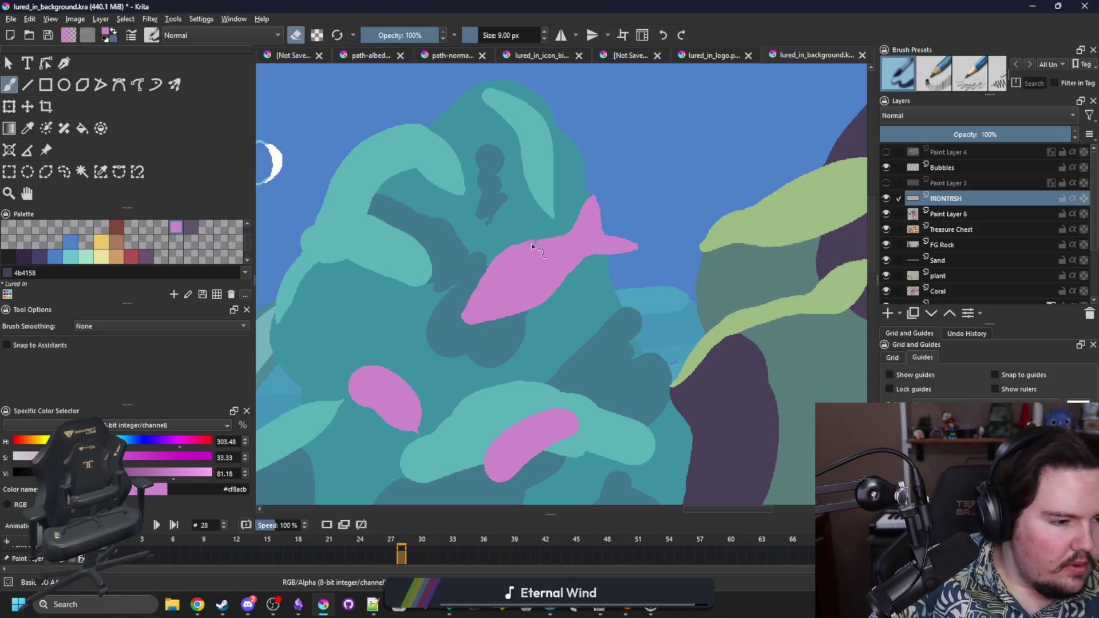
pyautogui.press('e')
pyautogui.moveTo(481, 319); pyautogui.dragTo(460, 325)
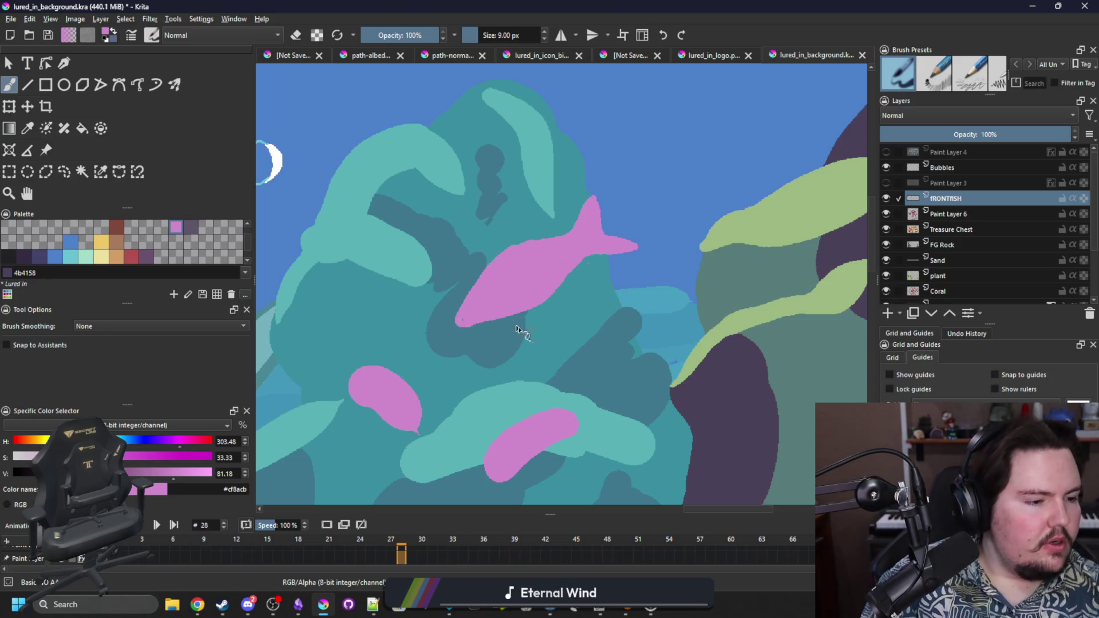
pyautogui.moveTo(535, 314)
pyautogui.mouseDown()
pyautogui.moveTo(466, 326)
pyautogui.moveTo(538, 302)
pyautogui.mouseUp()
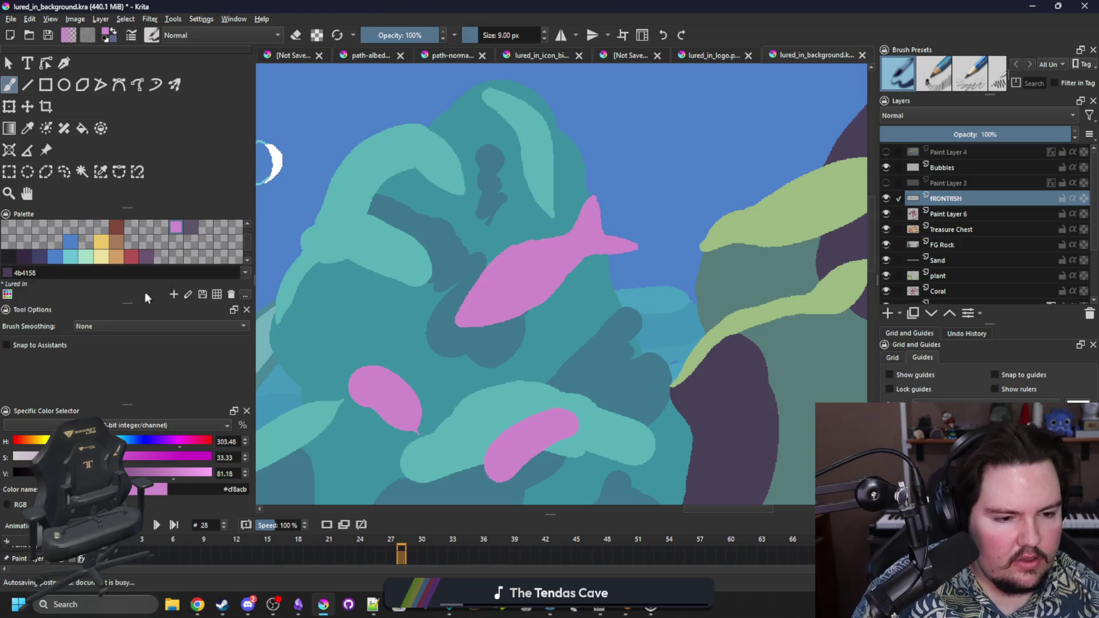
pyautogui.moveTo(146, 292); pyautogui.dragTo(139, 335)
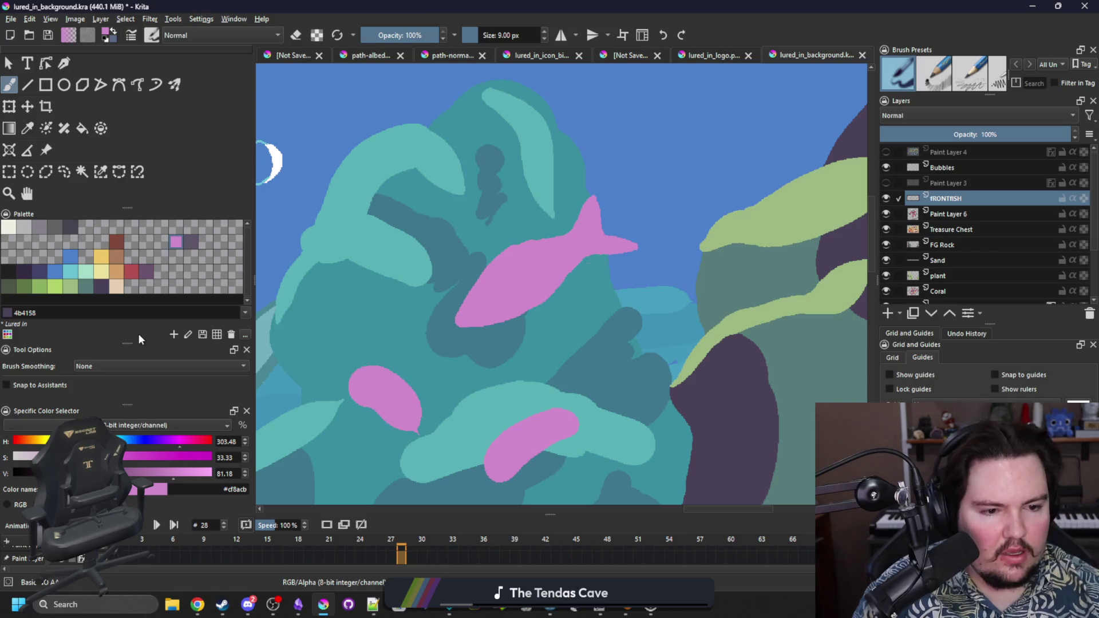
pyautogui.click(64, 272)
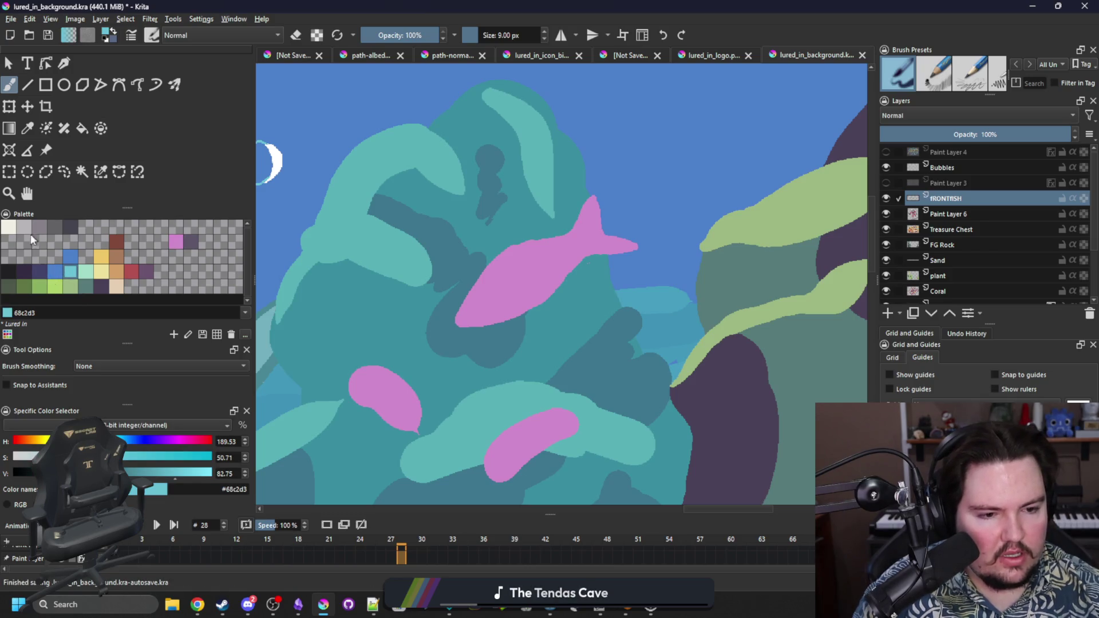
# Step: Fill the pink fish with the light grey swatch
pyautogui.click(23, 228)
pyautogui.press('f')
pyautogui.click(511, 272)
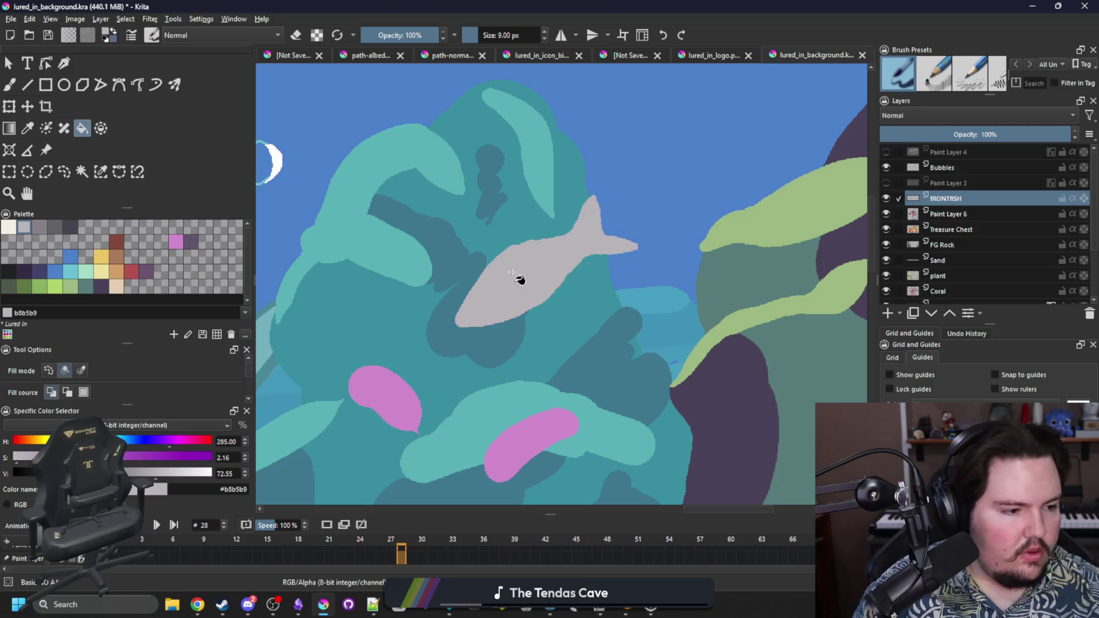
pyautogui.press('b')
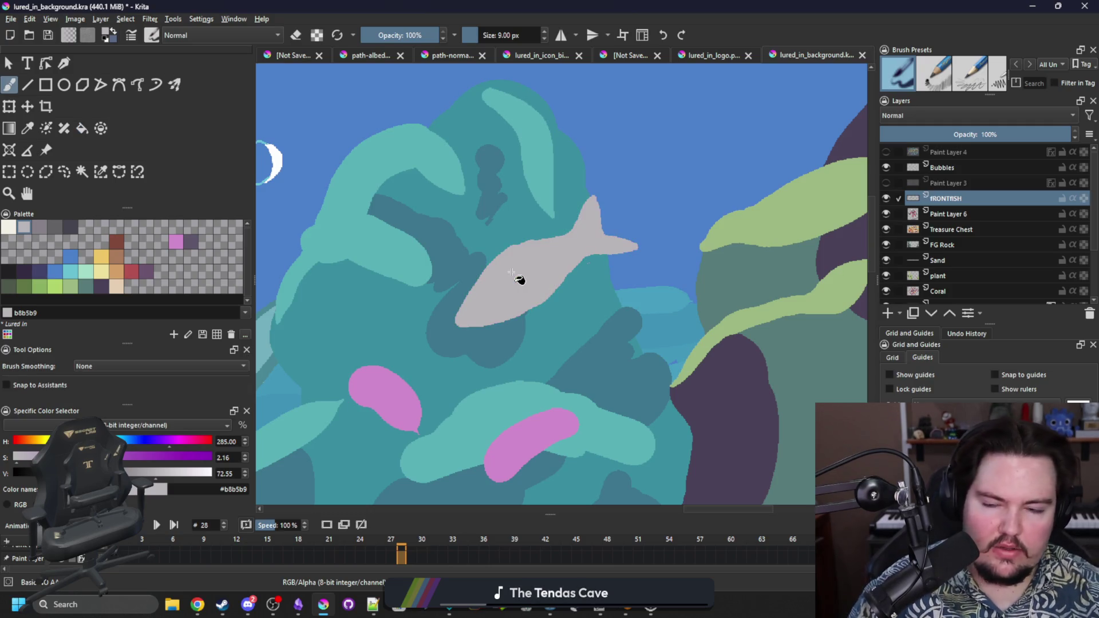
pyautogui.scroll(3, 511, 272)
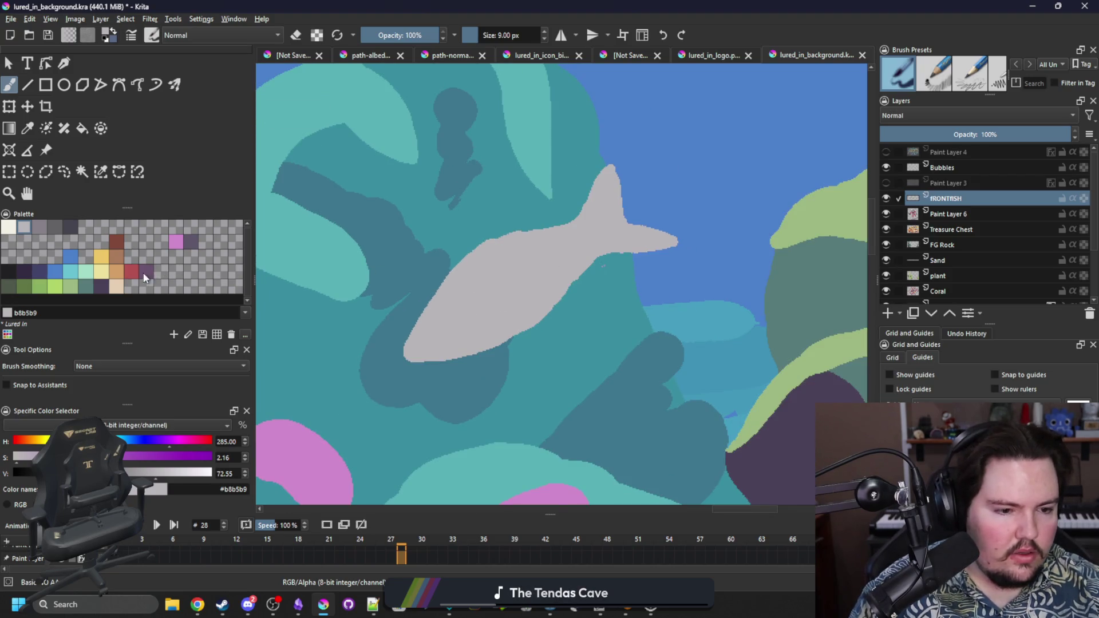
# Step: Select the fish and paint its forked tail fin red (b45252)
pyautogui.click(131, 271)
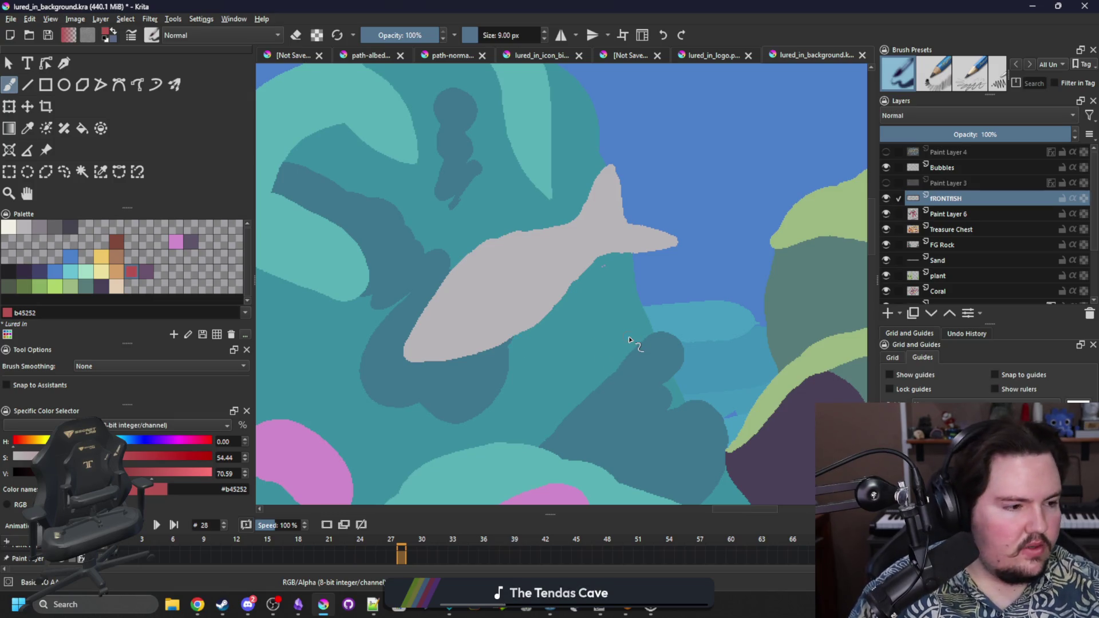
pyautogui.click(103, 172)
pyautogui.click(596, 253)
pyautogui.press('b')
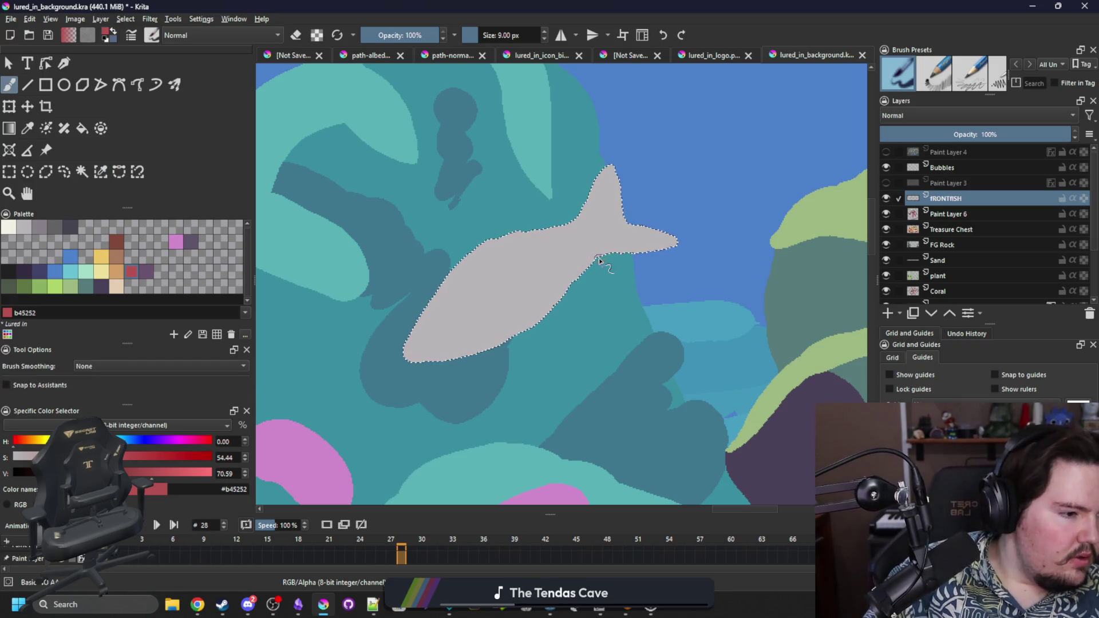
pyautogui.moveTo(608, 251); pyautogui.dragTo(583, 218)
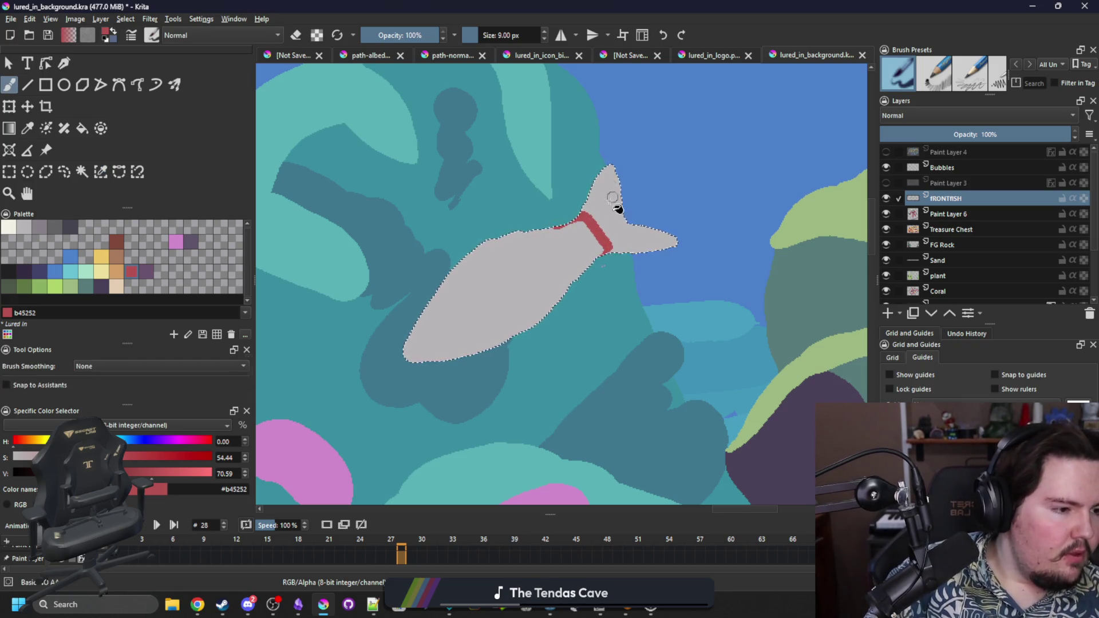
pyautogui.press('f')
pyautogui.click(621, 212)
pyautogui.click(599, 232)
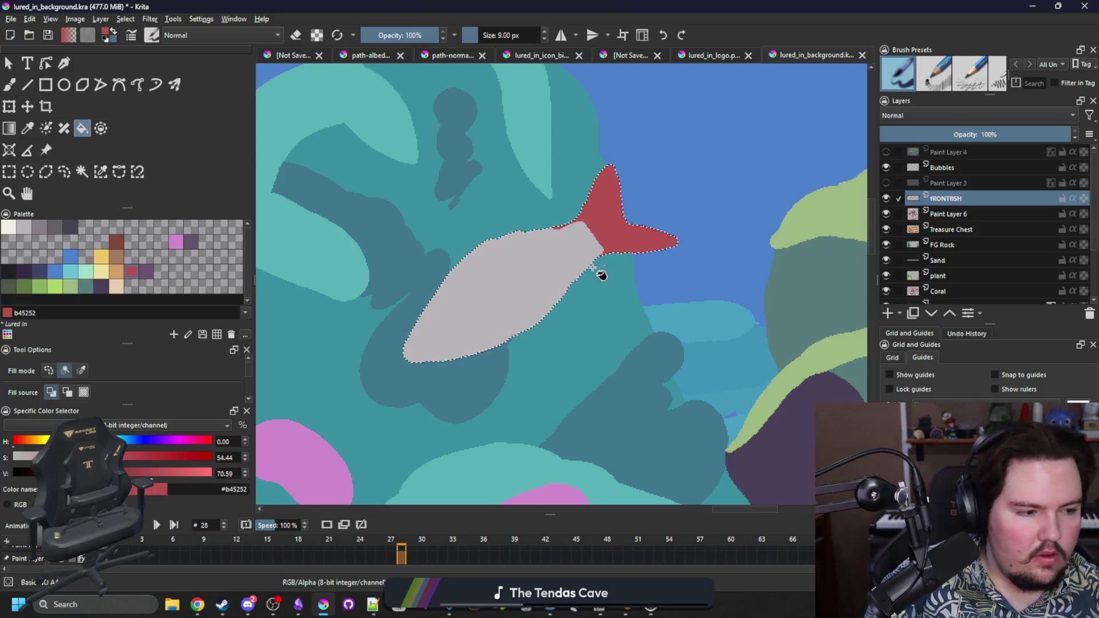
# Step: Sample the fish's grey body colour and clear the selection
pyautogui.press('p')
pyautogui.click(564, 245)
pyautogui.hotkey('ctrl', 'shift', 'a')
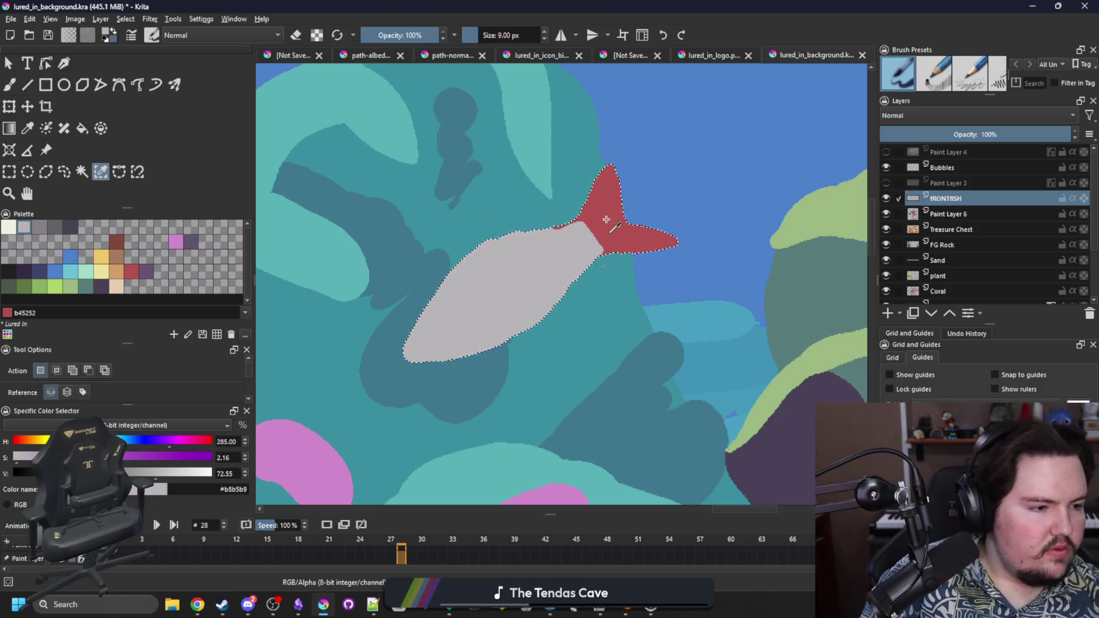
pyautogui.press('b')
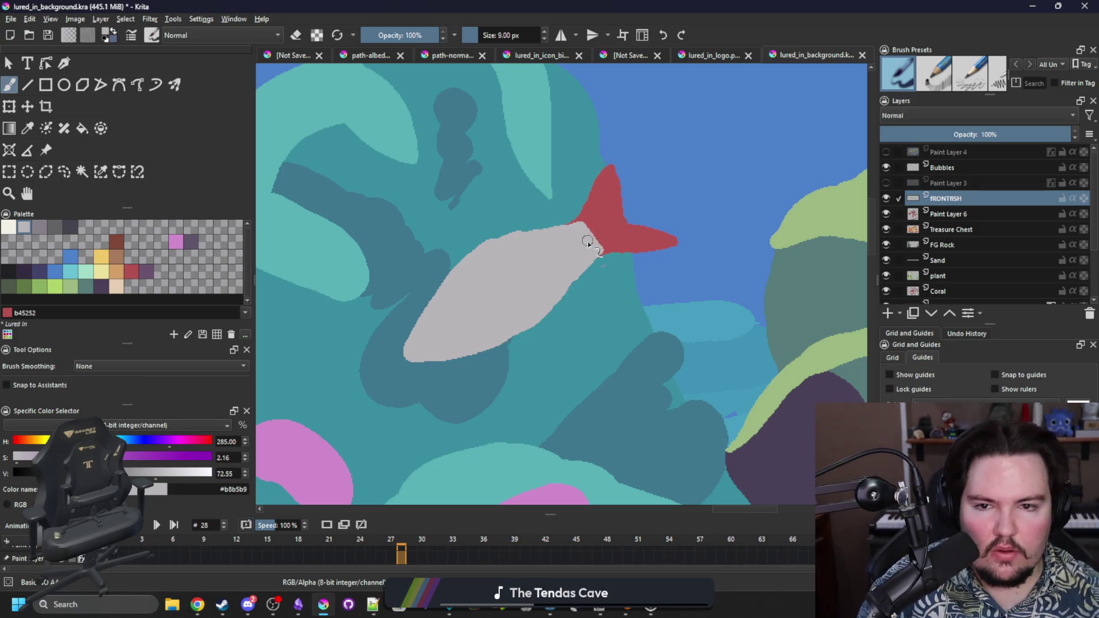
pyautogui.press('p')
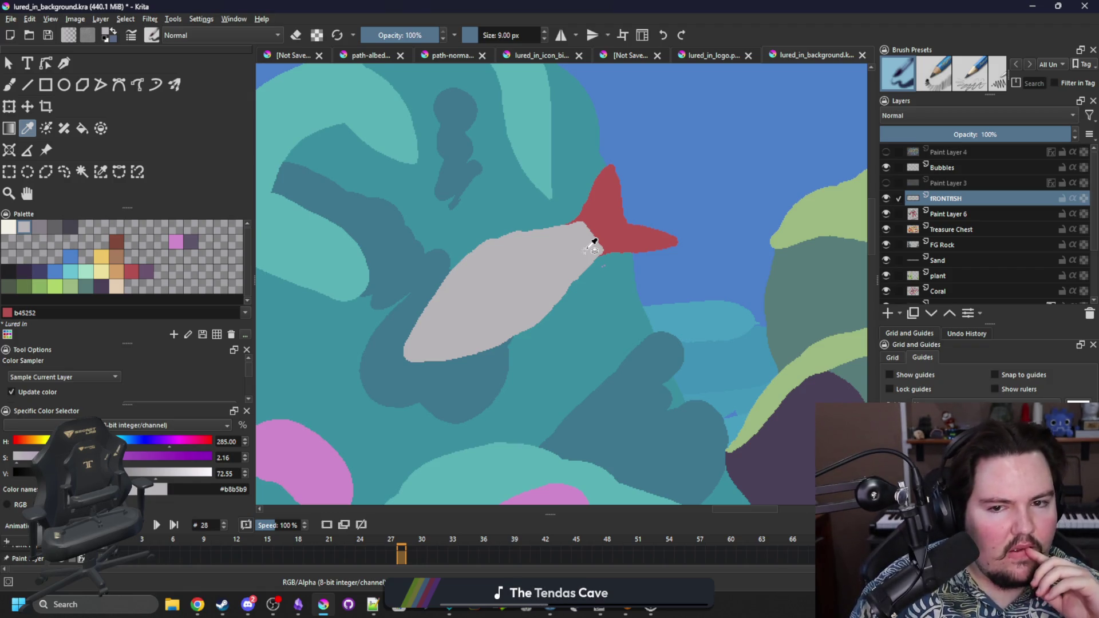
# Step: Sketch a muted darker-grey dorsal fin on the fish's back
pyautogui.click(36, 227)
pyautogui.click(100, 172)
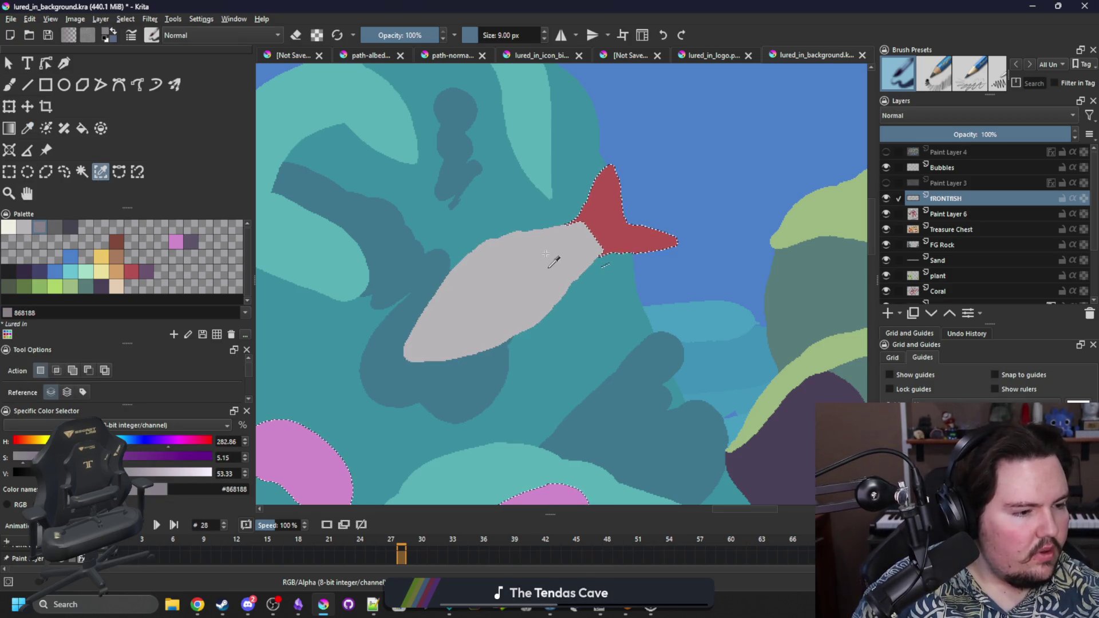
pyautogui.press('b')
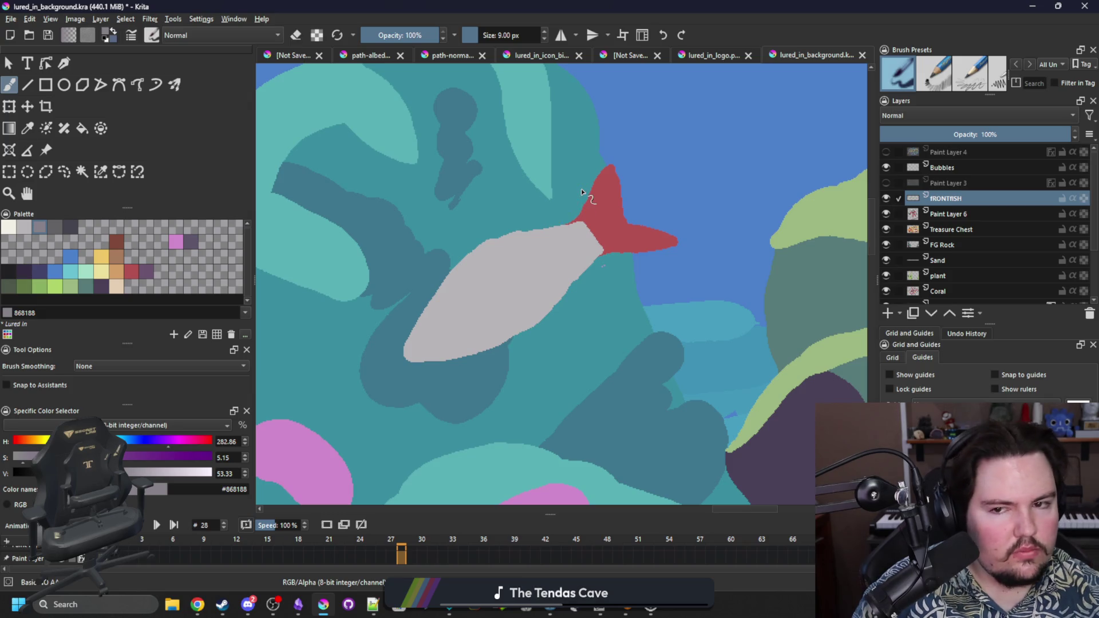
pyautogui.moveTo(474, 258); pyautogui.dragTo(498, 213)
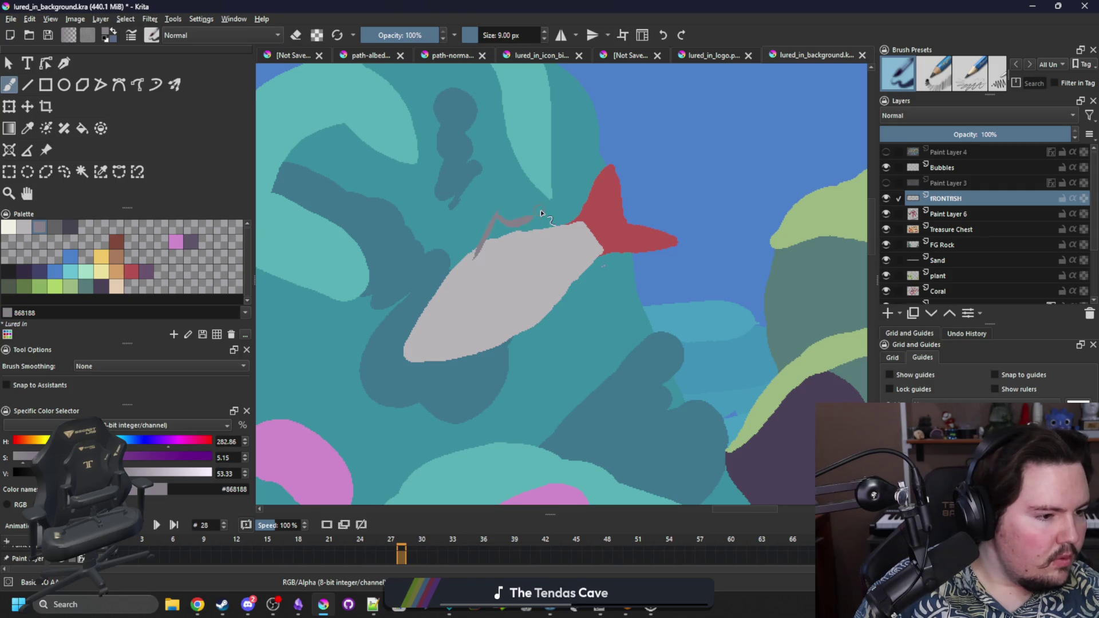
pyautogui.moveTo(532, 222)
pyautogui.mouseDown()
pyautogui.moveTo(528, 242)
pyautogui.moveTo(476, 255)
pyautogui.moveTo(521, 231)
pyautogui.mouseUp()
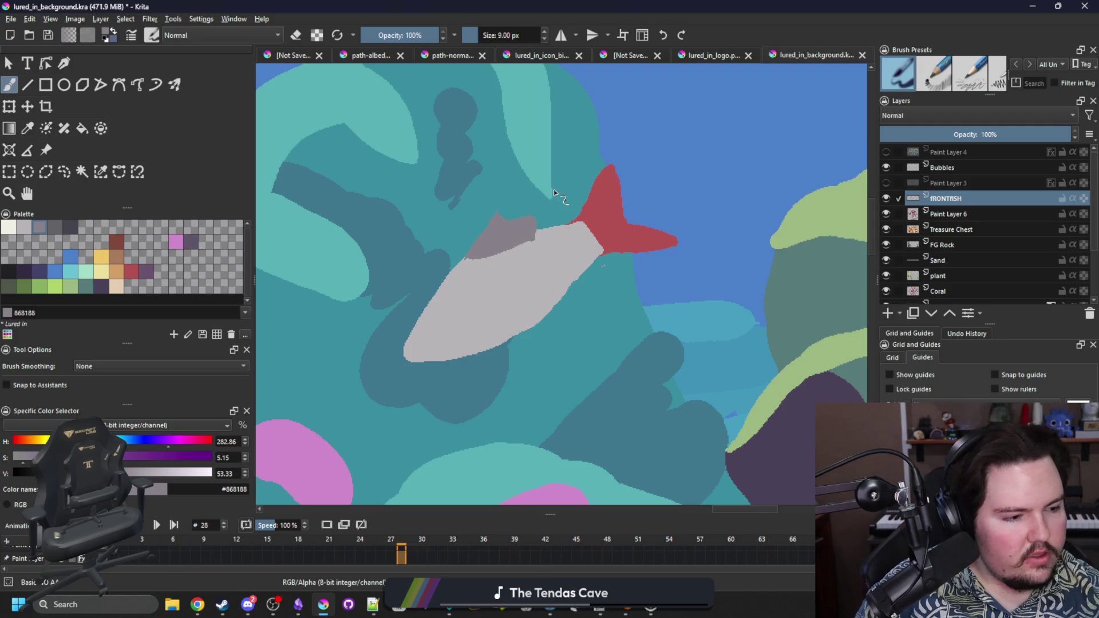
# Step: Paint two red lower fins, one under the tail and one under the belly
pyautogui.click(137, 268)
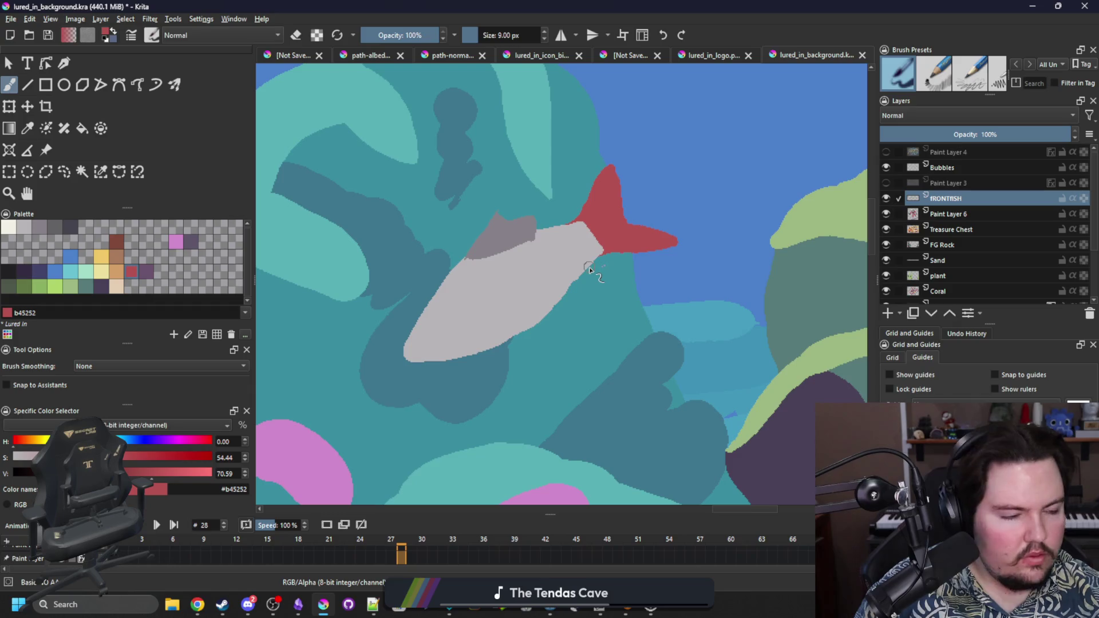
pyautogui.moveTo(593, 267); pyautogui.dragTo(584, 309)
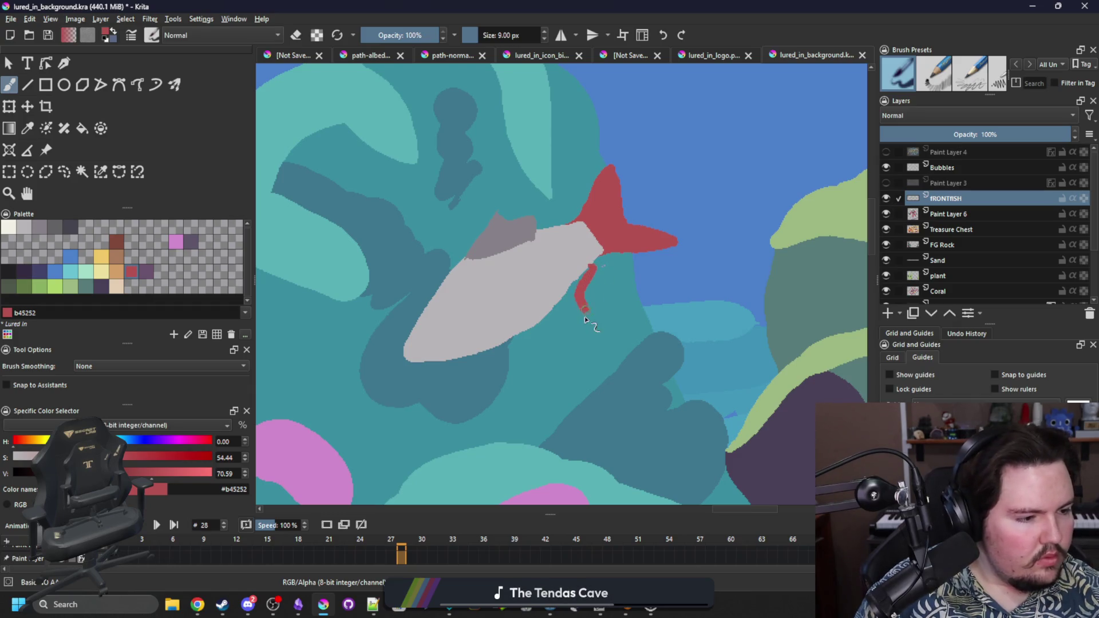
pyautogui.hotkey('ctrl', 'z')
pyautogui.moveTo(582, 308)
pyautogui.mouseDown()
pyautogui.moveTo(563, 304)
pyautogui.moveTo(594, 274)
pyautogui.mouseUp()
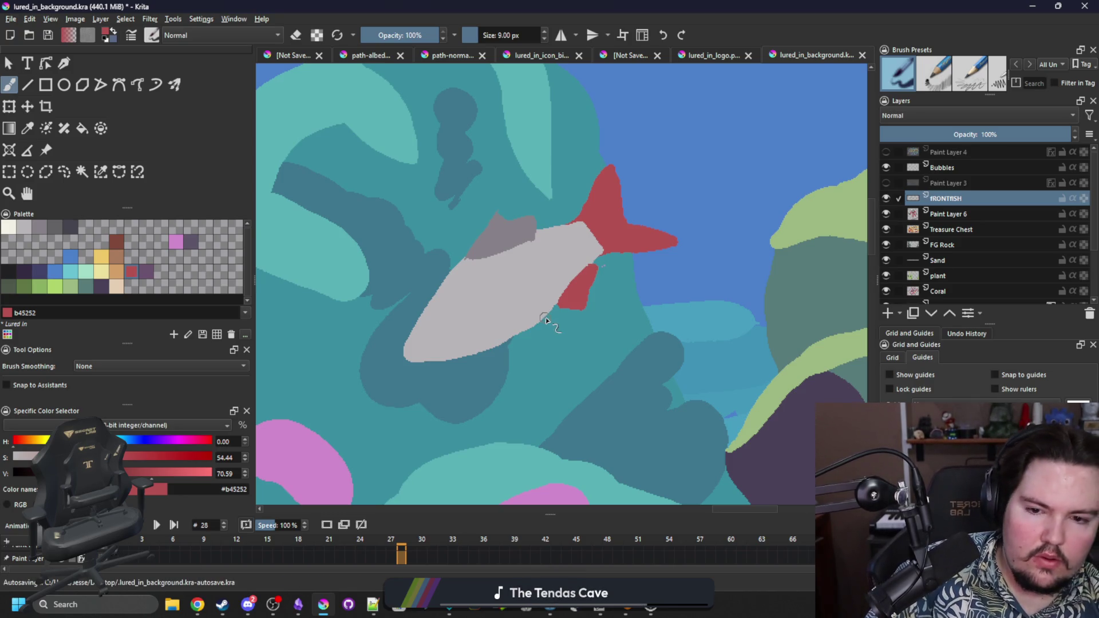
pyautogui.moveTo(544, 324)
pyautogui.mouseDown()
pyautogui.moveTo(574, 334)
pyautogui.moveTo(540, 341)
pyautogui.moveTo(533, 336)
pyautogui.moveTo(559, 342)
pyautogui.moveTo(553, 323)
pyautogui.moveTo(569, 339)
pyautogui.moveTo(581, 330)
pyautogui.mouseUp()
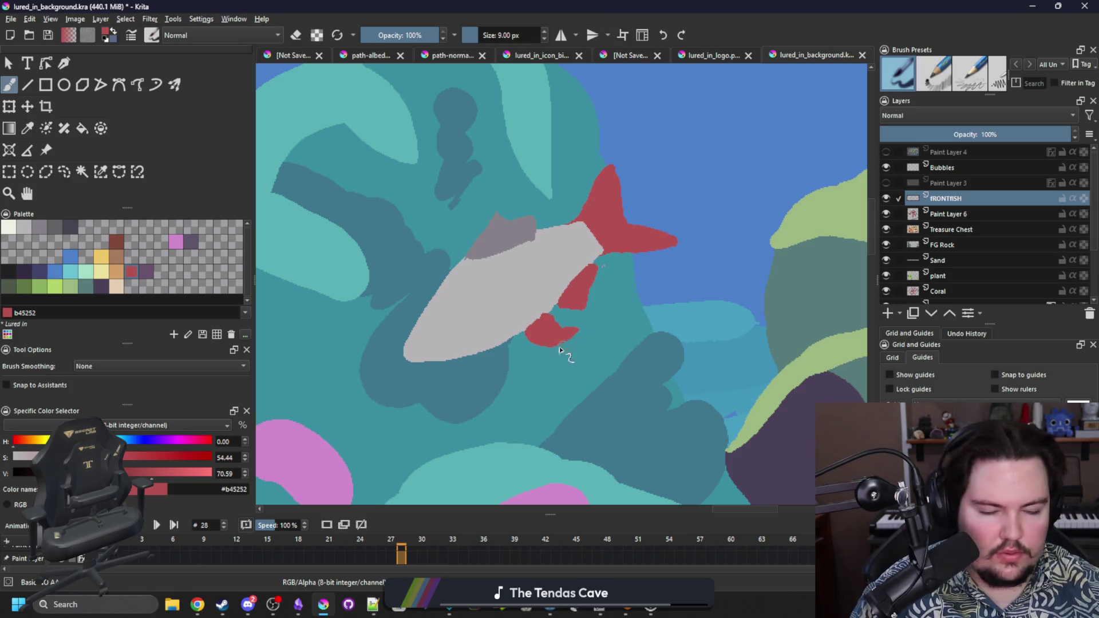
pyautogui.moveTo(558, 347); pyautogui.dragTo(621, 321)
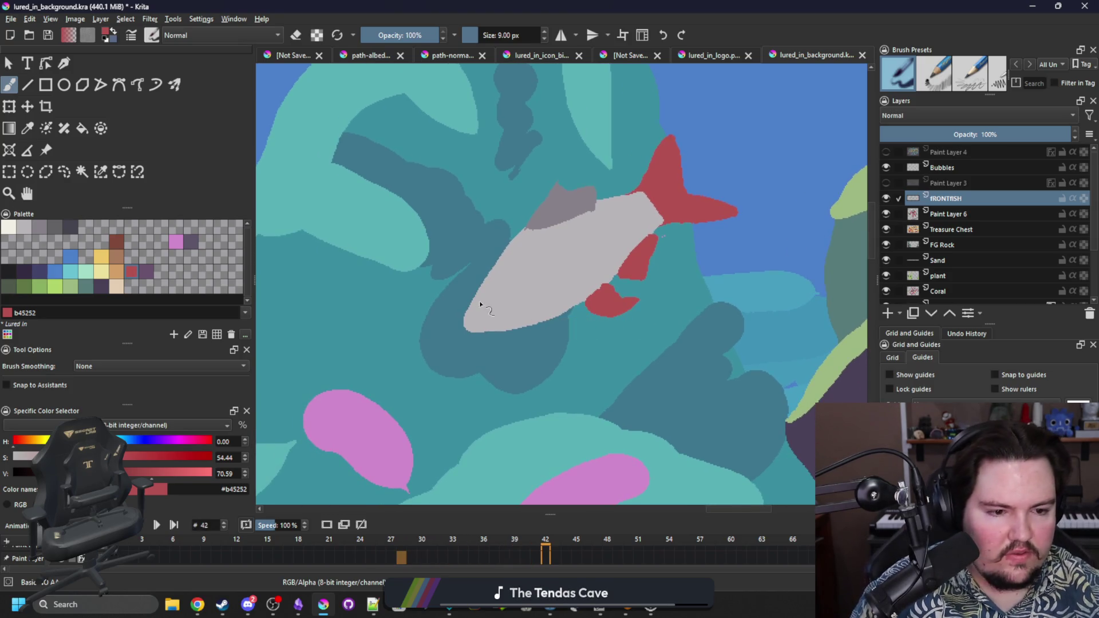
# Step: Choose the dark blue swatch and select the fish's grey body by similar colour
pyautogui.click(22, 229)
pyautogui.moveTo(483, 304); pyautogui.dragTo(504, 318)
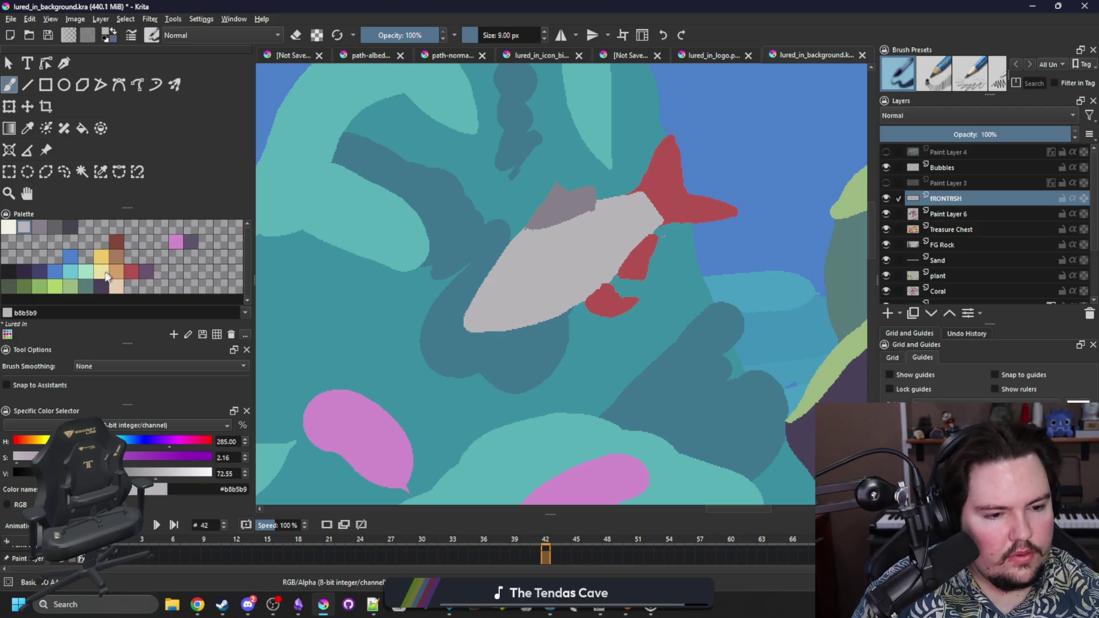
pyautogui.click(53, 229)
pyautogui.click(100, 171)
pyautogui.click(148, 270)
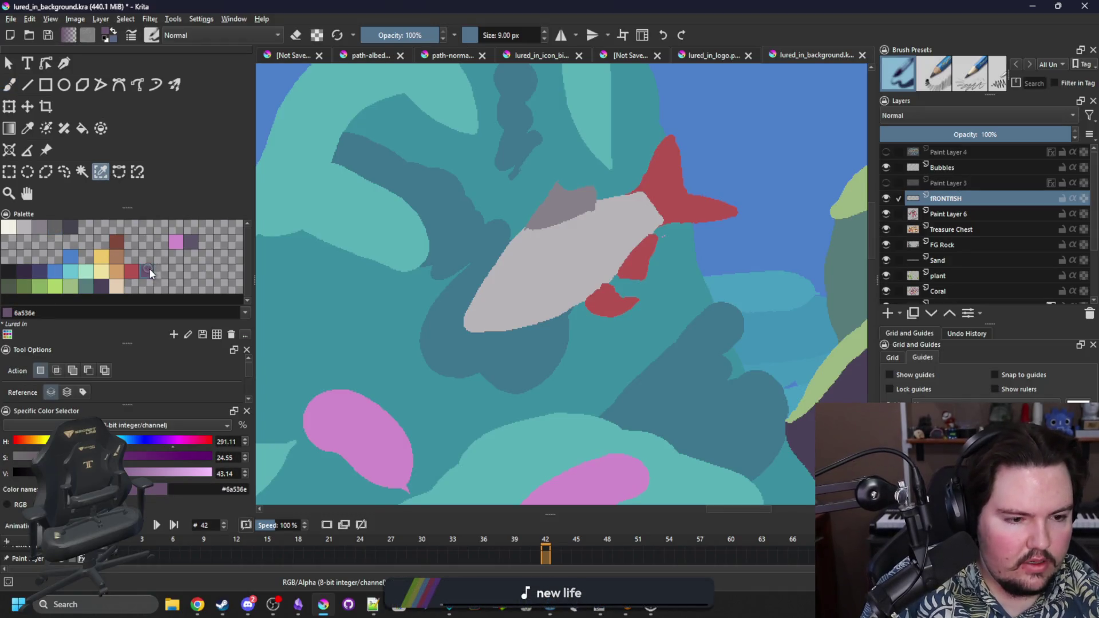
pyautogui.click(39, 271)
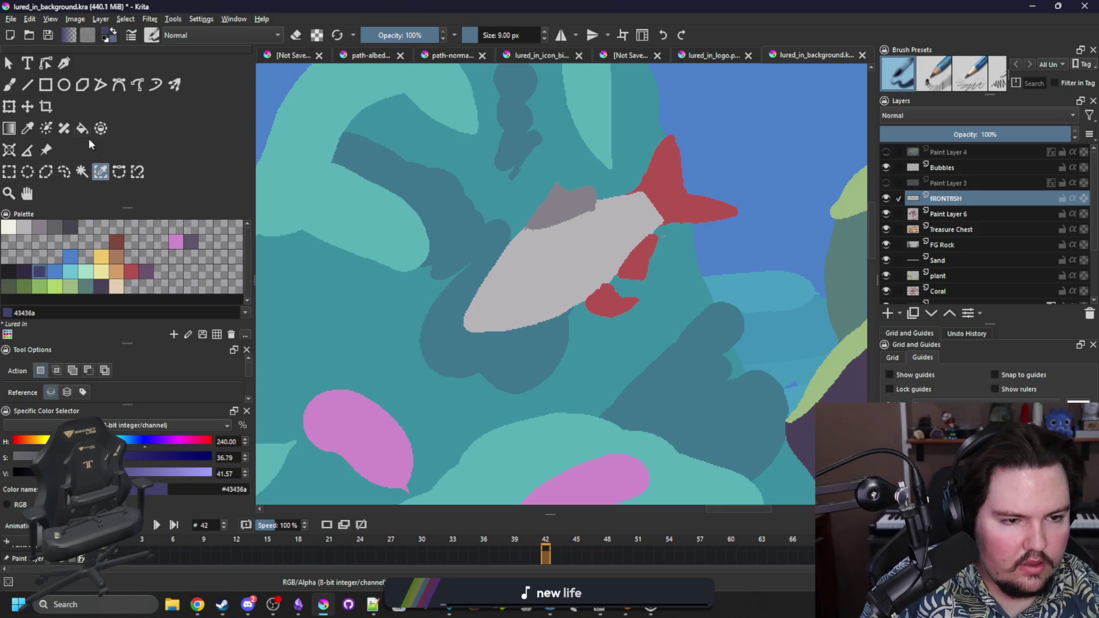
pyautogui.click(530, 296)
pyautogui.press('b')
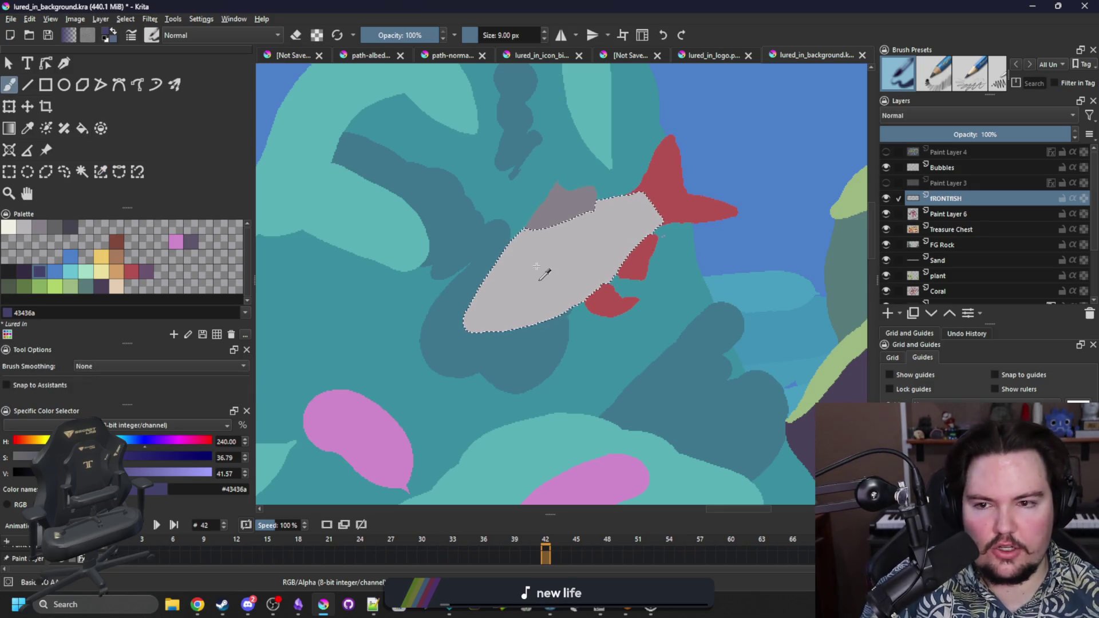
# Step: Paint dark-blue lines along the back and belly, a dark eye and curved gill marks
pyautogui.moveTo(531, 230); pyautogui.dragTo(475, 295)
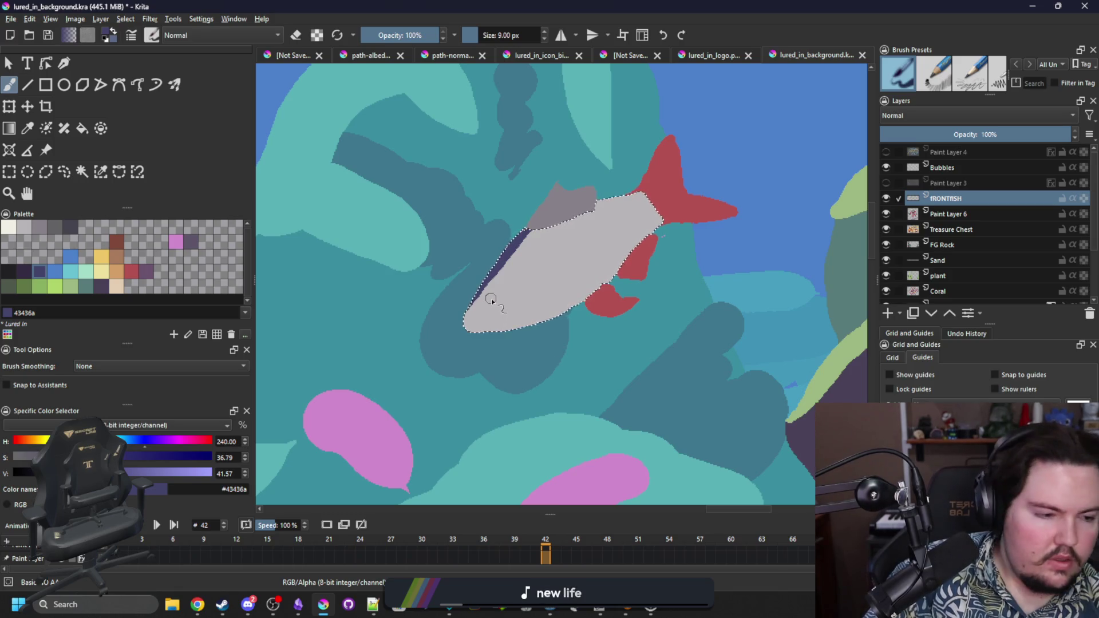
pyautogui.click(491, 299)
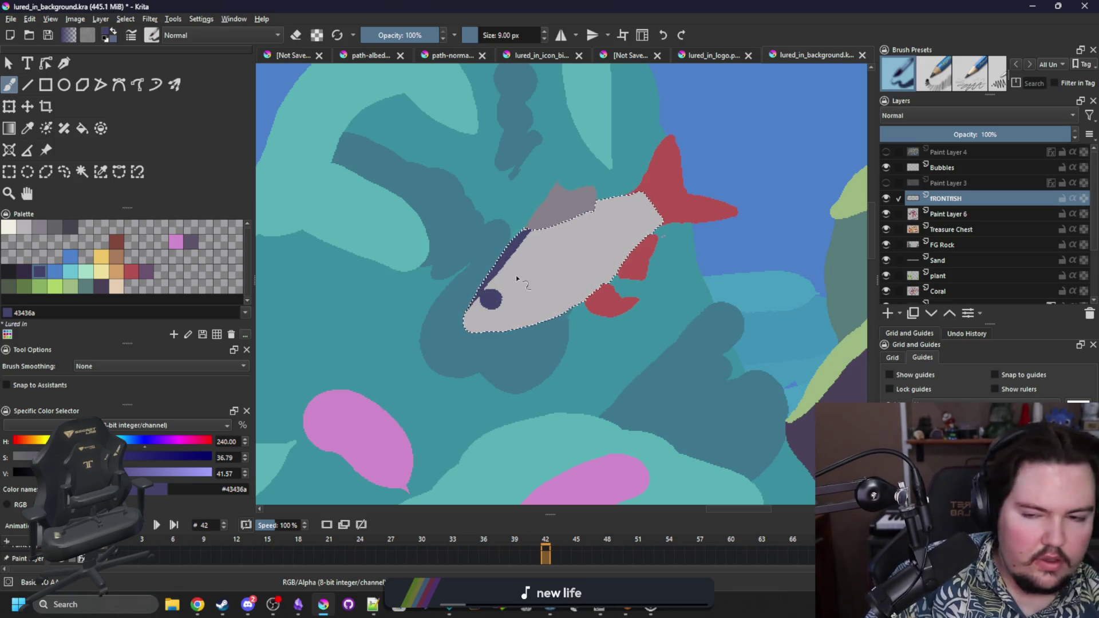
pyautogui.moveTo(646, 195); pyautogui.dragTo(529, 231)
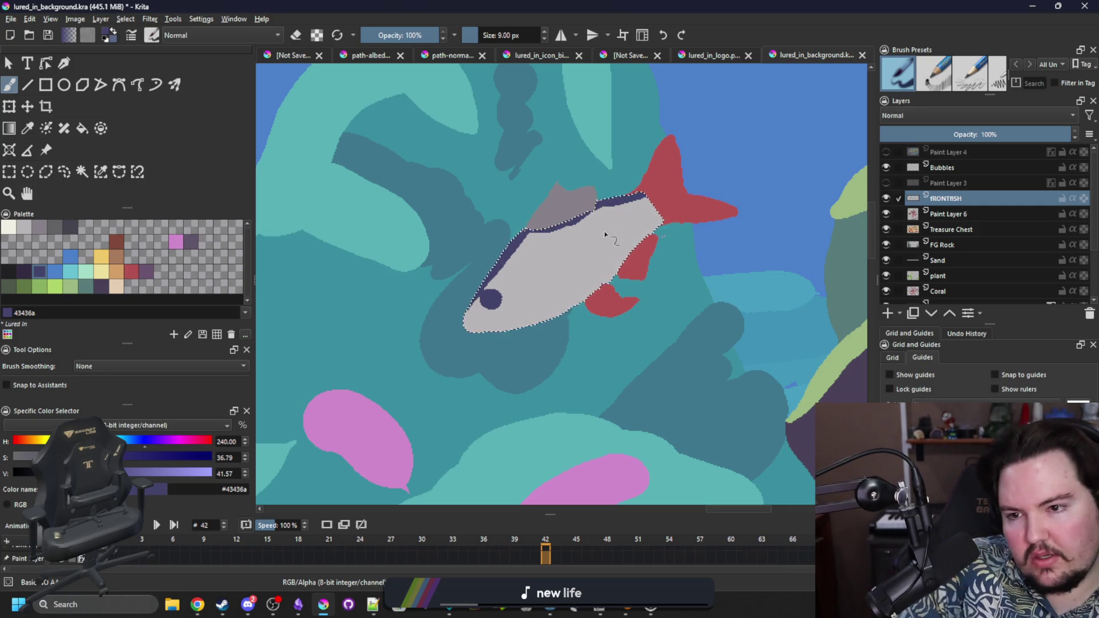
pyautogui.moveTo(512, 325); pyautogui.dragTo(534, 309)
pyautogui.moveTo(516, 271)
pyautogui.mouseDown()
pyautogui.moveTo(536, 300)
pyautogui.moveTo(515, 323)
pyautogui.mouseUp()
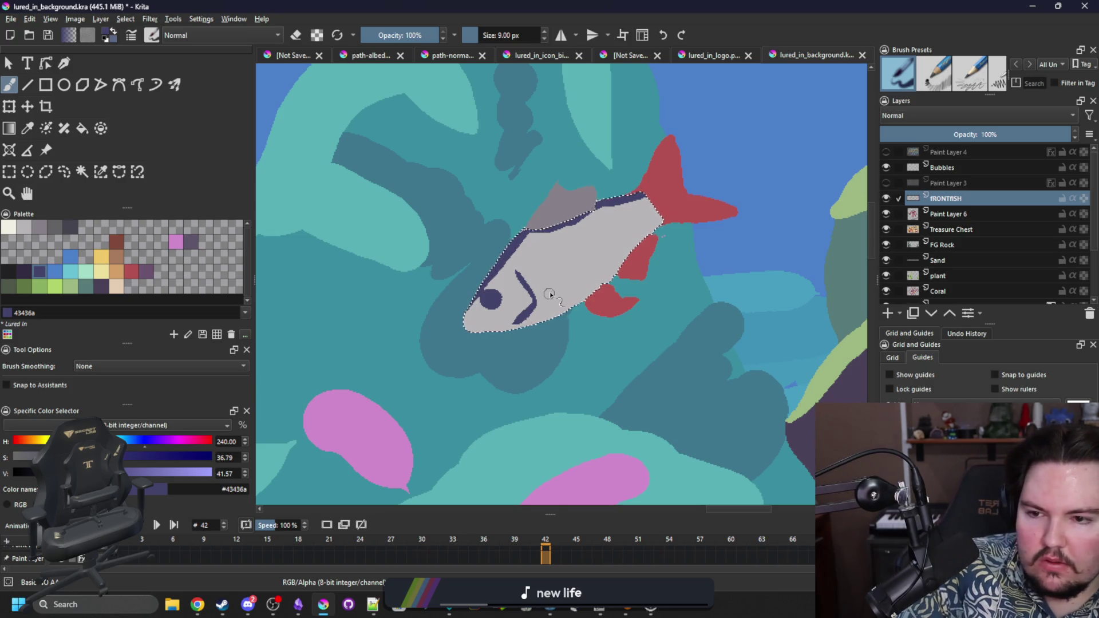
pyautogui.moveTo(518, 270)
pyautogui.mouseDown()
pyautogui.moveTo(536, 265)
pyautogui.moveTo(554, 298)
pyautogui.moveTo(548, 318)
pyautogui.mouseUp()
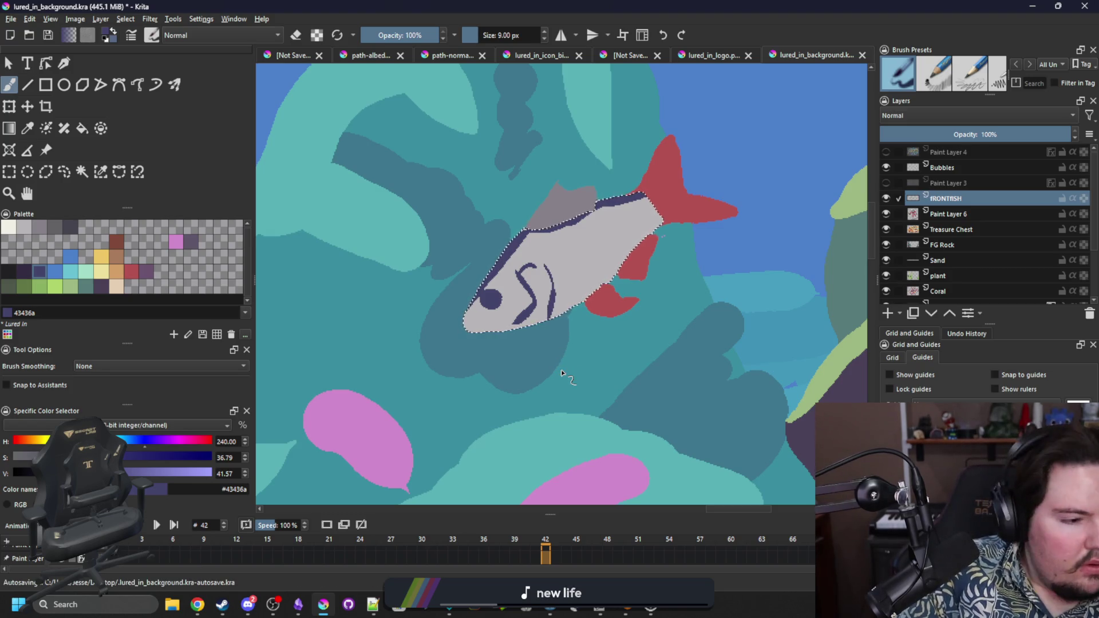
pyautogui.moveTo(470, 331); pyautogui.dragTo(493, 318)
pyautogui.hotkey('ctrl', 'z')
pyautogui.hotkey('ctrl', 'z')
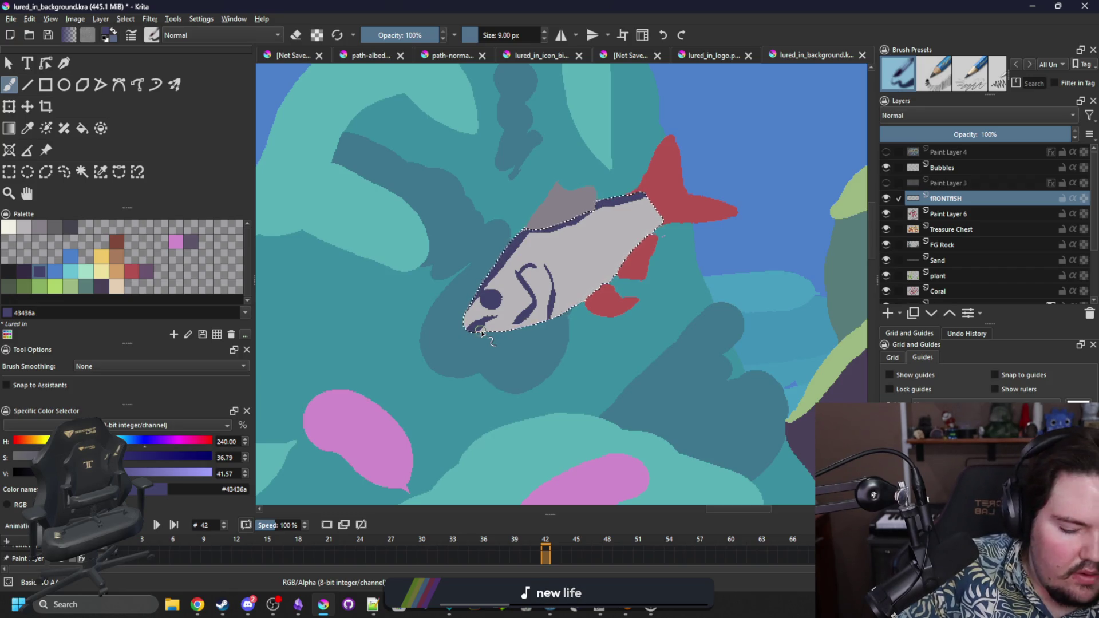
# Step: Deselect the body, try near-black and light grey swatches, and undo a grey stroke over the gill
pyautogui.press('p')
pyautogui.click(507, 317)
pyautogui.hotkey('ctrl', 'shift', 'a')
pyautogui.press('b')
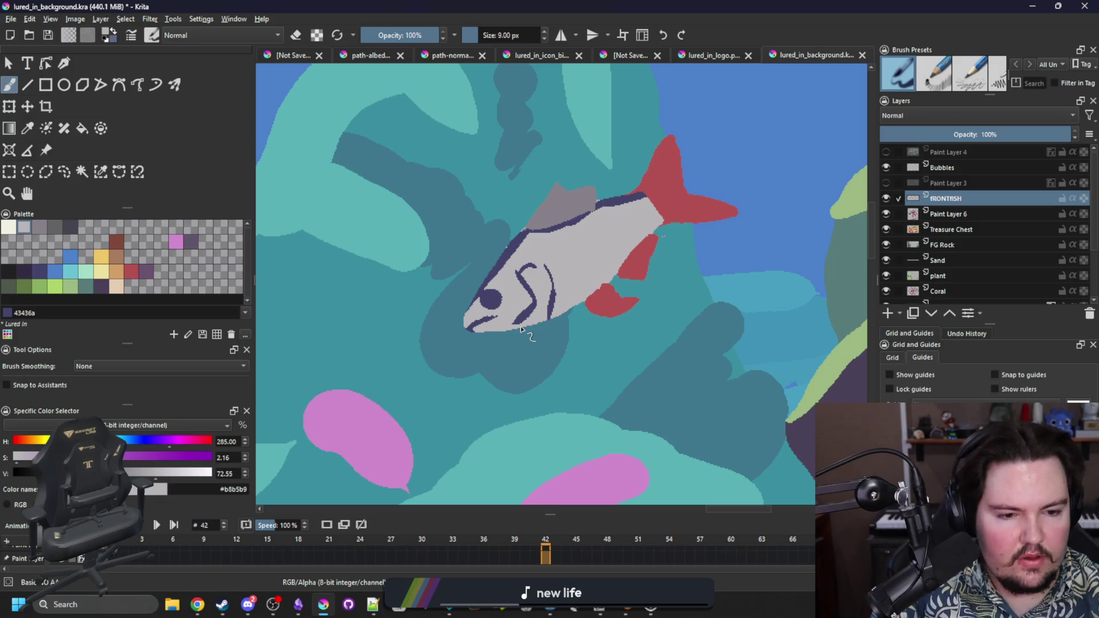
pyautogui.click(8, 273)
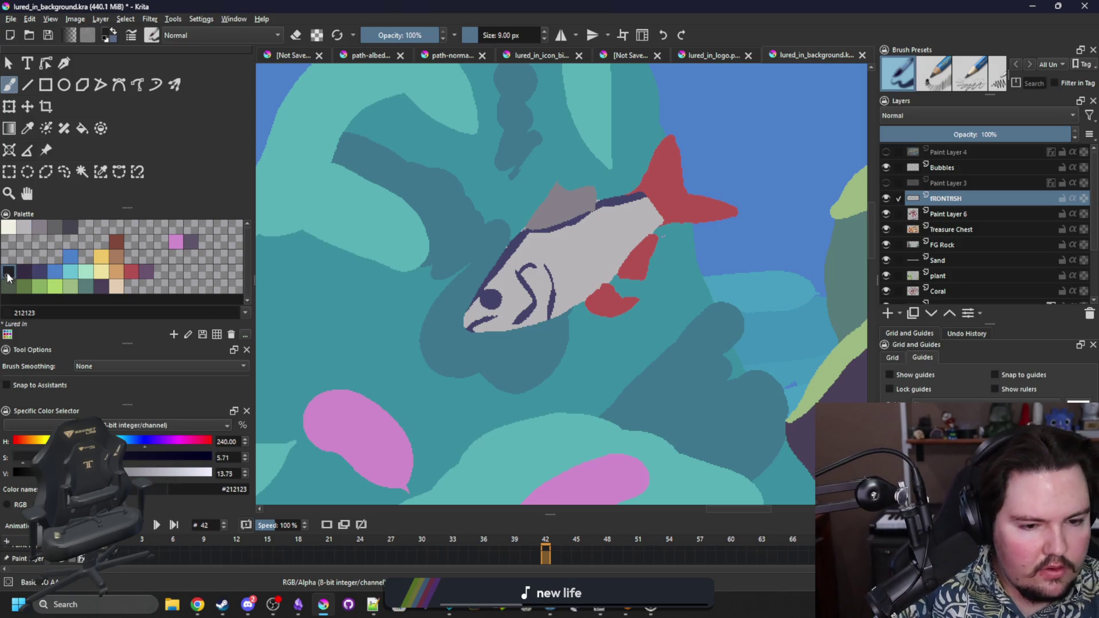
pyautogui.click(24, 227)
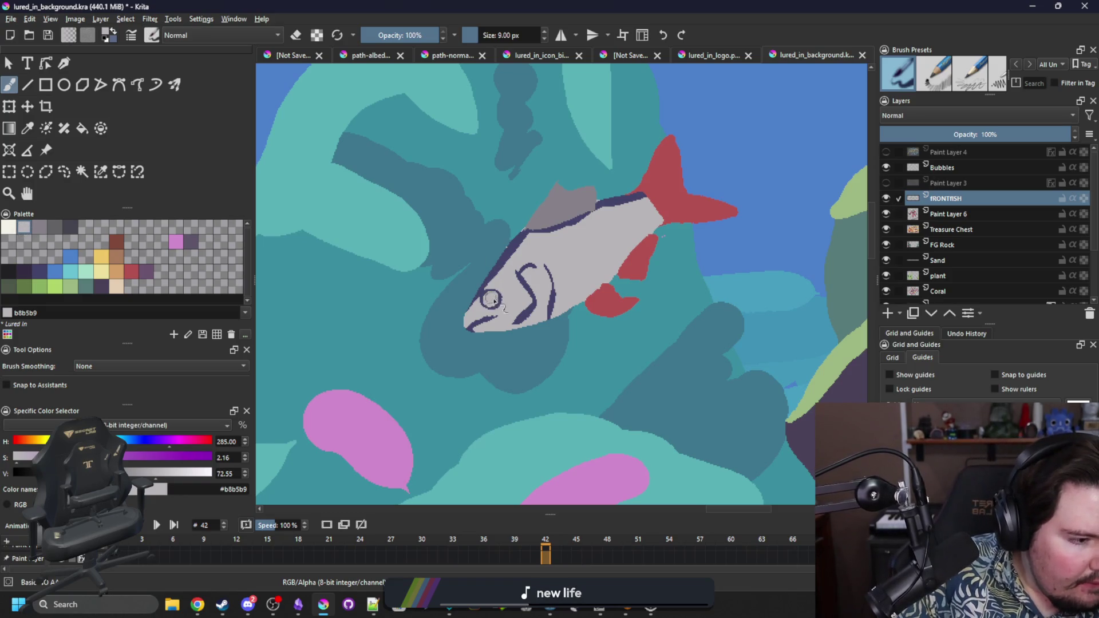
pyautogui.click(10, 270)
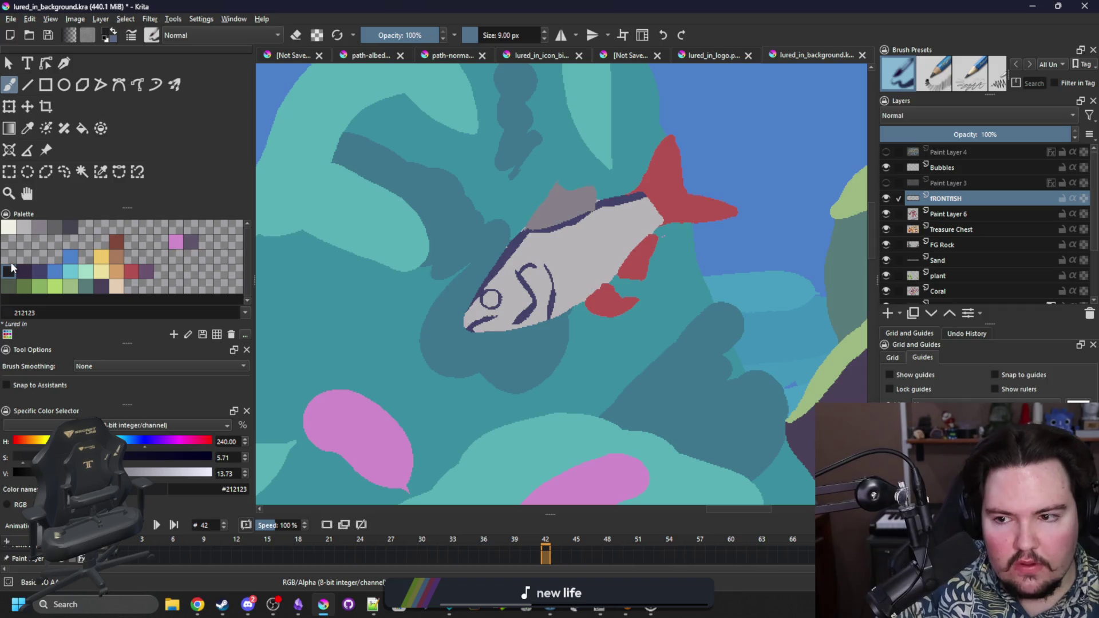
pyautogui.hotkey('ctrl', 'z')
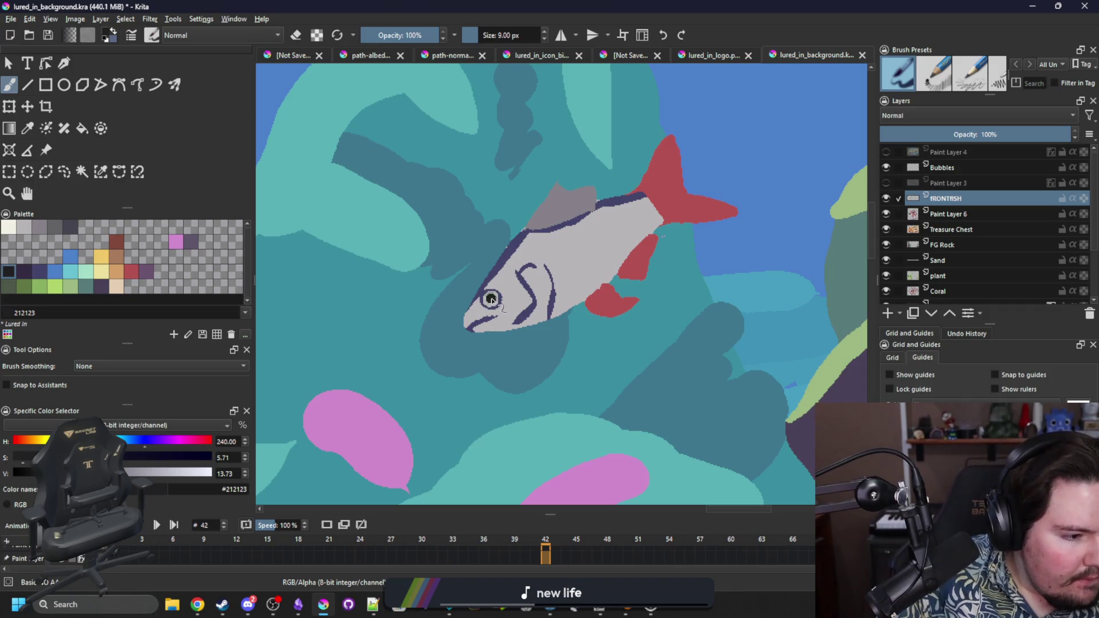
pyautogui.press('space')
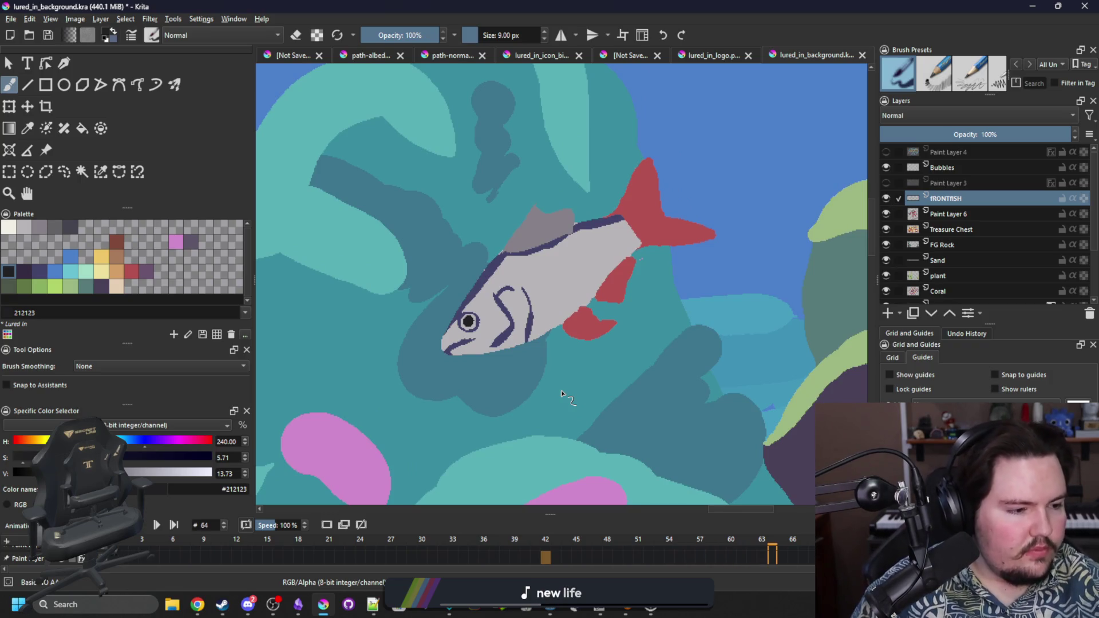
# Step: Paint a solid red pectoral fin just behind the gill
pyautogui.scroll(1, 593, 369)
pyautogui.click(132, 272)
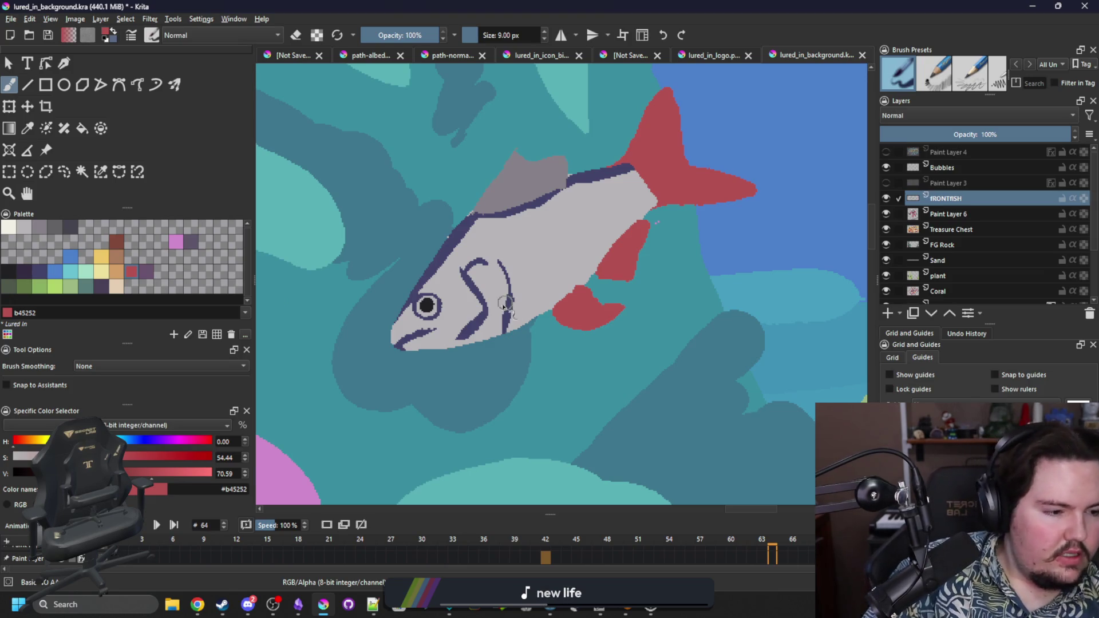
pyautogui.moveTo(519, 303)
pyautogui.mouseDown()
pyautogui.moveTo(559, 263)
pyautogui.moveTo(524, 303)
pyautogui.moveTo(556, 273)
pyautogui.mouseUp()
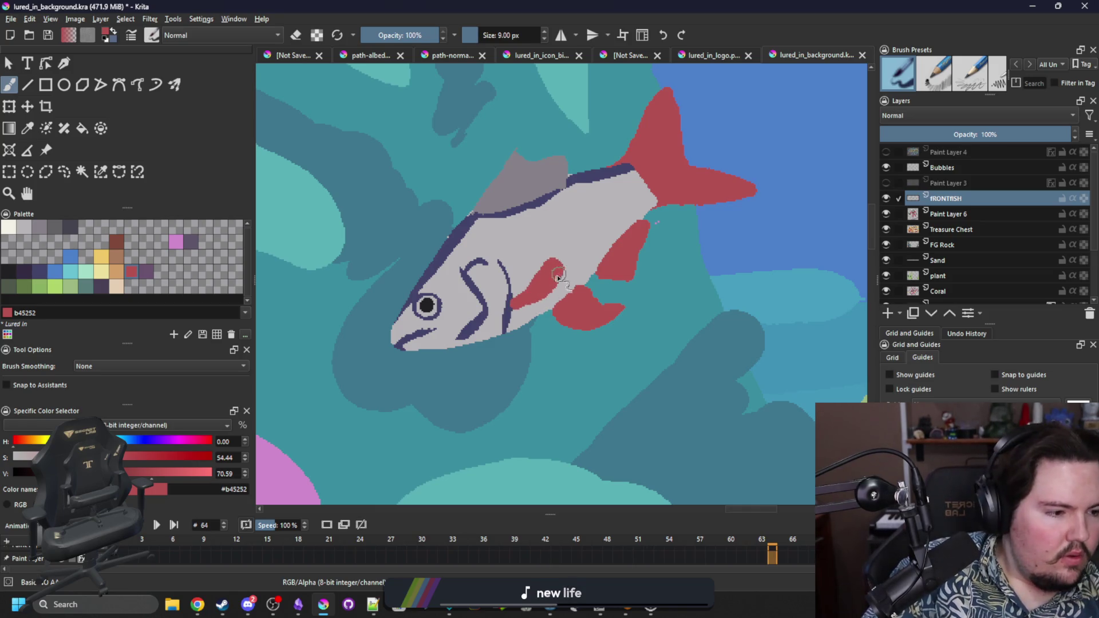
pyautogui.hotkey('ctrl', 'z')
pyautogui.moveTo(514, 306)
pyautogui.mouseDown()
pyautogui.moveTo(539, 309)
pyautogui.moveTo(558, 269)
pyautogui.moveTo(516, 297)
pyautogui.mouseUp()
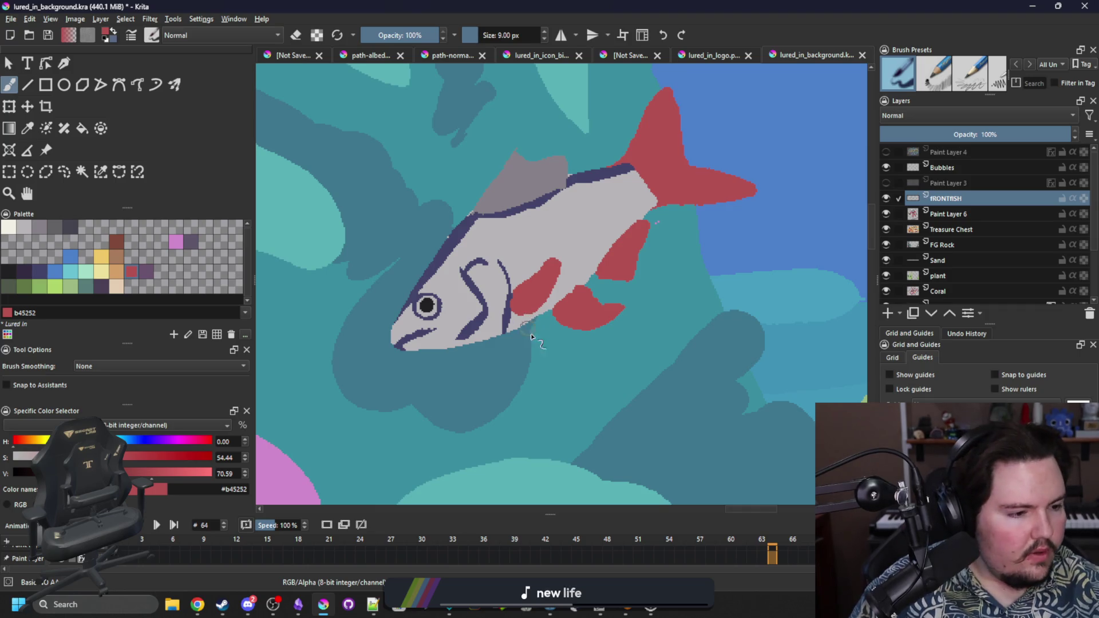
# Step: Draw a long dark-blue lateral line from the gills to the tail
pyautogui.moveTo(531, 336); pyautogui.dragTo(526, 361)
pyautogui.scroll(2, 513, 359)
pyautogui.scroll(-2, 514, 360)
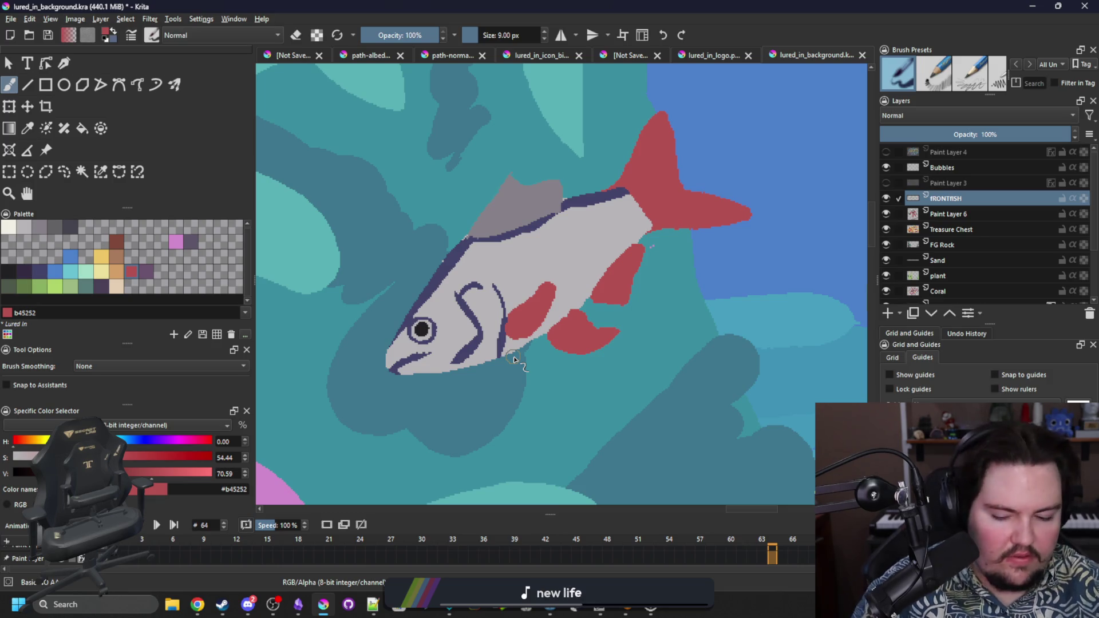
pyautogui.keyDown('ctrl'); pyautogui.click(480, 236); pyautogui.keyUp('ctrl')
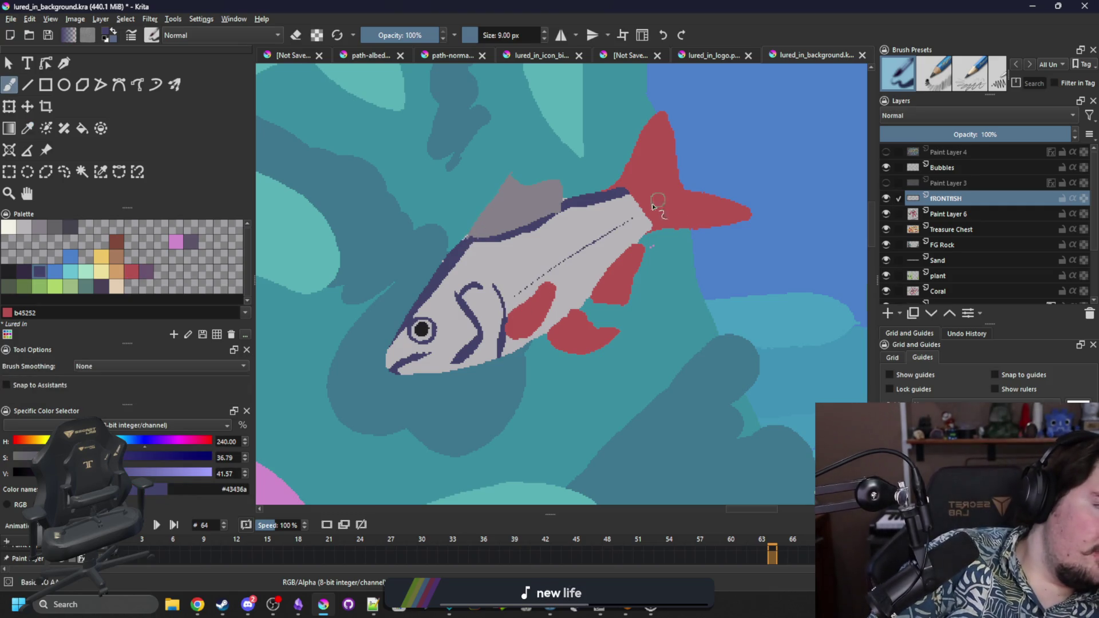
pyautogui.moveTo(640, 211); pyautogui.dragTo(519, 282)
pyautogui.hotkey('ctrl', 'z')
pyautogui.hotkey('ctrl', 'shift', 'z')
pyautogui.hotkey('ctrl', 'z')
pyautogui.hotkey('ctrl', 'z')
pyautogui.moveTo(504, 297); pyautogui.dragTo(638, 208)
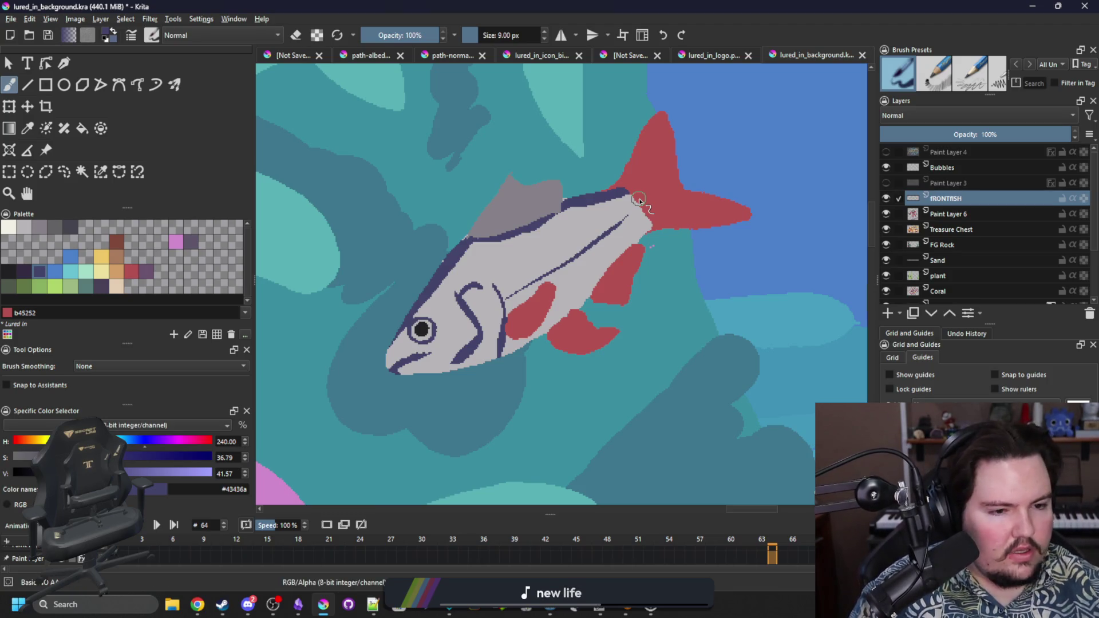
# Step: Choose the off-white f2f0e5 swatch, briefly trying the blue one
pyautogui.click(8, 227)
pyautogui.click(72, 259)
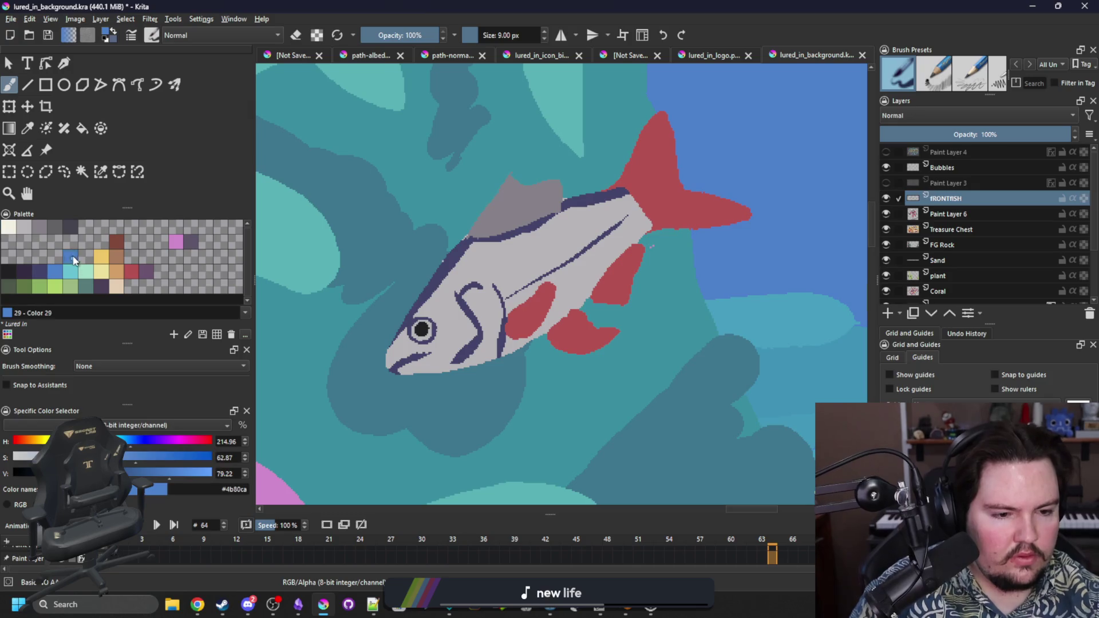
pyautogui.click(10, 226)
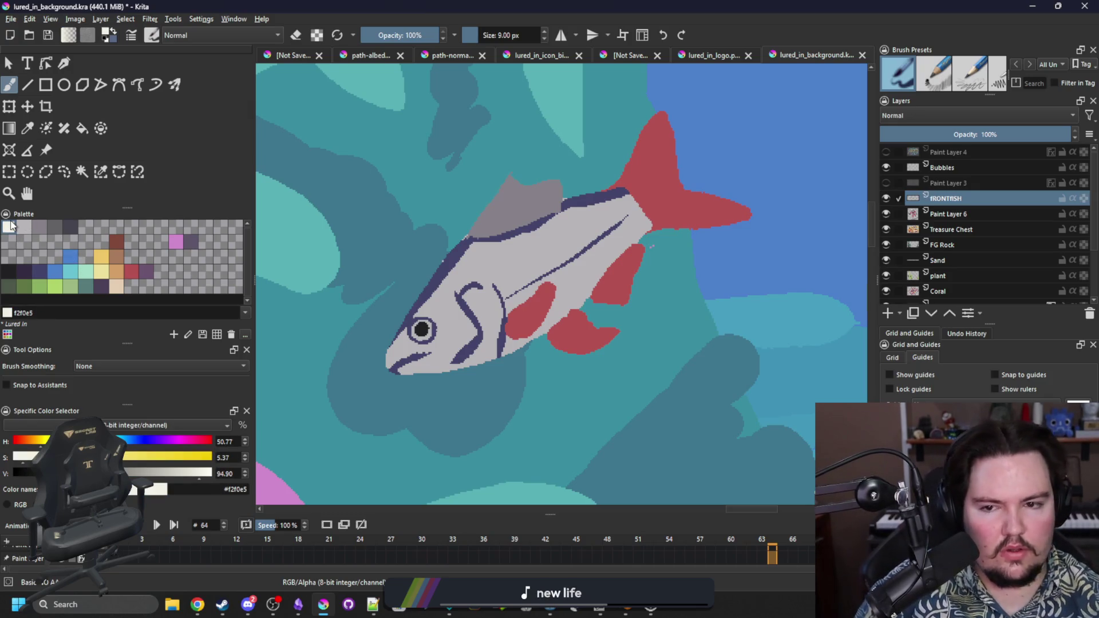
# Step: Select the fish's light-grey body and paint off-white highlights on its head and cheek
pyautogui.click(100, 173)
pyautogui.click(536, 268)
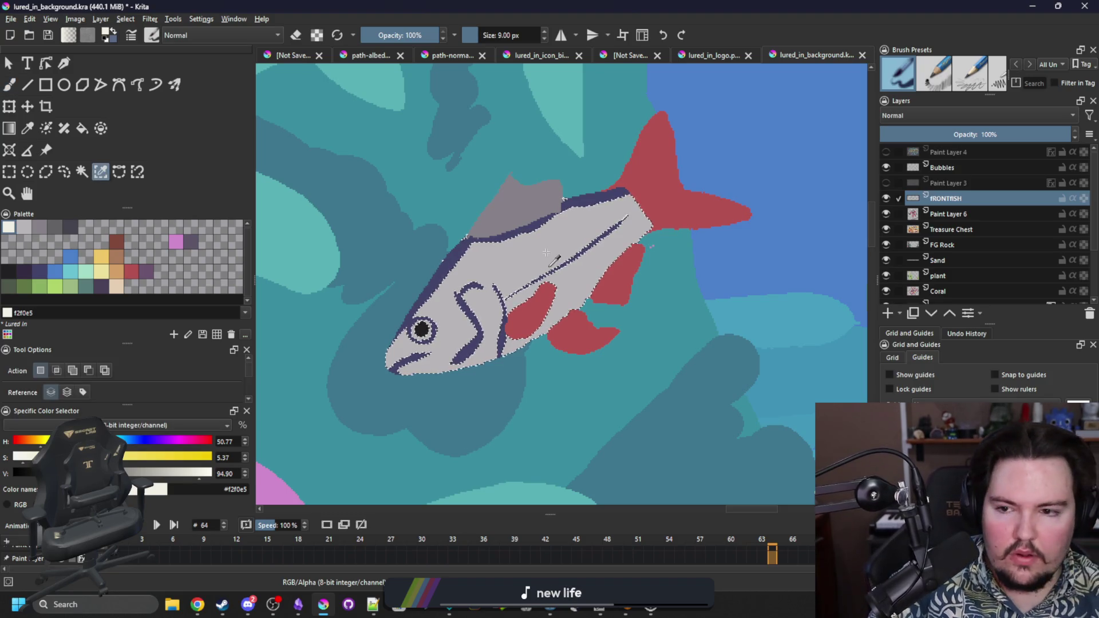
pyautogui.press('b')
pyautogui.moveTo(481, 297); pyautogui.dragTo(489, 293)
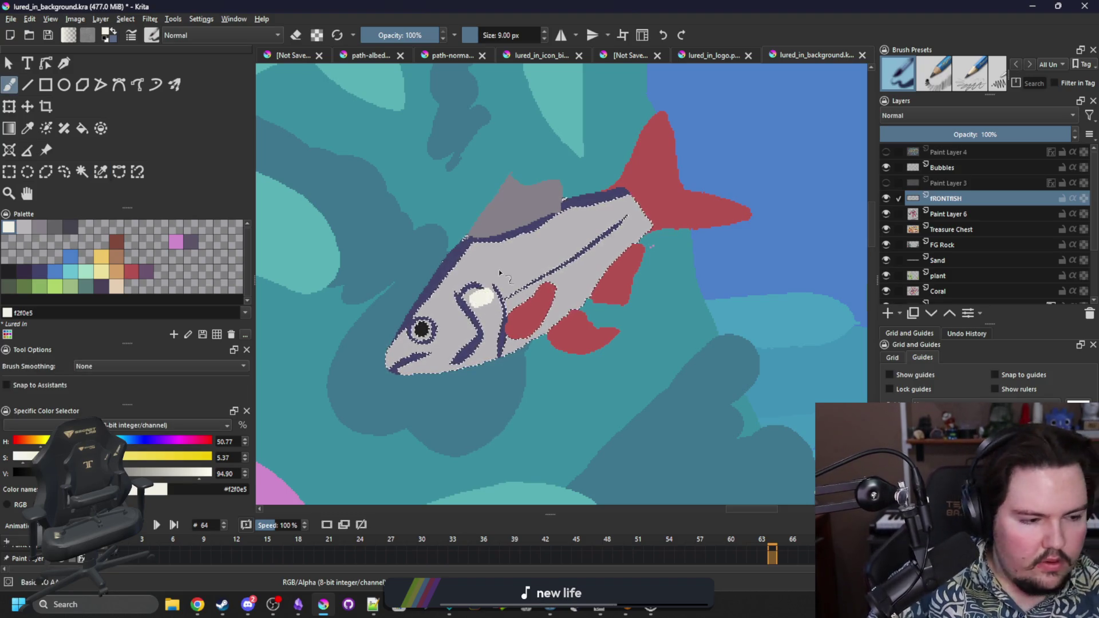
pyautogui.moveTo(467, 321)
pyautogui.mouseDown()
pyautogui.moveTo(458, 337)
pyautogui.moveTo(445, 333)
pyautogui.mouseUp()
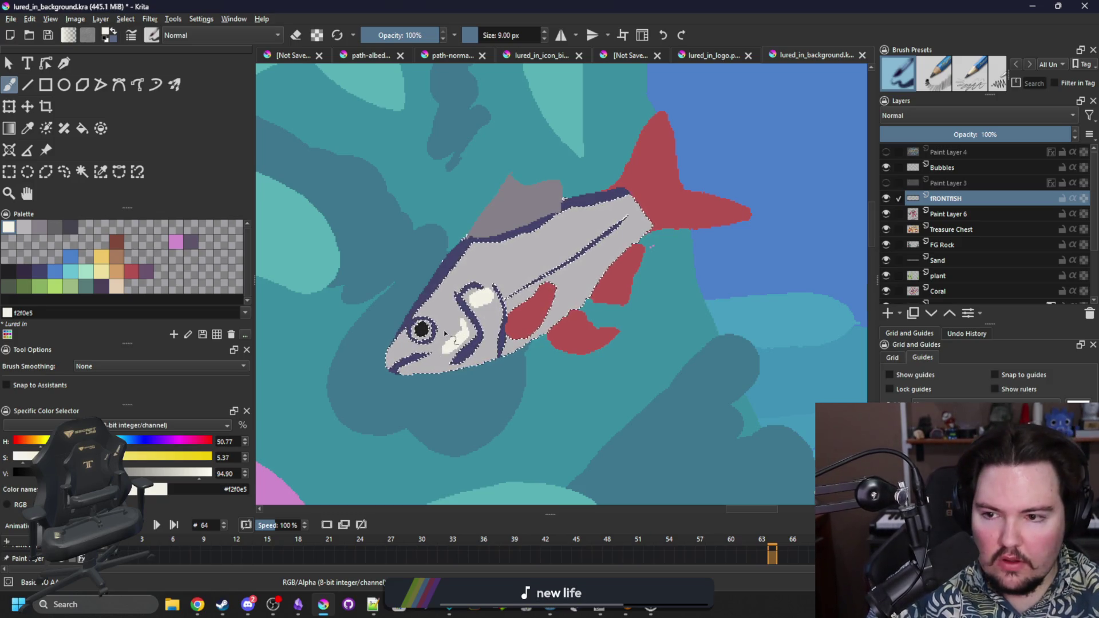
pyautogui.moveTo(451, 299)
pyautogui.mouseDown()
pyautogui.moveTo(428, 311)
pyautogui.moveTo(452, 344)
pyautogui.mouseUp()
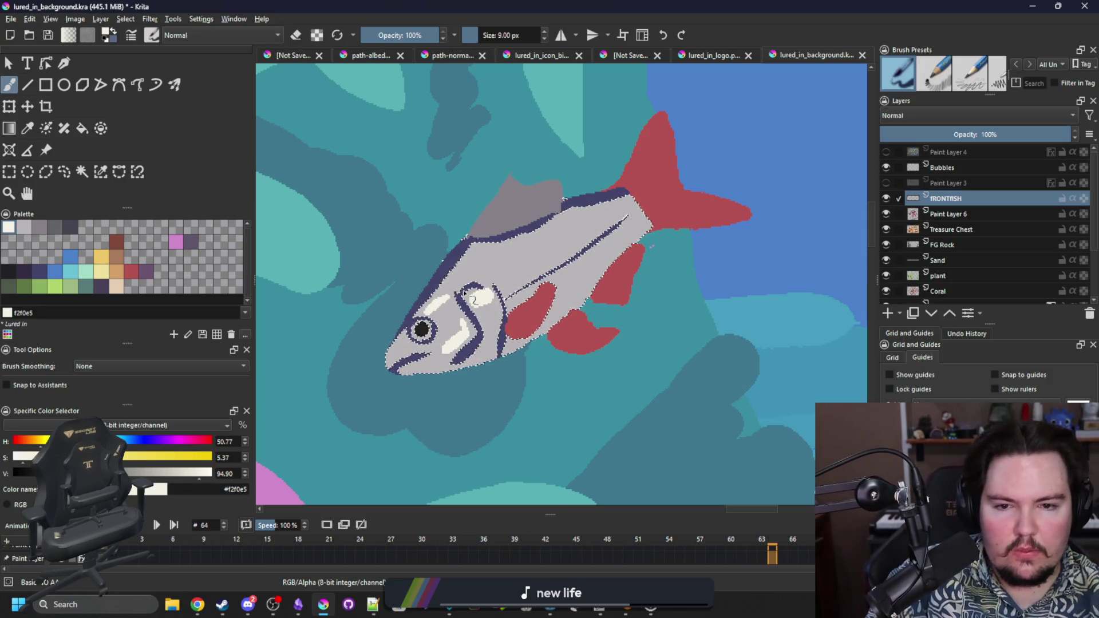
# Step: Dab off-white spots along the fish's back, running up toward the tail
pyautogui.click(540, 252)
pyautogui.click(550, 262)
pyautogui.click(536, 269)
pyautogui.click(516, 279)
pyautogui.click(505, 272)
pyautogui.click(523, 264)
pyautogui.click(525, 249)
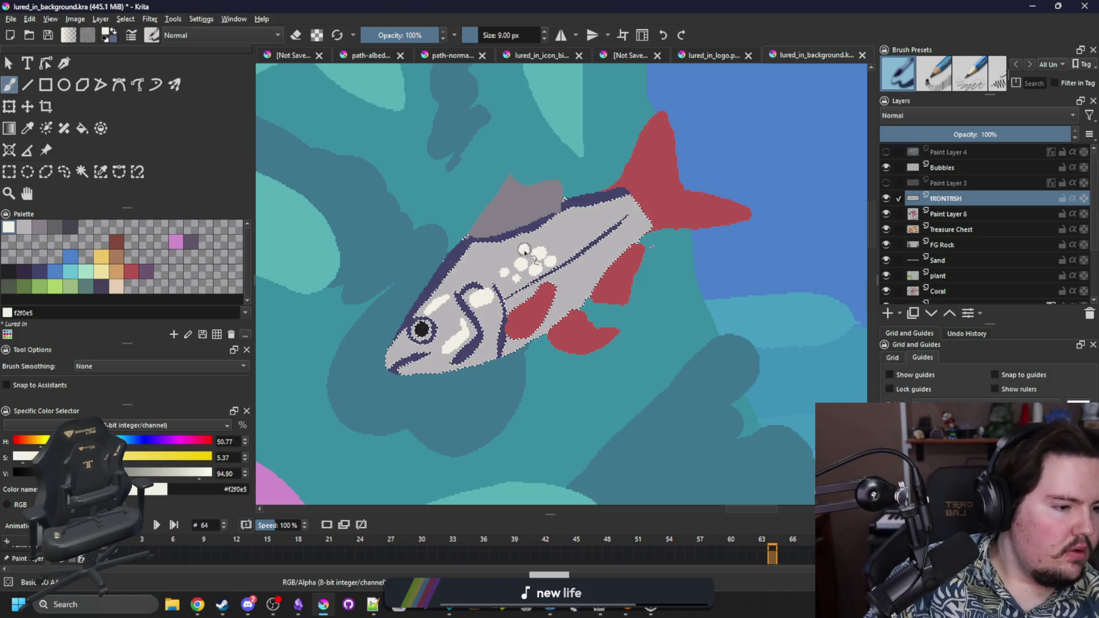
pyautogui.click(555, 248)
pyautogui.click(565, 239)
pyautogui.click(576, 246)
pyautogui.click(587, 235)
pyautogui.click(589, 223)
pyautogui.click(600, 211)
pyautogui.click(608, 219)
pyautogui.click(619, 213)
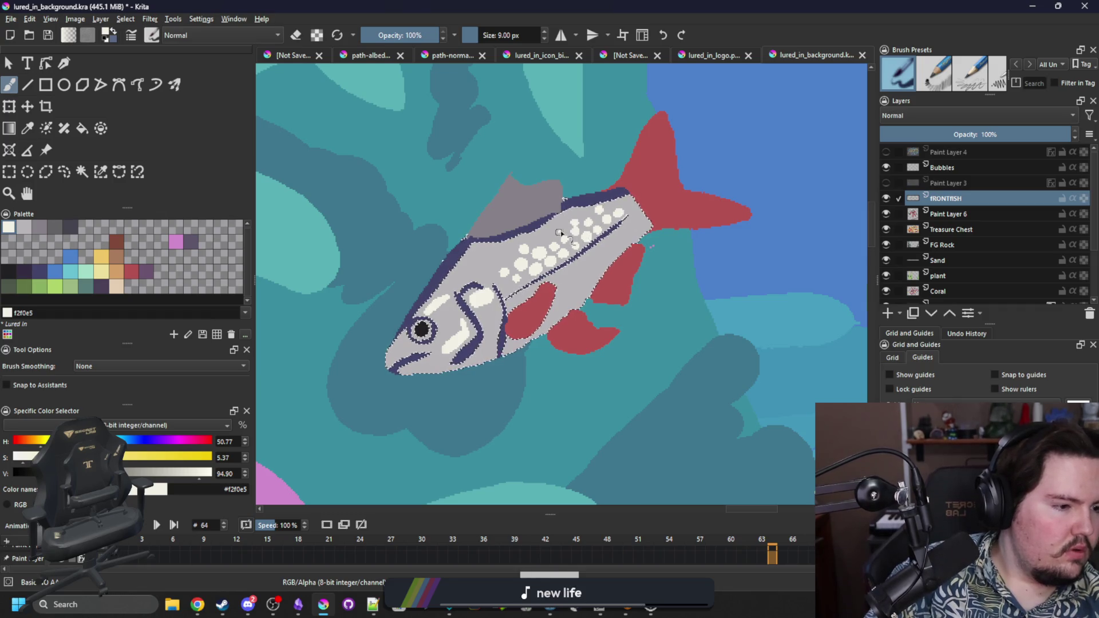
# Step: Add off-white spots below the lateral line and on the lower body, then pick orange d3a068
pyautogui.click(563, 283)
pyautogui.click(578, 278)
pyautogui.click(601, 261)
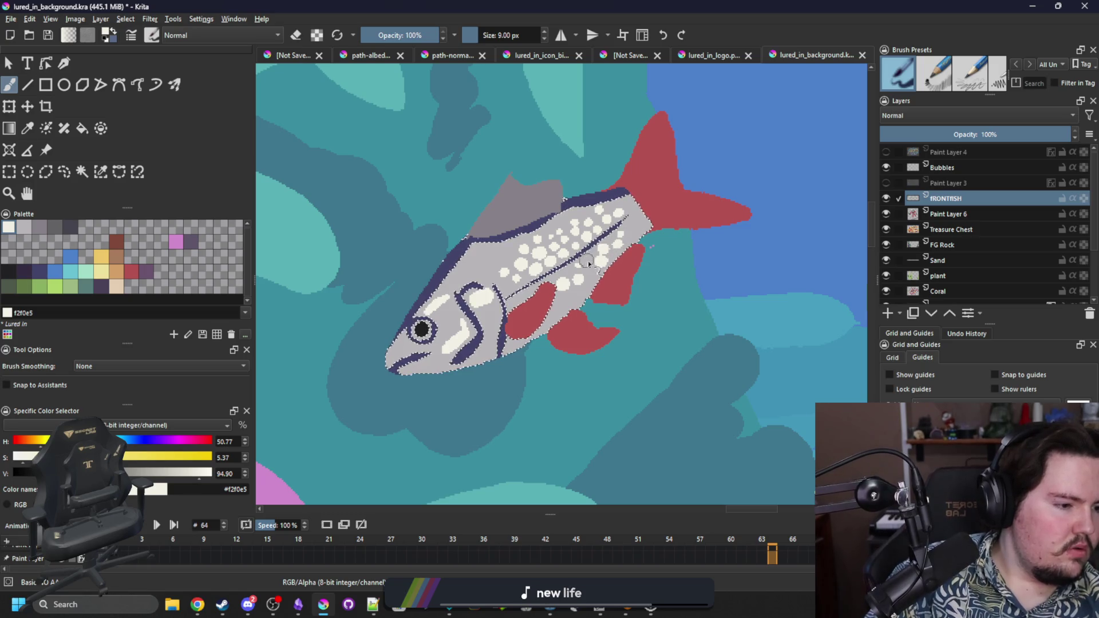
pyautogui.click(557, 300)
pyautogui.click(572, 288)
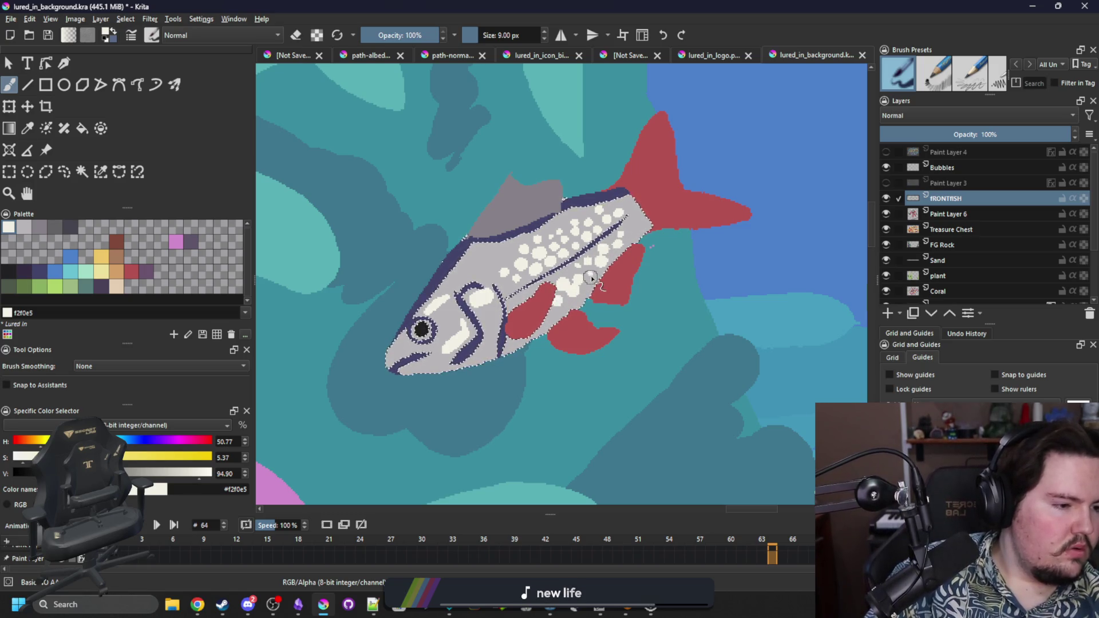
pyautogui.moveTo(543, 262)
pyautogui.mouseDown()
pyautogui.moveTo(516, 297)
pyautogui.moveTo(601, 235)
pyautogui.moveTo(596, 269)
pyautogui.moveTo(619, 241)
pyautogui.mouseUp()
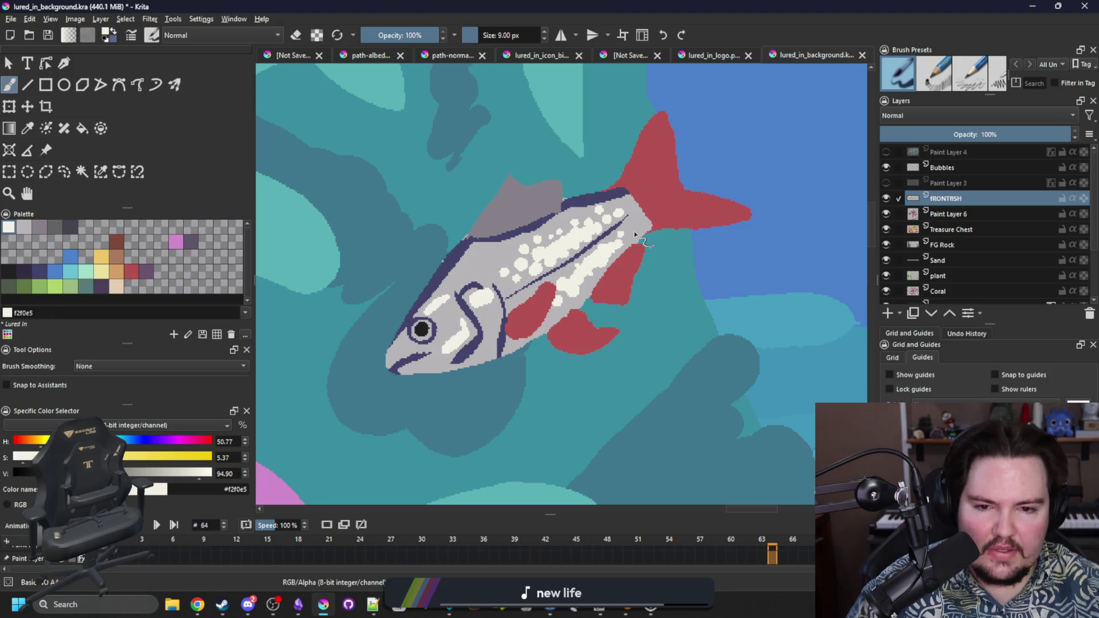
pyautogui.scroll(2, 654, 276)
pyautogui.click(118, 272)
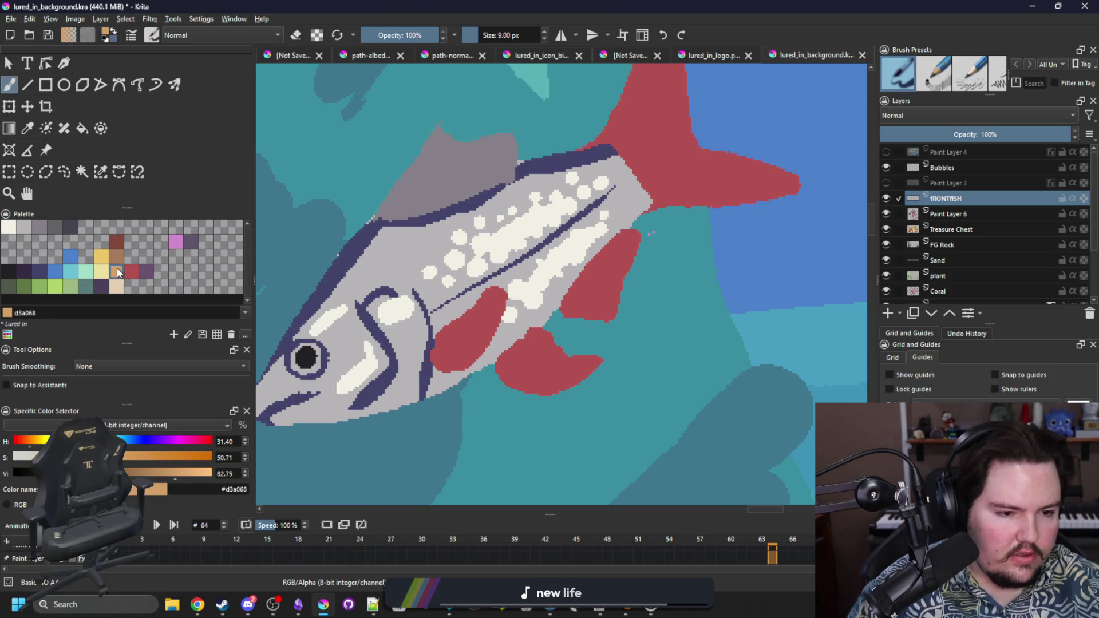
# Step: Select the red fins and tail with Similar Color Selection, then try an orange stroke and undo it
pyautogui.click(101, 172)
pyautogui.scroll(-2, 639, 261)
pyautogui.scroll(2, 639, 260)
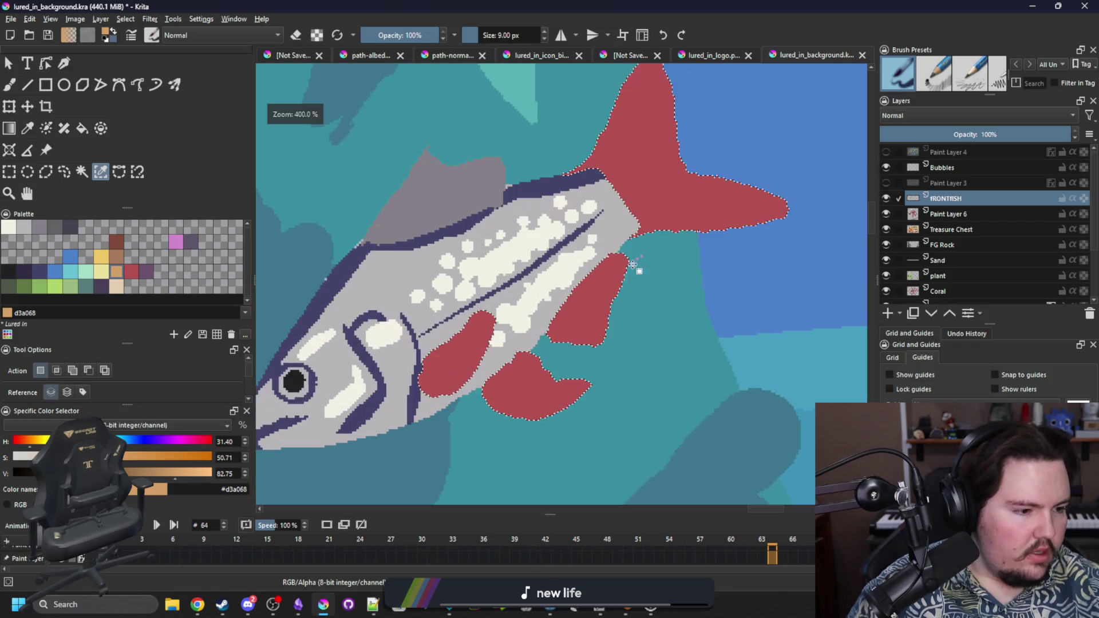
pyautogui.click(621, 269)
pyautogui.press('b')
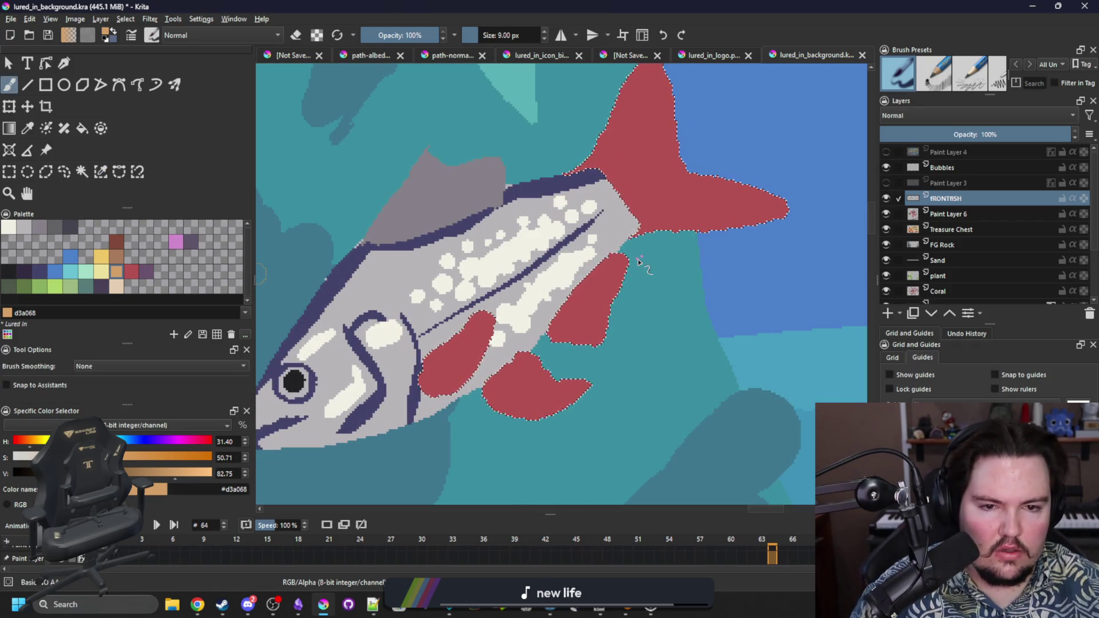
pyautogui.scroll(2, 696, 269)
pyautogui.moveTo(786, 256); pyautogui.dragTo(713, 262)
pyautogui.hotkey('ctrl', 'z')
pyautogui.hotkey('ctrl', 'z')
# Step: Paint 6 px orange stripes across the upper, middle and lower tail lobes
pyautogui.press('[')
pyautogui.press('[')
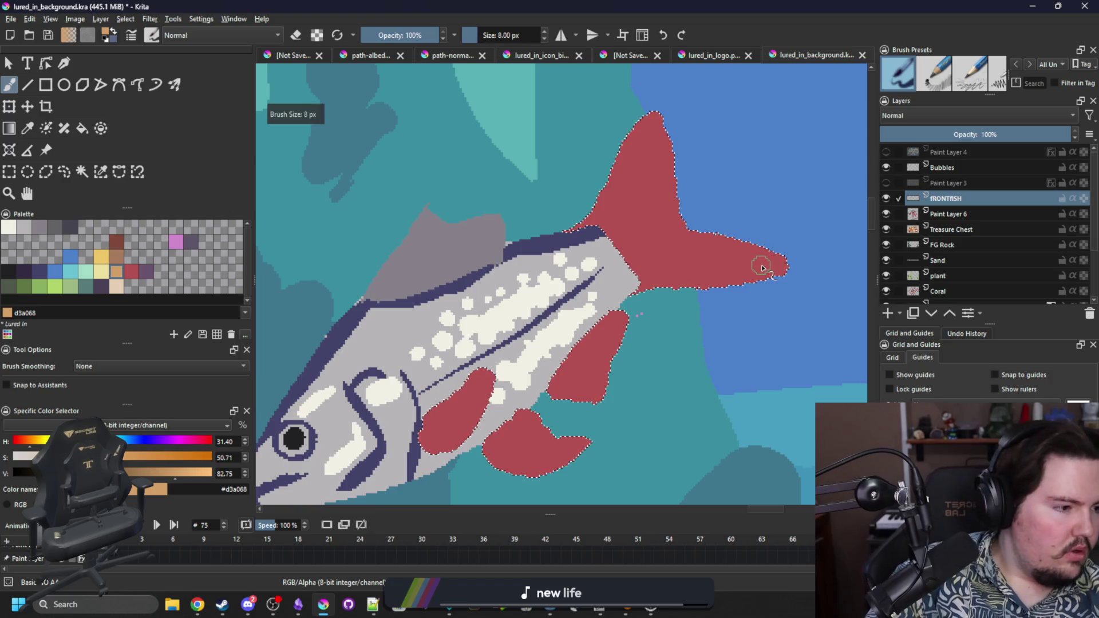
pyautogui.moveTo(787, 252); pyautogui.dragTo(679, 270)
pyautogui.moveTo(660, 118)
pyautogui.mouseDown()
pyautogui.moveTo(625, 185)
pyautogui.moveTo(637, 192)
pyautogui.mouseUp()
pyautogui.moveTo(673, 150)
pyautogui.mouseDown()
pyautogui.moveTo(645, 200)
pyautogui.moveTo(641, 260)
pyautogui.mouseUp()
pyautogui.moveTo(694, 210)
pyautogui.mouseDown()
pyautogui.moveTo(670, 248)
pyautogui.moveTo(680, 255)
pyautogui.mouseUp()
pyautogui.moveTo(739, 236); pyautogui.dragTo(674, 268)
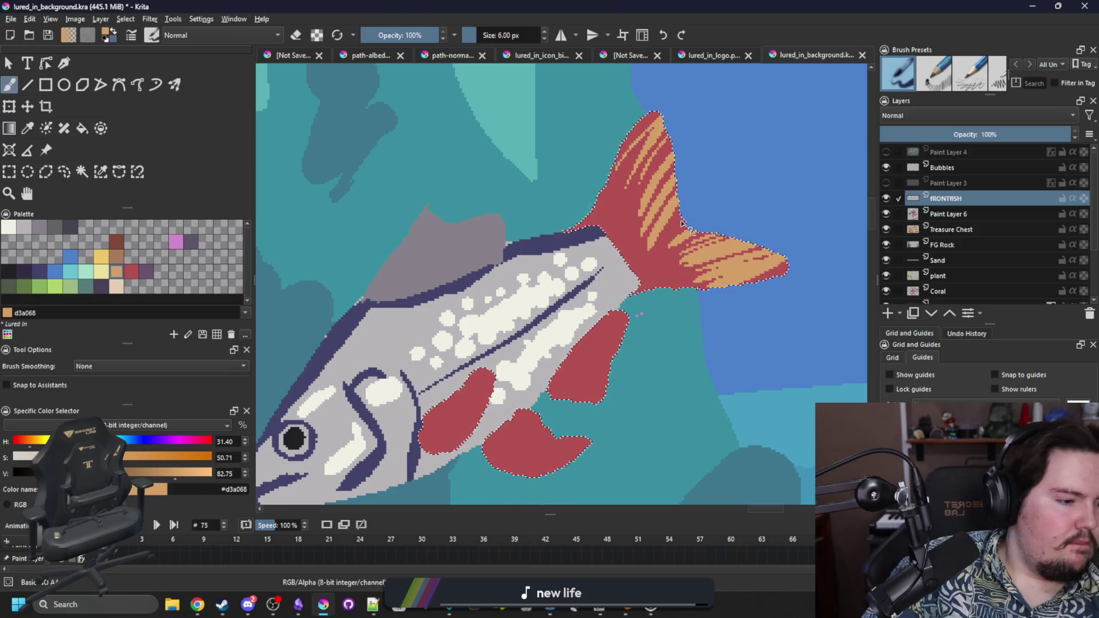
# Step: Add orange stripes across the lower red fins and the belly fin
pyautogui.moveTo(618, 392); pyautogui.dragTo(557, 398)
pyautogui.moveTo(621, 379)
pyautogui.mouseDown()
pyautogui.moveTo(562, 387)
pyautogui.moveTo(569, 377)
pyautogui.mouseUp()
pyautogui.moveTo(624, 359); pyautogui.dragTo(584, 370)
pyautogui.moveTo(630, 324)
pyautogui.mouseDown()
pyautogui.moveTo(593, 346)
pyautogui.moveTo(567, 347)
pyautogui.moveTo(574, 362)
pyautogui.mouseUp()
pyautogui.moveTo(618, 437)
pyautogui.mouseDown()
pyautogui.moveTo(653, 383)
pyautogui.moveTo(555, 411)
pyautogui.mouseUp()
pyautogui.moveTo(623, 375)
pyautogui.mouseDown()
pyautogui.moveTo(573, 357)
pyautogui.moveTo(559, 395)
pyautogui.mouseUp()
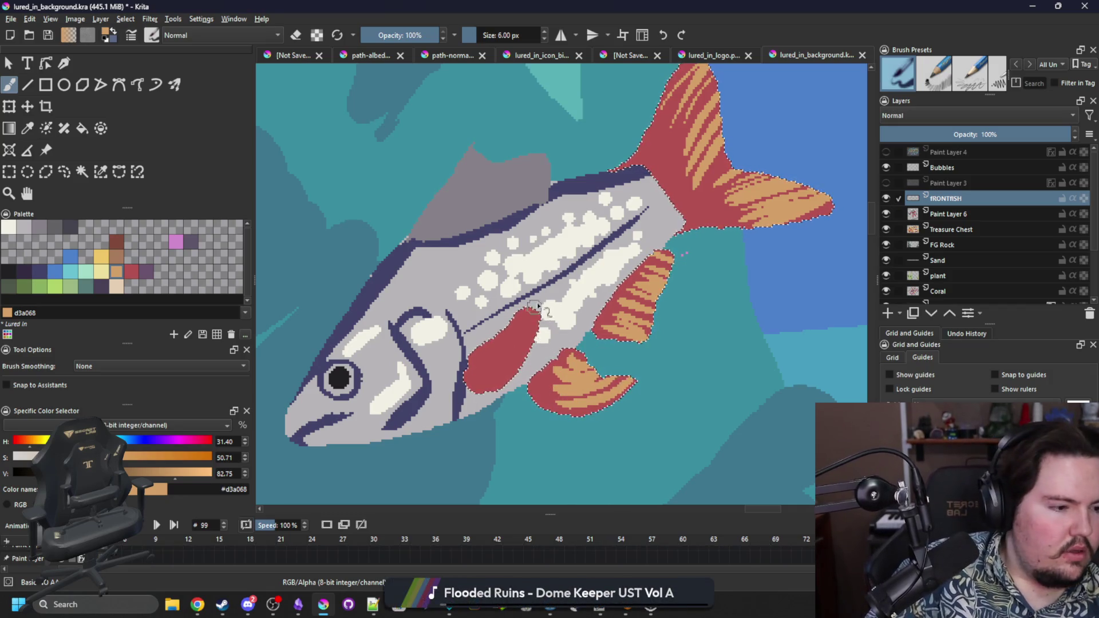
pyautogui.moveTo(503, 333); pyautogui.dragTo(531, 338)
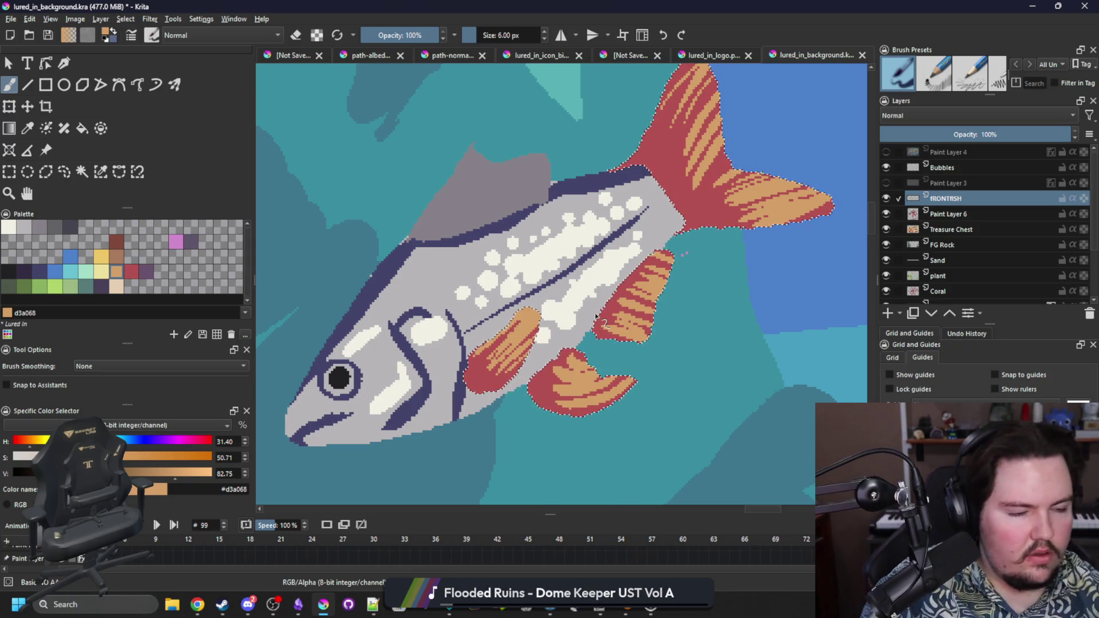
# Step: Shade the tail–body junction and lower fin edges in dark purple 6a536e, then deselect
pyautogui.click(146, 271)
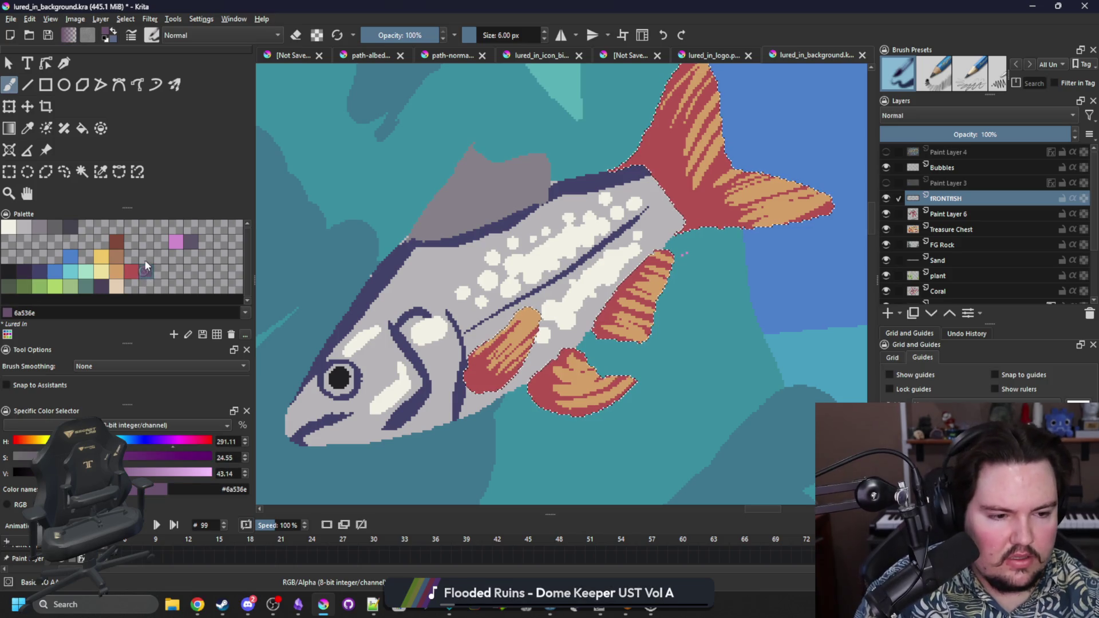
pyautogui.click(100, 172)
pyautogui.press('b')
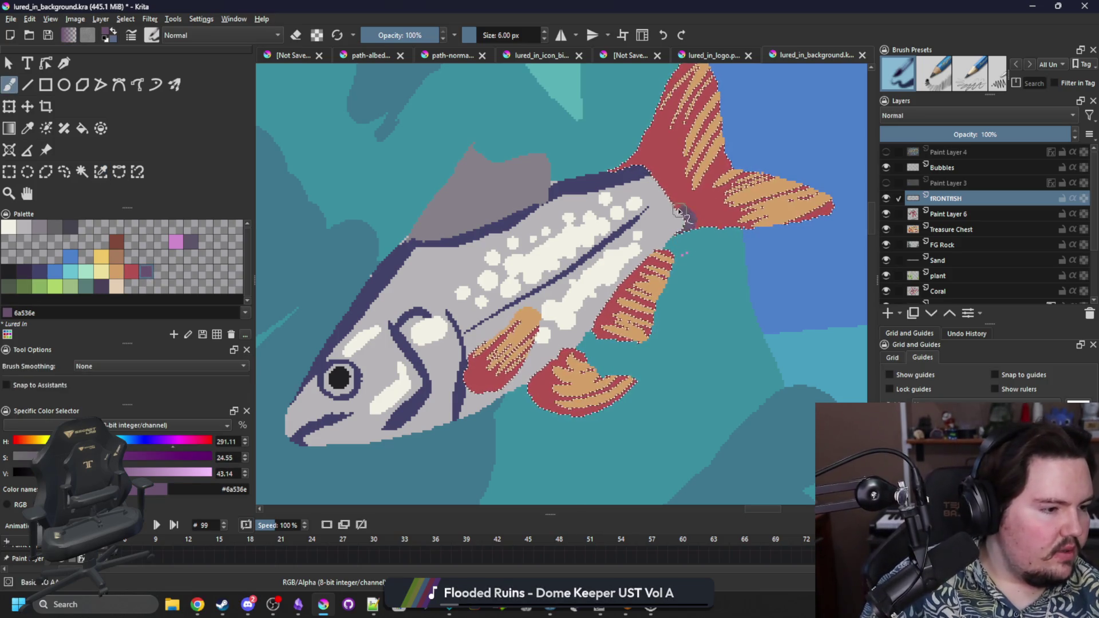
pyautogui.moveTo(694, 228); pyautogui.dragTo(619, 169)
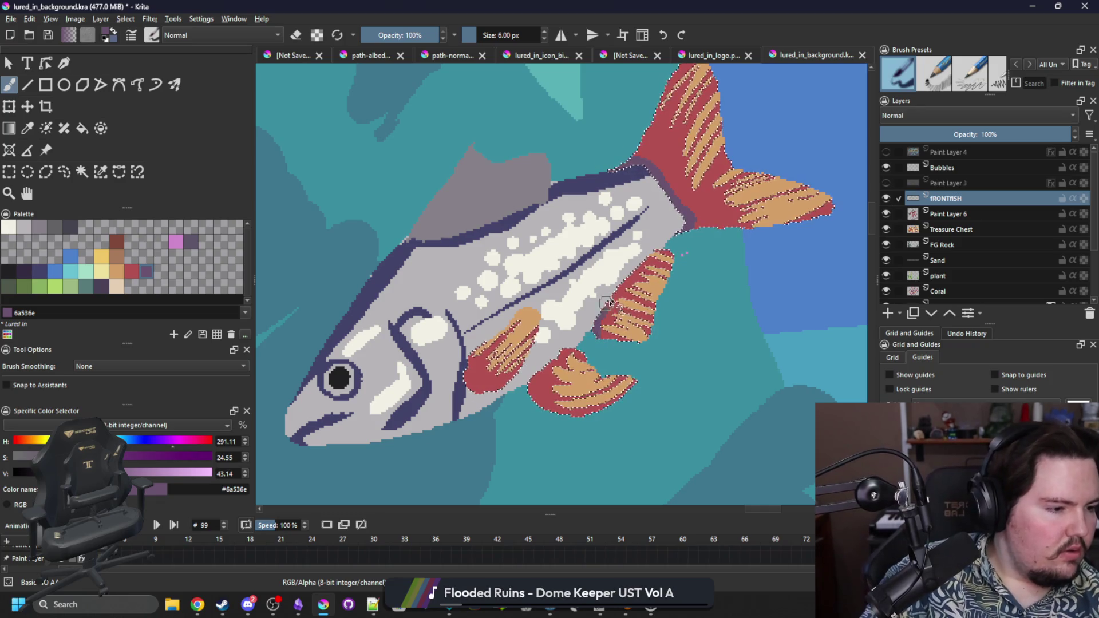
pyautogui.moveTo(527, 398)
pyautogui.mouseDown()
pyautogui.moveTo(515, 367)
pyautogui.moveTo(539, 344)
pyautogui.moveTo(478, 365)
pyautogui.mouseUp()
pyautogui.hotkey('ctrl', 'shift', 'a')
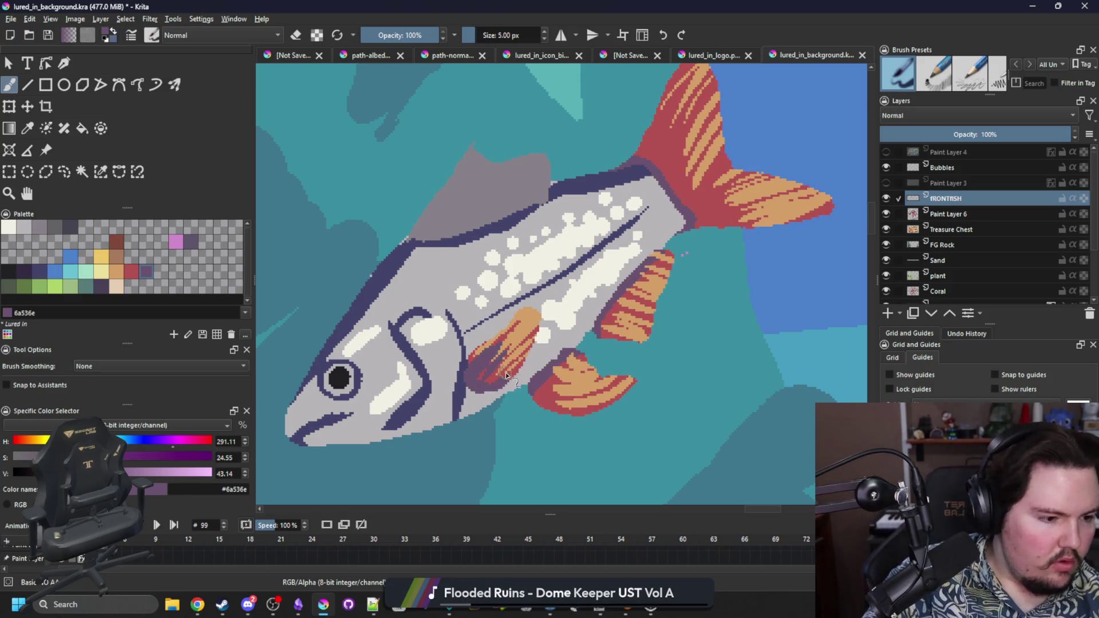
# Step: With a 3 px brush, paint dark strokes on the pelvic and pectoral fins and the tail base
pyautogui.press('[')
pyautogui.press('[')
pyautogui.press('[')
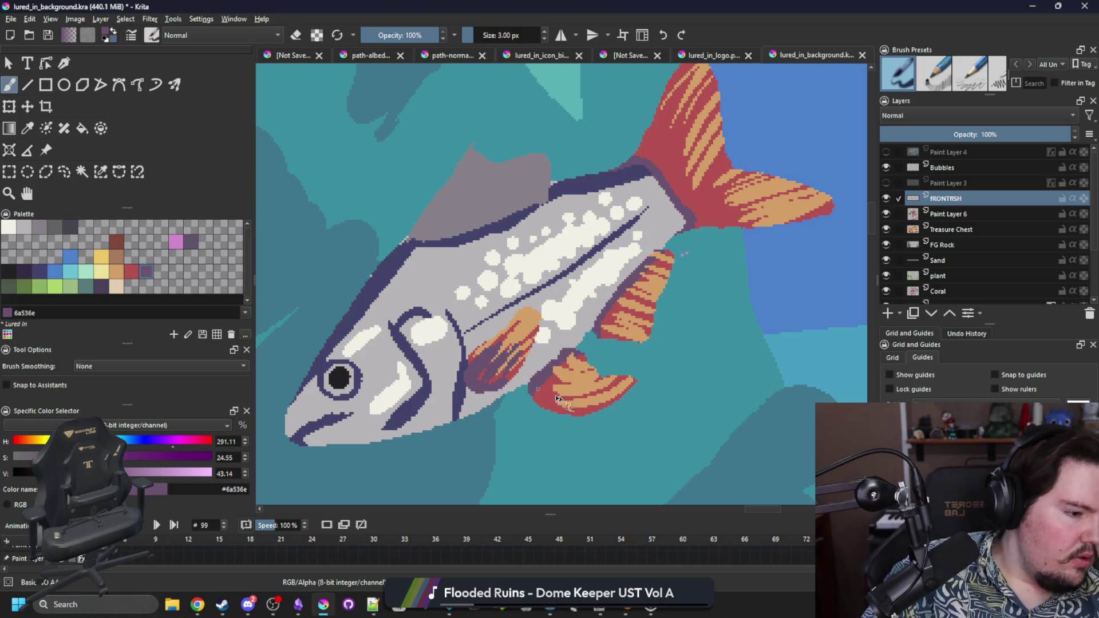
pyautogui.moveTo(539, 381); pyautogui.dragTo(583, 373)
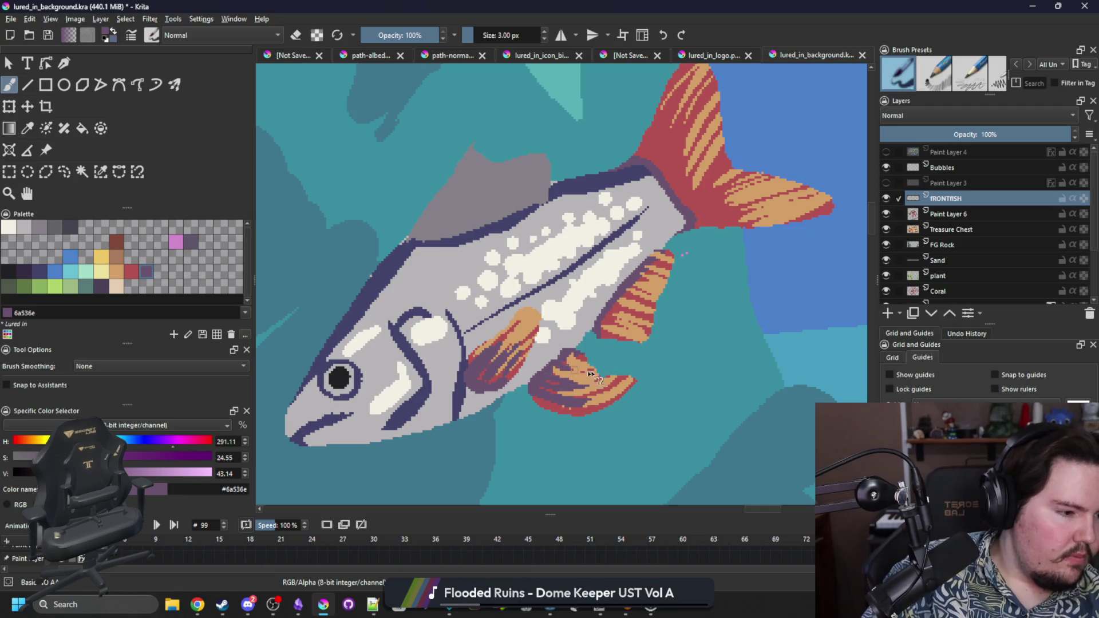
pyautogui.moveTo(598, 325)
pyautogui.mouseDown()
pyautogui.moveTo(624, 314)
pyautogui.moveTo(648, 268)
pyautogui.mouseUp()
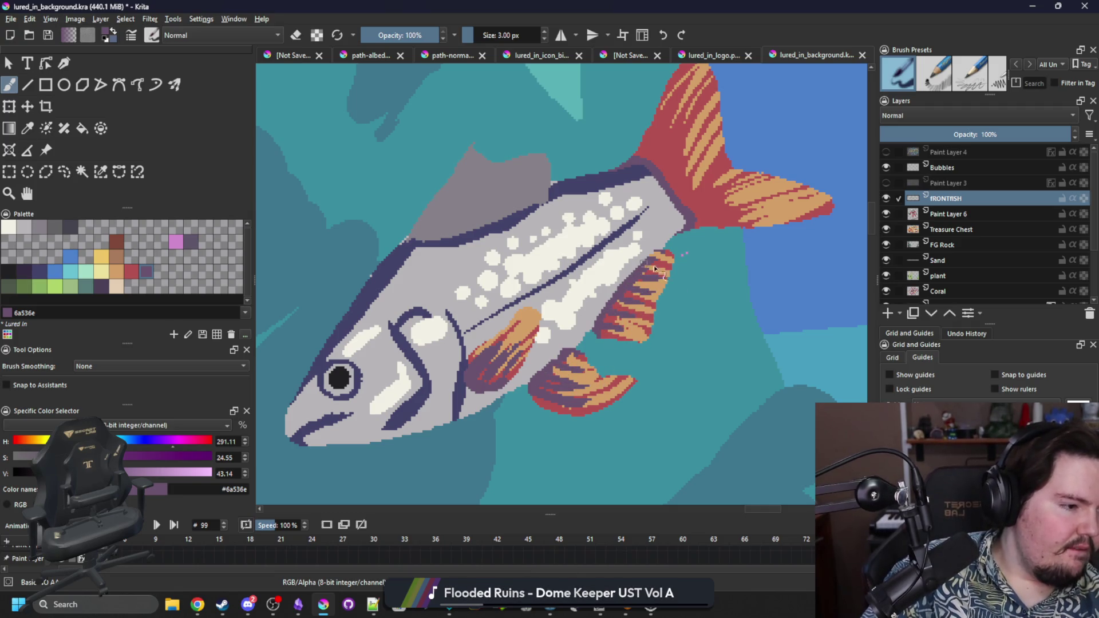
pyautogui.moveTo(709, 223)
pyautogui.mouseDown()
pyautogui.moveTo(684, 172)
pyautogui.moveTo(639, 162)
pyautogui.moveTo(656, 125)
pyautogui.mouseUp()
pyautogui.moveTo(715, 213); pyautogui.dragTo(688, 223)
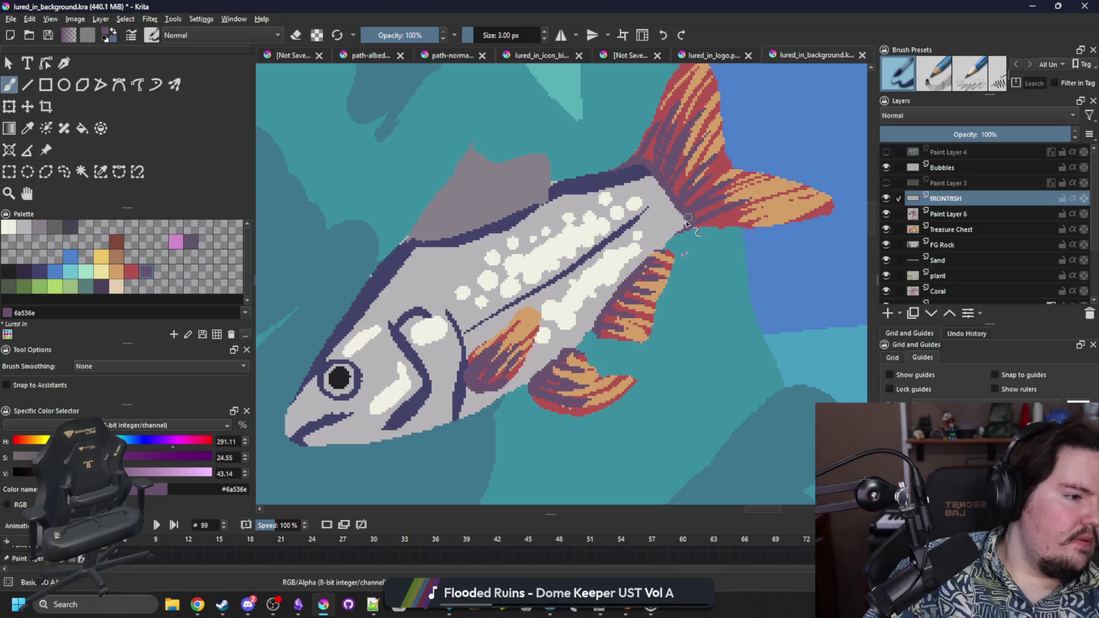
# Step: Paint three dark grey 45444f rays on the dorsal fin
pyautogui.click(69, 228)
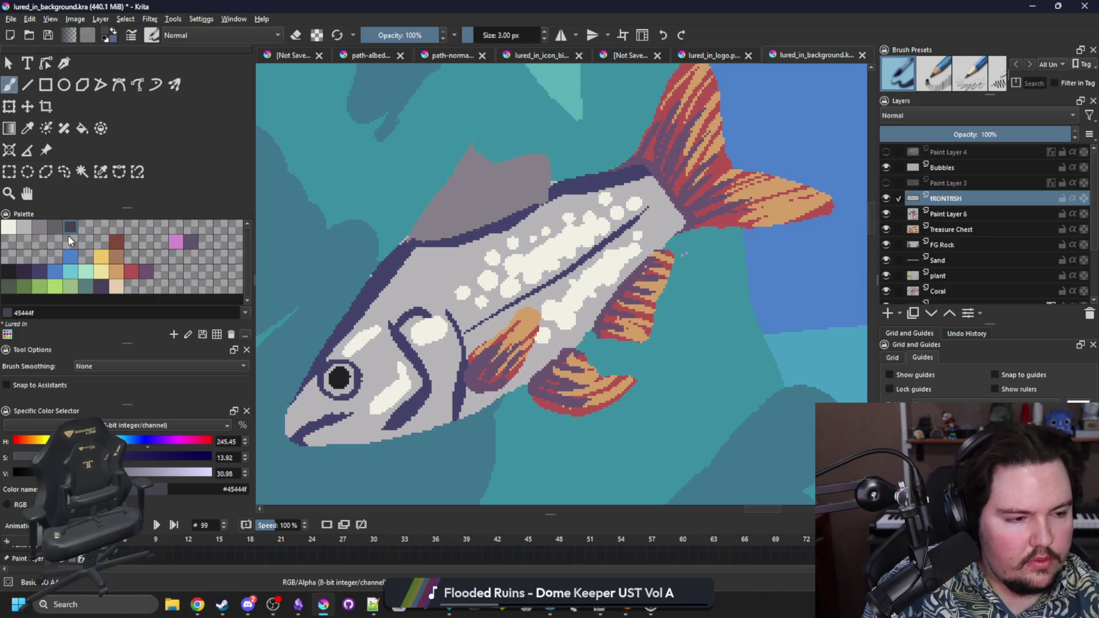
pyautogui.moveTo(427, 241); pyautogui.dragTo(440, 197)
pyautogui.moveTo(452, 236)
pyautogui.mouseDown()
pyautogui.moveTo(456, 198)
pyautogui.moveTo(472, 229)
pyautogui.mouseUp()
pyautogui.moveTo(518, 183)
pyautogui.mouseDown()
pyautogui.moveTo(516, 213)
pyautogui.moveTo(543, 205)
pyautogui.mouseUp()
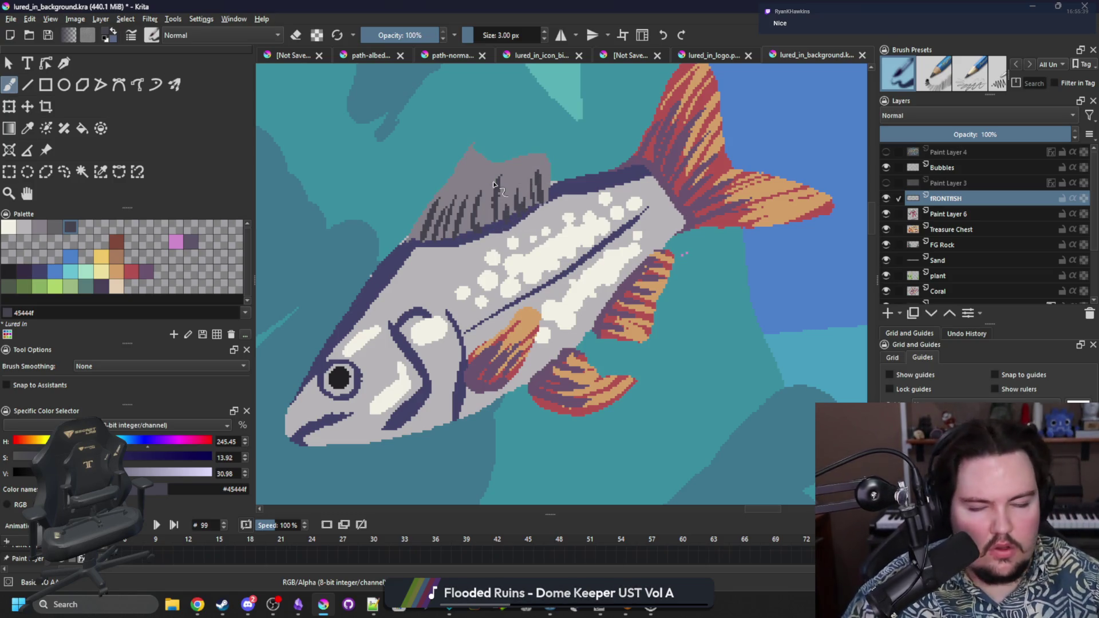
# Step: Zoom into the fish, pick its light grey body colour, and brush over the dark outline along the back
pyautogui.scroll(-6, 542, 331)
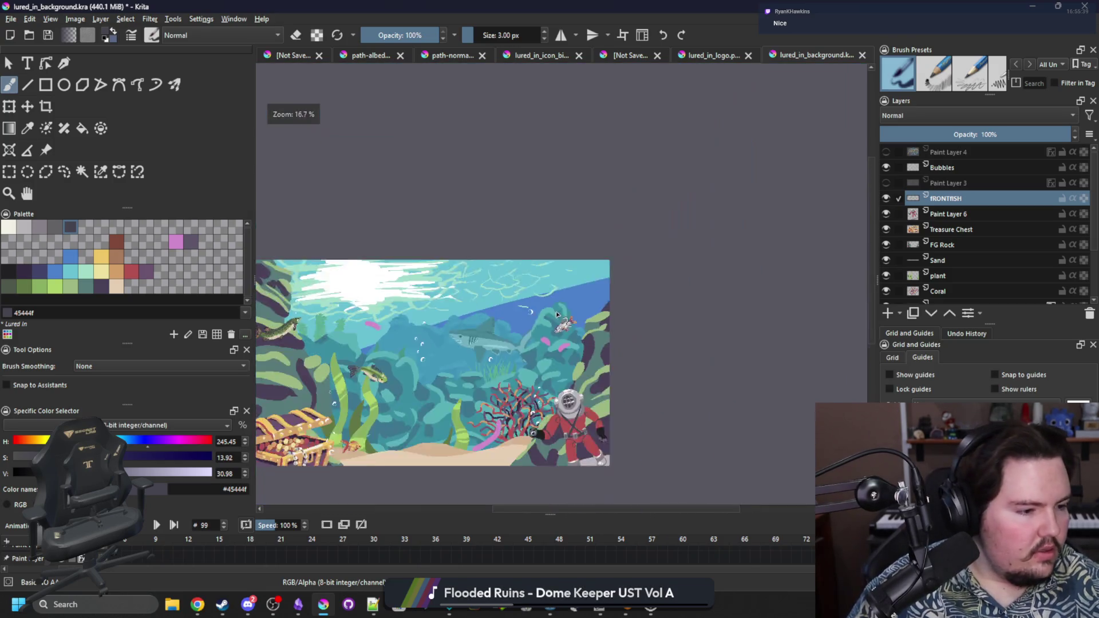
pyautogui.scroll(5, 580, 324)
pyautogui.scroll(3, 603, 304)
pyautogui.scroll(-3, 603, 286)
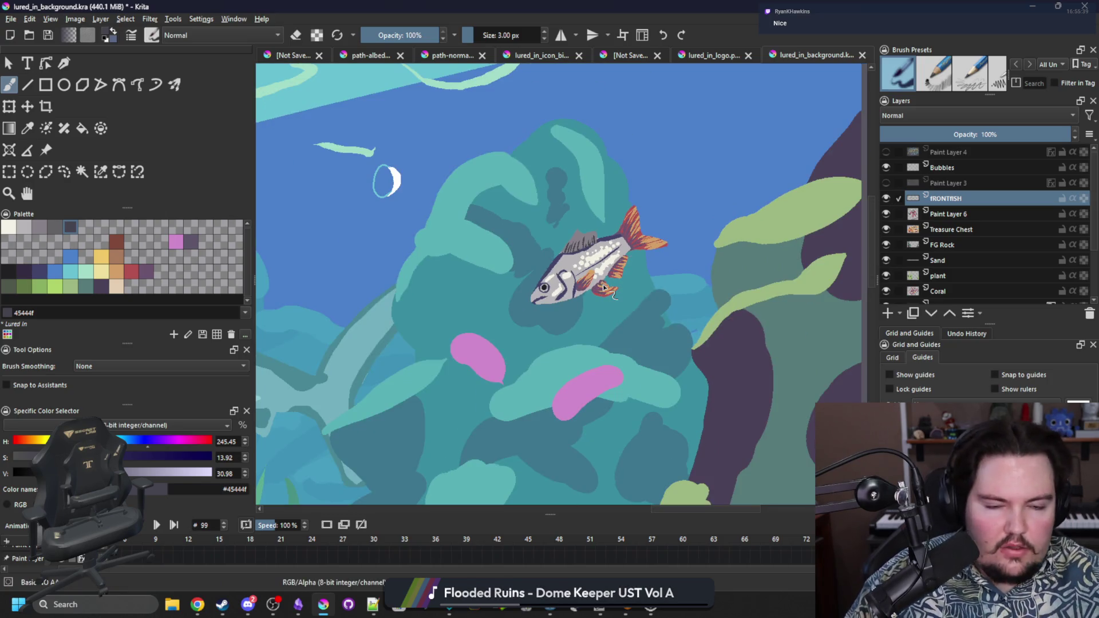
pyautogui.scroll(-1, 604, 286)
pyautogui.scroll(4, 544, 281)
pyautogui.scroll(3, 544, 280)
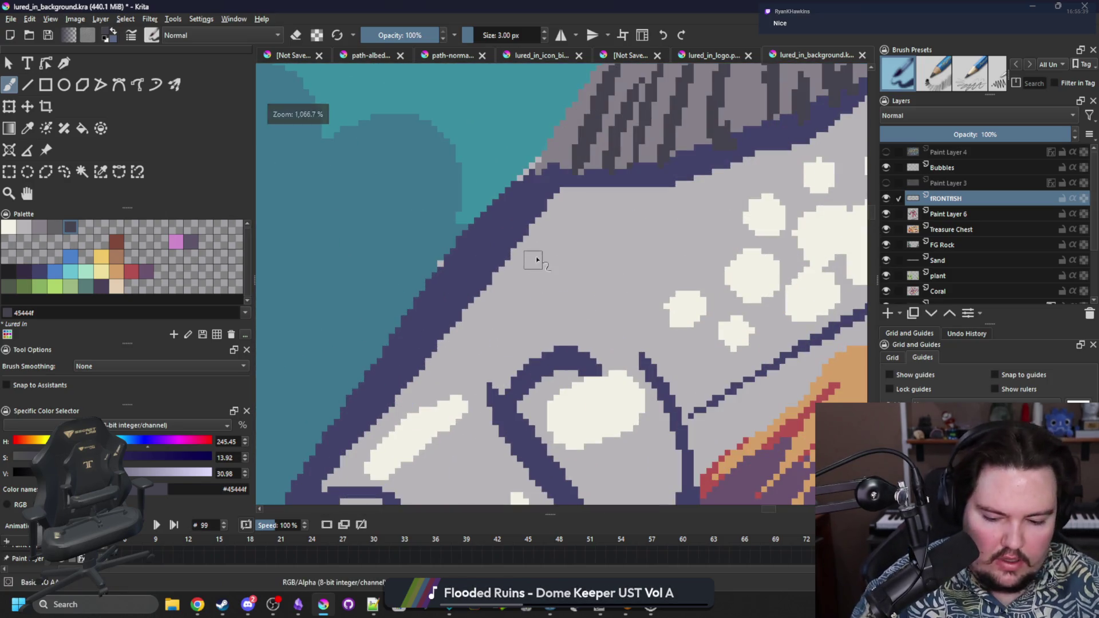
pyautogui.keyDown('ctrl'); pyautogui.click(510, 236); pyautogui.keyUp('ctrl')
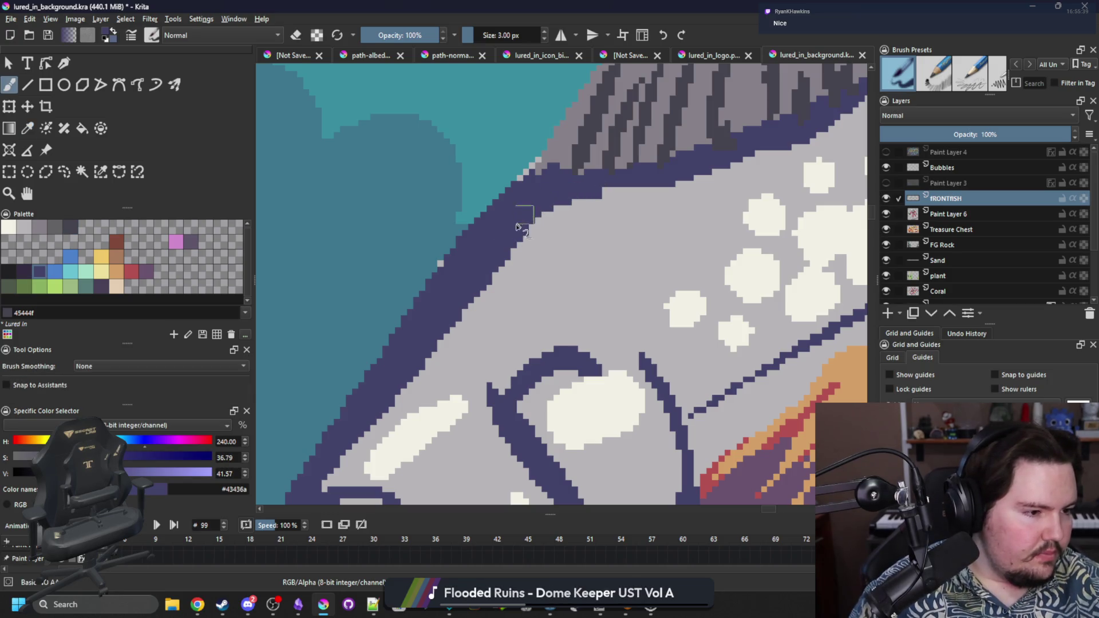
pyautogui.keyDown('ctrl'); pyautogui.click(564, 241); pyautogui.keyUp('ctrl')
pyautogui.moveTo(480, 290); pyautogui.dragTo(413, 396)
# Step: Zoom back out, switch windows, and move across to the pink fish blobs
pyautogui.scroll(-5, 483, 290)
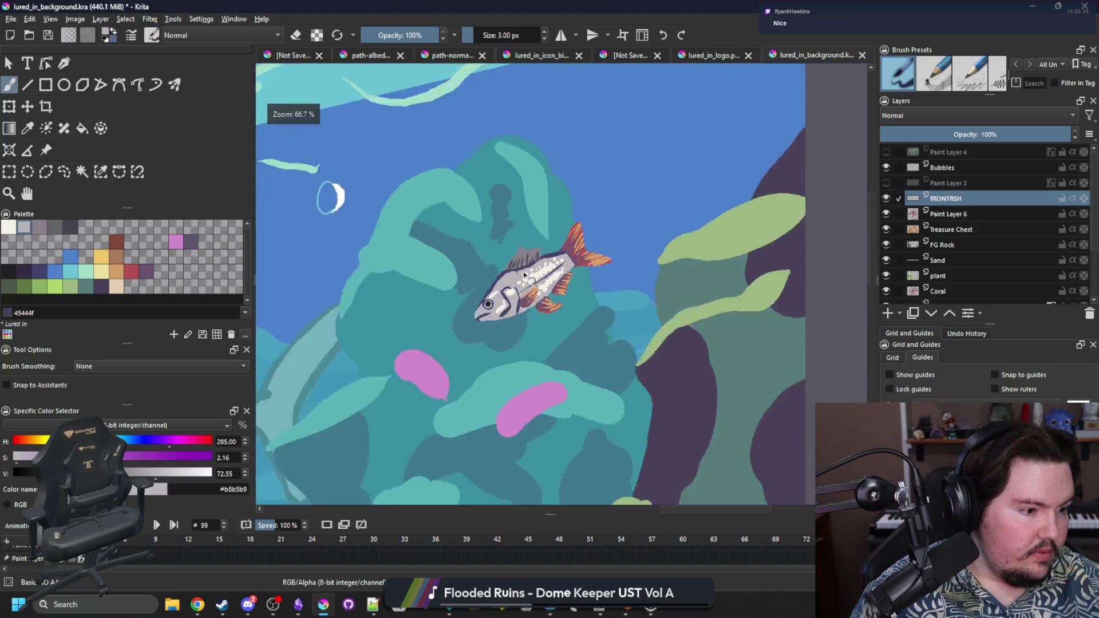
pyautogui.scroll(-3, 522, 276)
pyautogui.scroll(5, 496, 316)
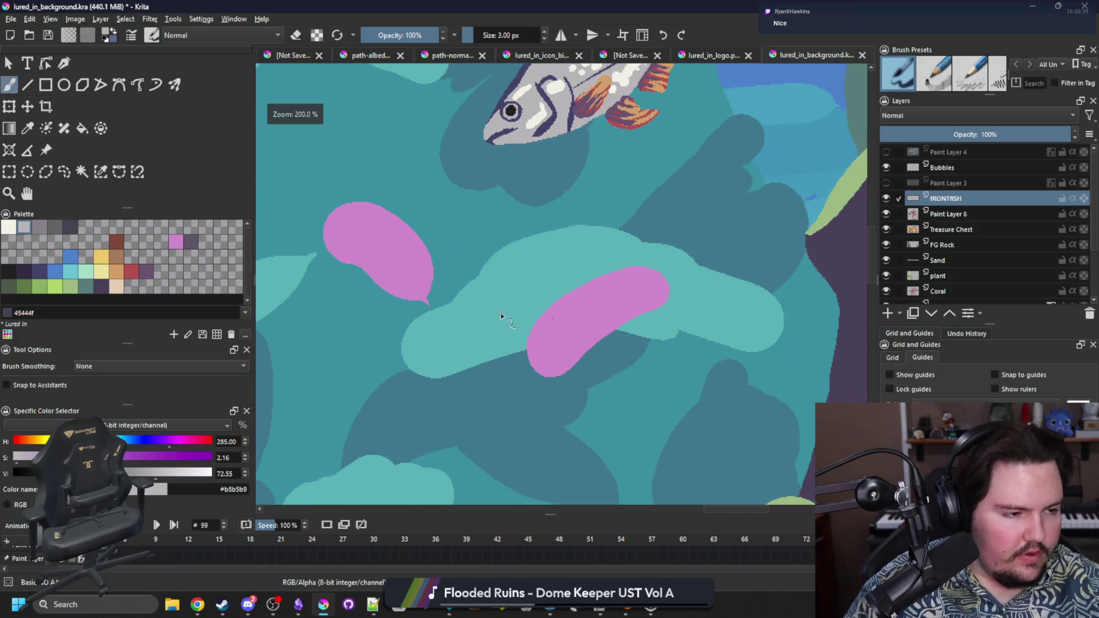
pyautogui.scroll(1, 378, 269)
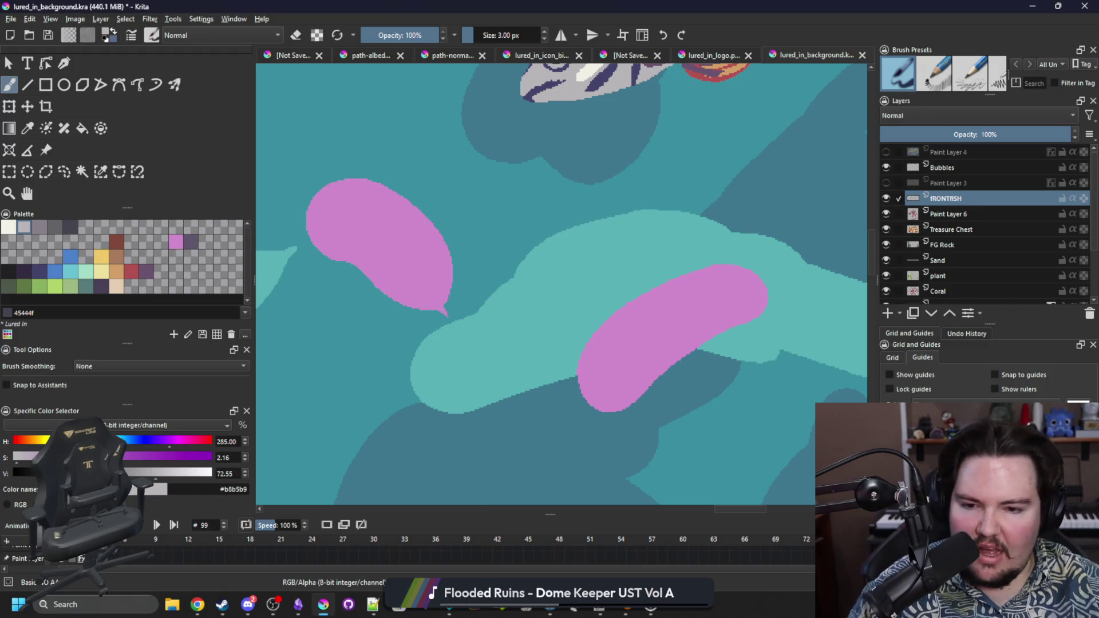
pyautogui.hotkey('alt', 'Tab')
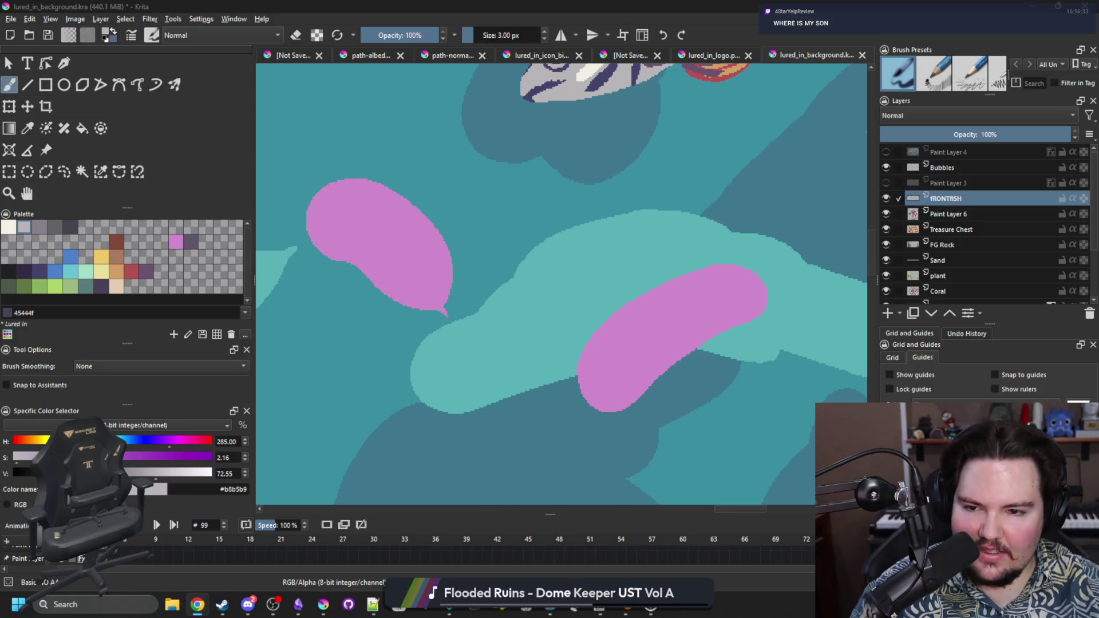
pyautogui.scroll(-8, 534, 337)
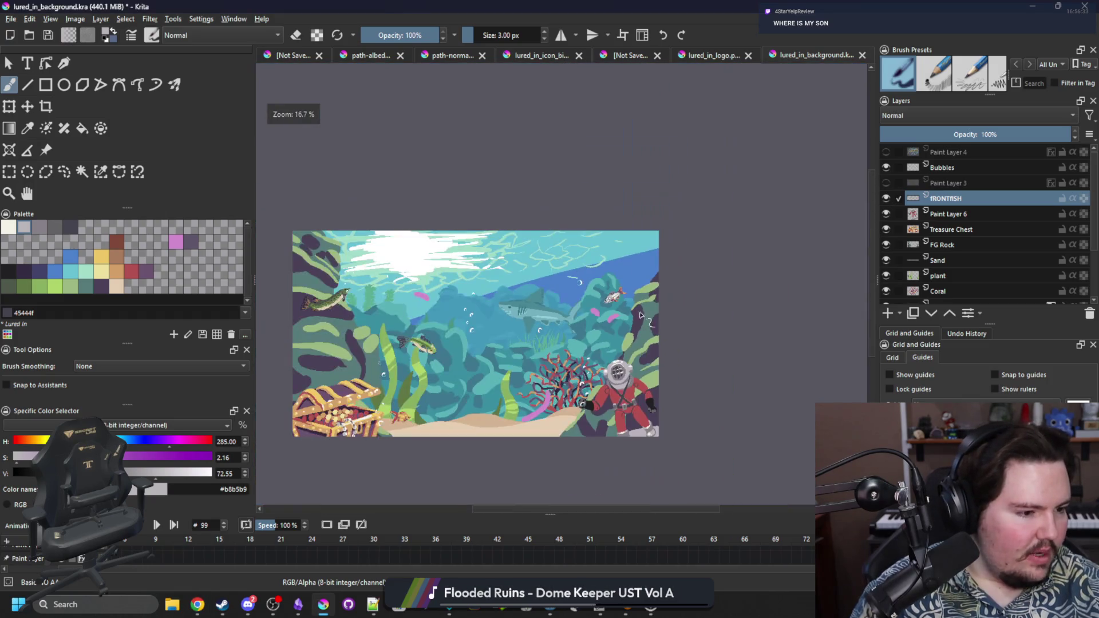
pyautogui.scroll(10, 424, 295)
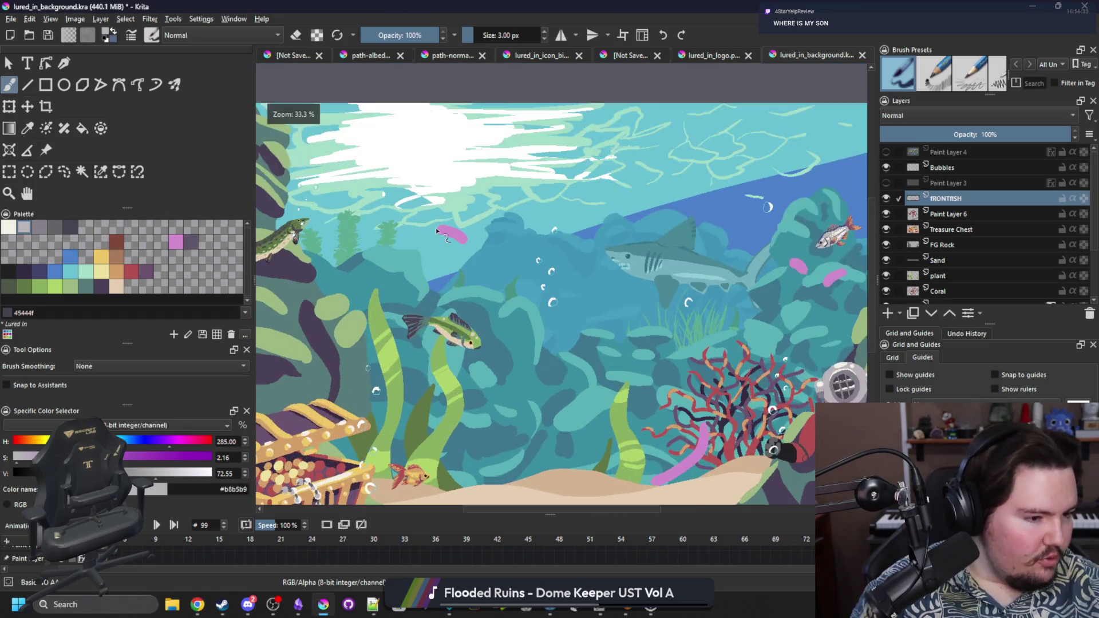
pyautogui.scroll(-1, 414, 255)
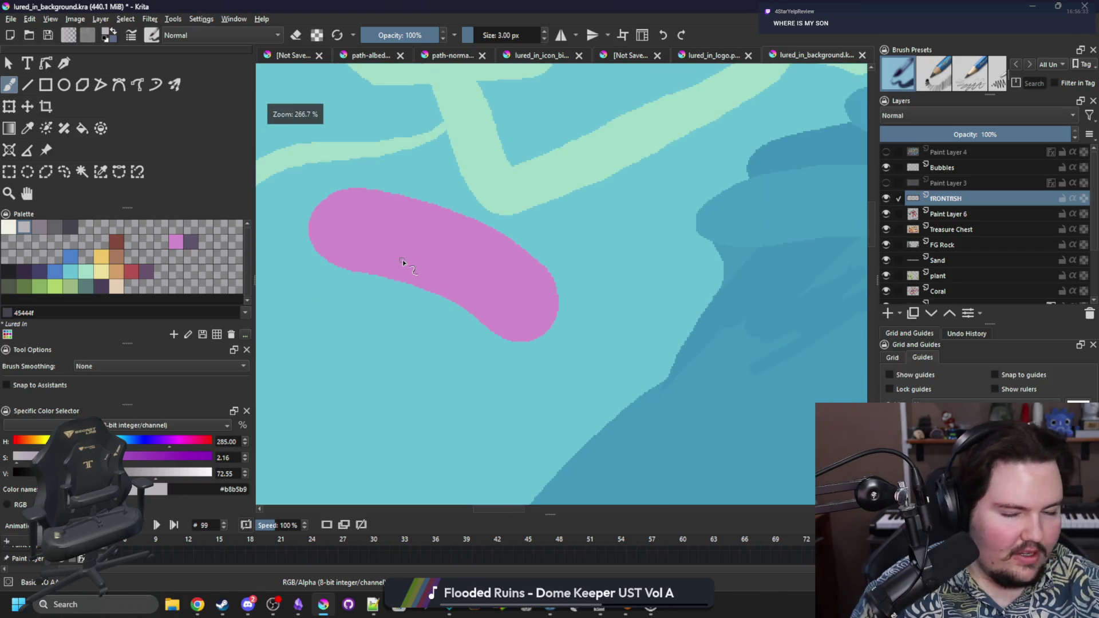
# Step: Sample the blob's pink and, with a 14 px brush, extend the blob's lower end
pyautogui.keyDown('ctrl'); pyautogui.click(403, 259); pyautogui.keyUp('ctrl')
pyautogui.moveTo(404, 274); pyautogui.dragTo(439, 306)
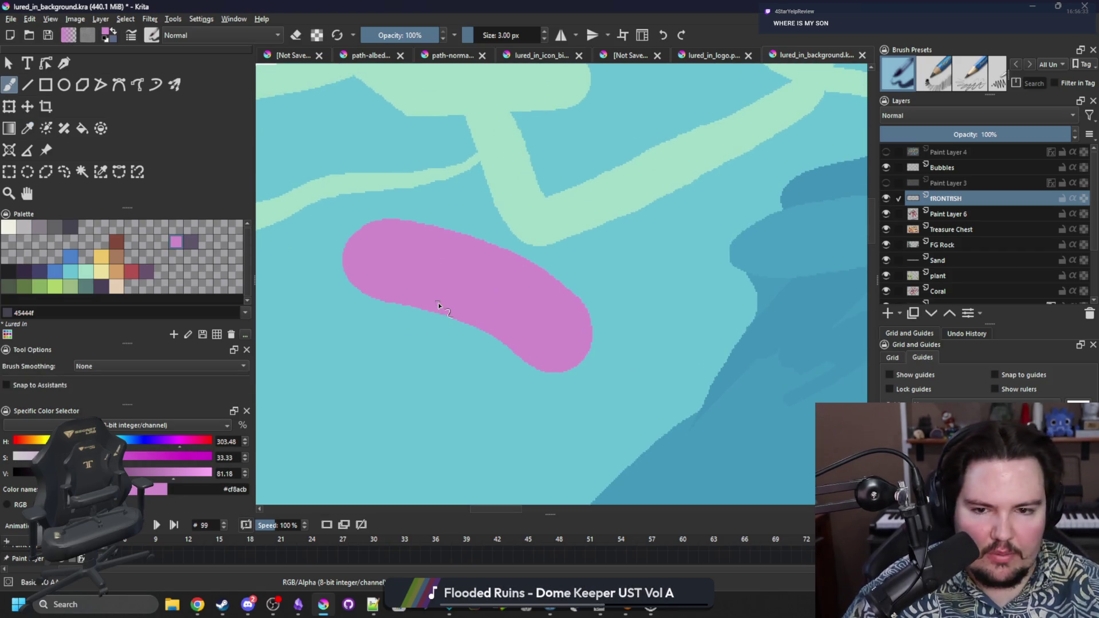
pyautogui.moveTo(440, 346)
pyautogui.mouseDown()
pyautogui.moveTo(474, 364)
pyautogui.moveTo(500, 339)
pyautogui.mouseUp()
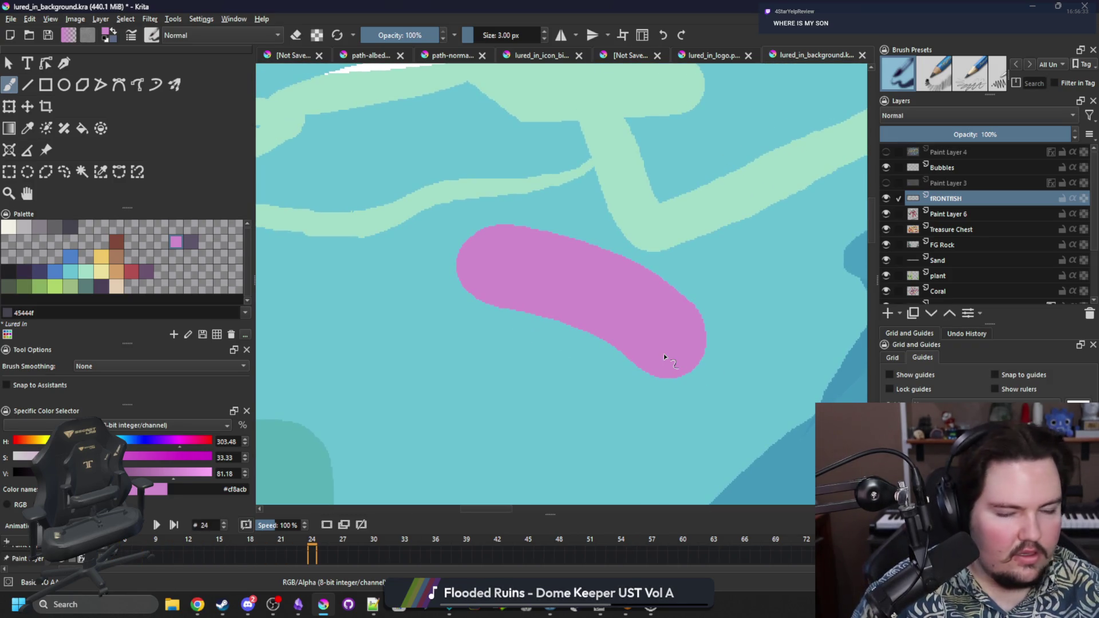
pyautogui.moveTo(513, 383); pyautogui.dragTo(468, 317)
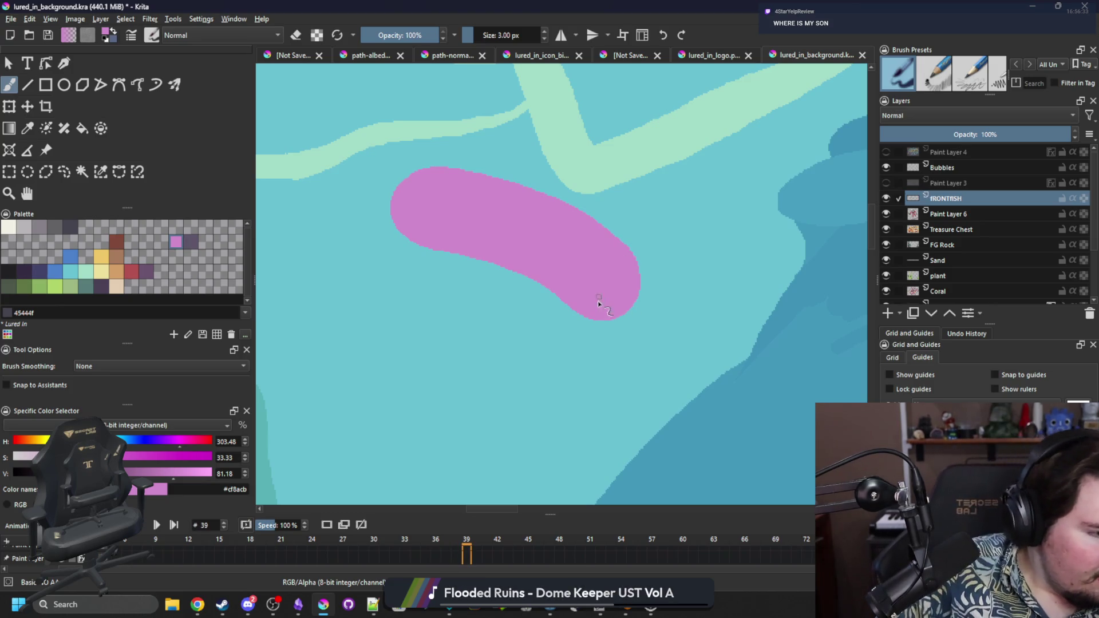
pyautogui.press(']')
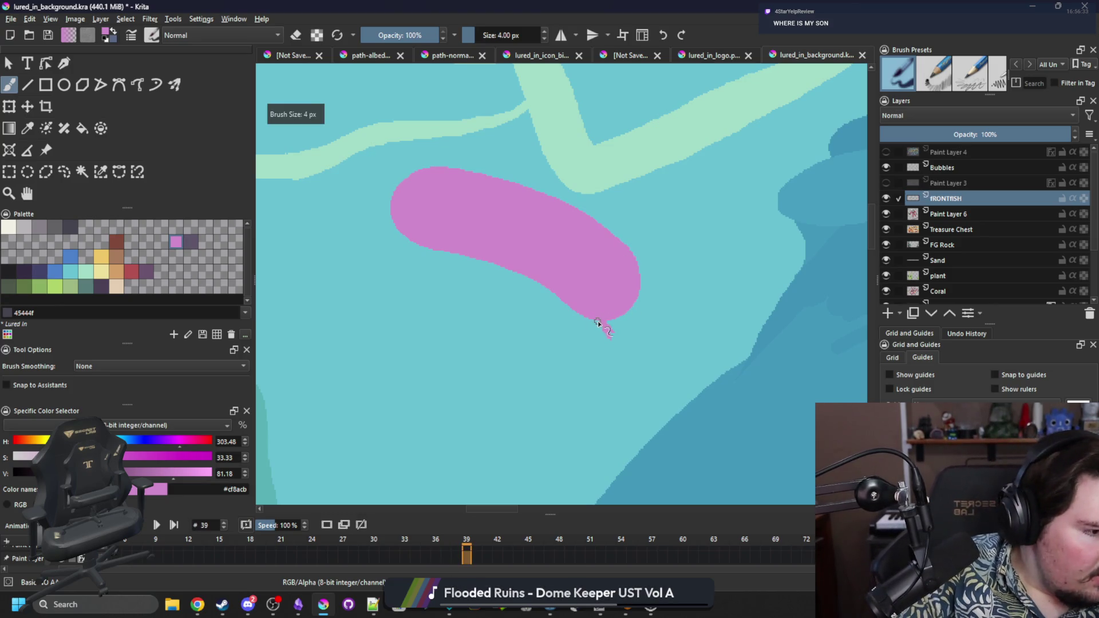
pyautogui.press(']')
pyautogui.press(']')
pyautogui.press(']')
pyautogui.moveTo(601, 326); pyautogui.dragTo(619, 321)
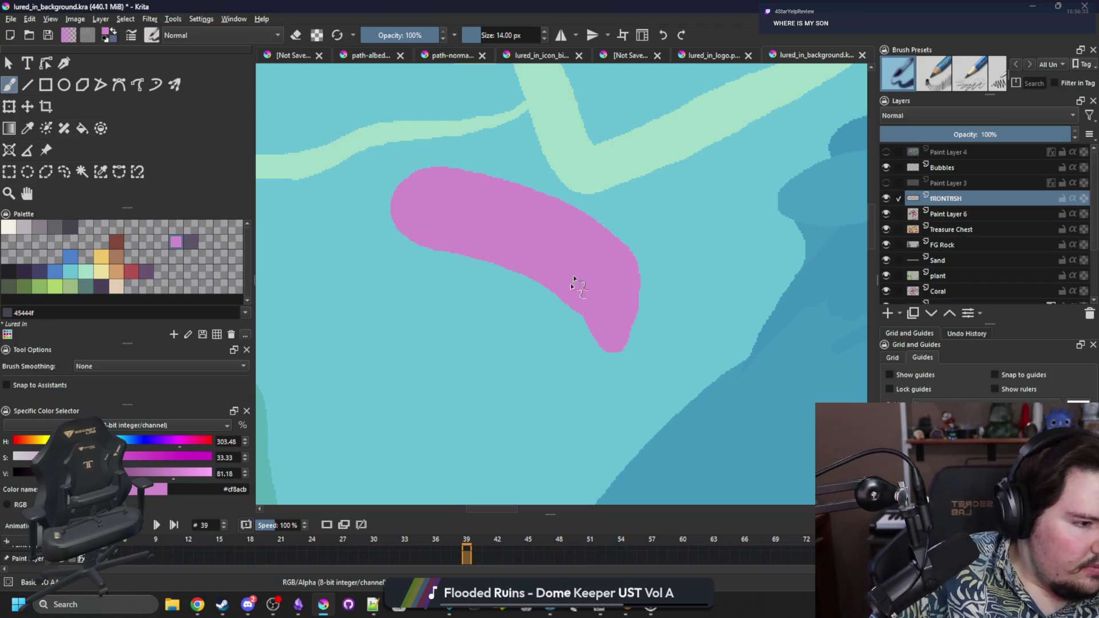
# Step: On keyframe 48, paint a pink tail fin and erase a notch to flatten the blob's top
pyautogui.press('.')
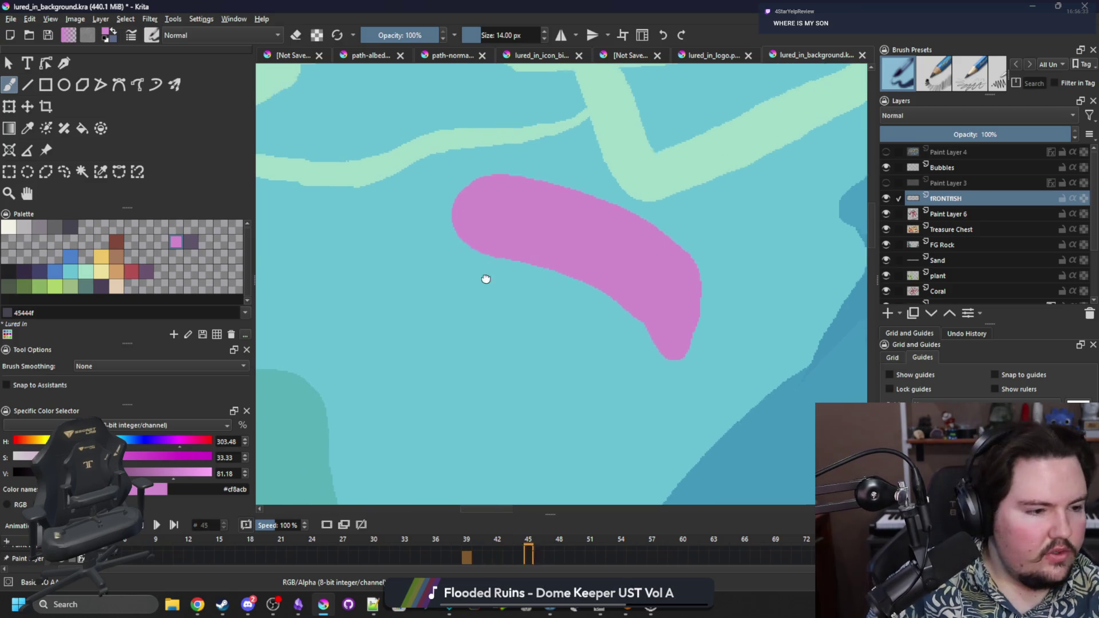
pyautogui.moveTo(493, 238)
pyautogui.mouseDown()
pyautogui.moveTo(418, 240)
pyautogui.moveTo(449, 158)
pyautogui.mouseUp()
pyautogui.moveTo(468, 203)
pyautogui.mouseDown()
pyautogui.moveTo(445, 191)
pyautogui.moveTo(486, 172)
pyautogui.moveTo(541, 180)
pyautogui.mouseUp()
pyautogui.press('e')
pyautogui.moveTo(479, 238); pyautogui.dragTo(515, 255)
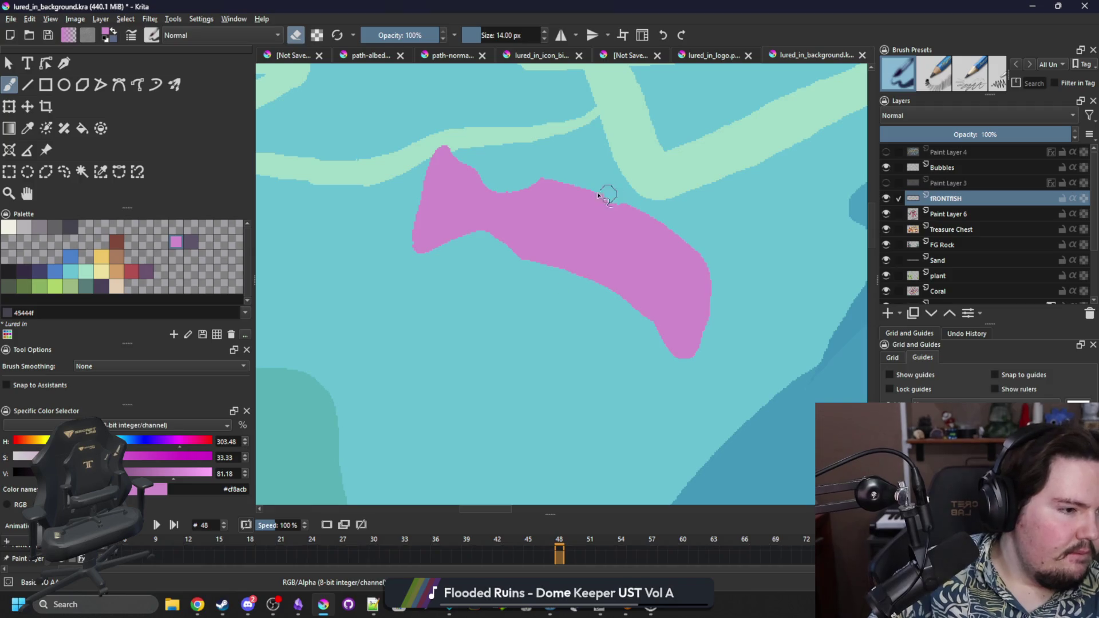
pyautogui.moveTo(601, 191); pyautogui.dragTo(529, 158)
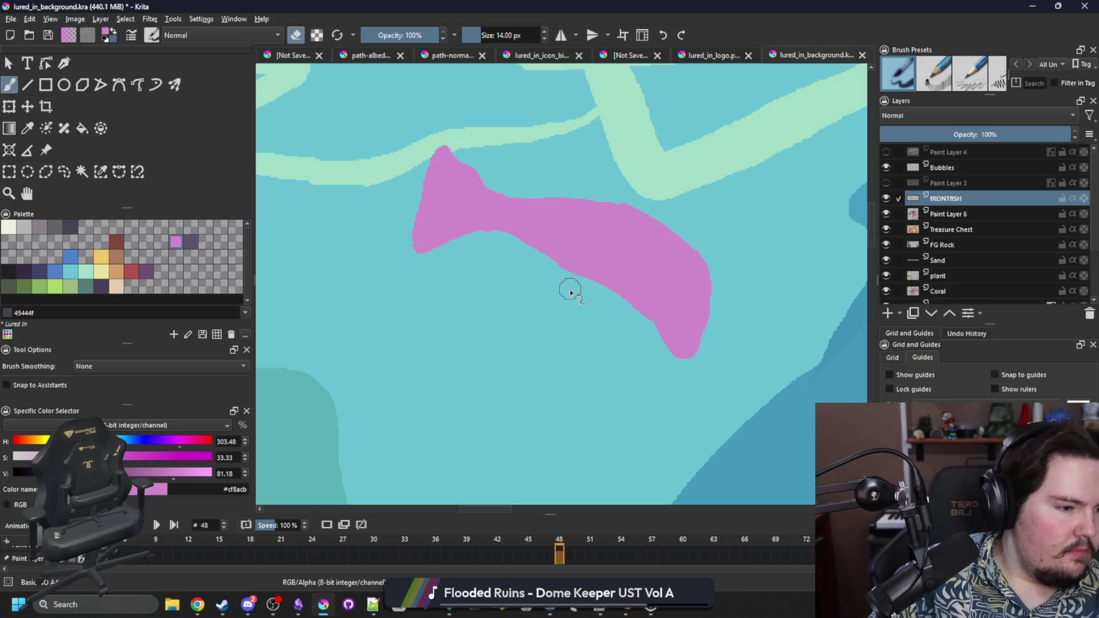
# Step: On keyframe 60, erase pink from the fish's upper neck and choose beige e5ceb4
pyautogui.press('Right')
pyautogui.press('Right')
pyautogui.press('Right')
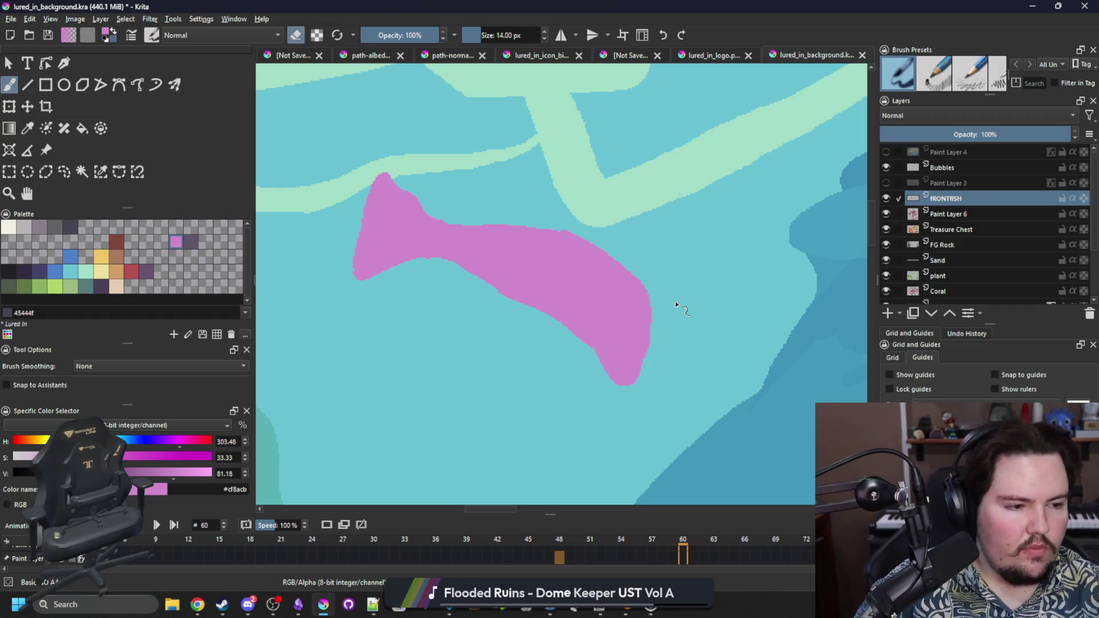
pyautogui.moveTo(405, 209); pyautogui.dragTo(390, 194)
pyautogui.press('e')
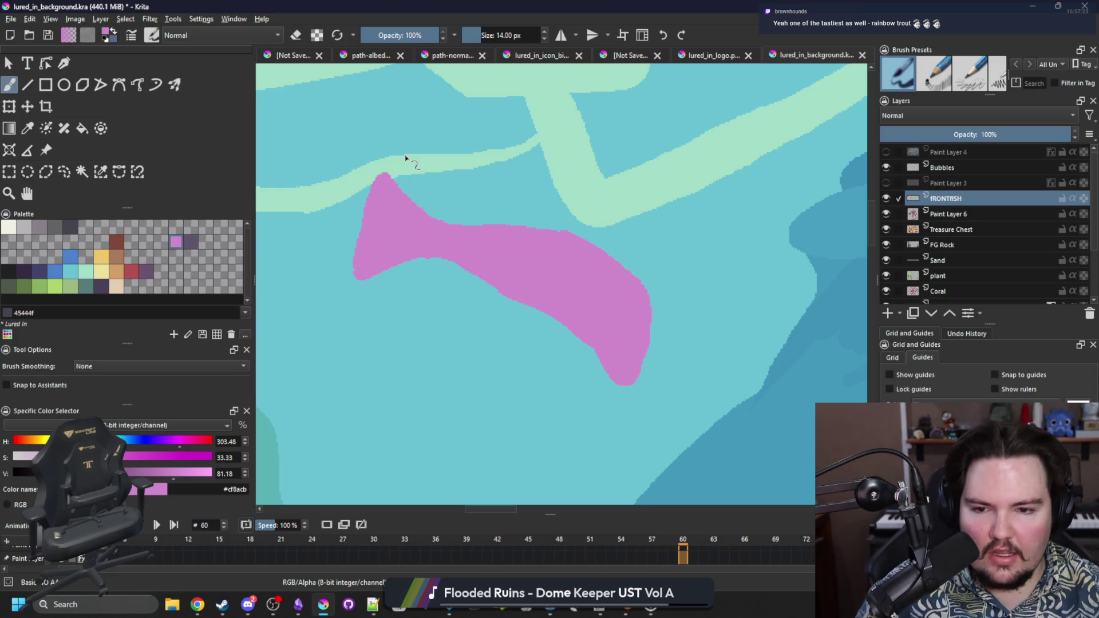
pyautogui.click(117, 285)
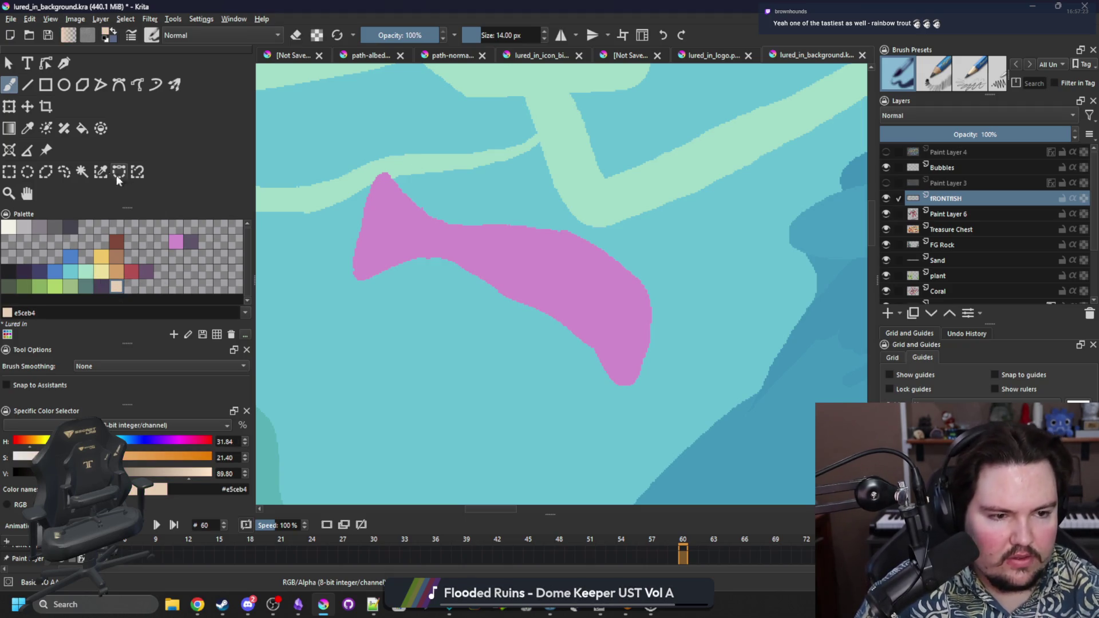
# Step: Select the pink fish by similar colour and brush a beige belly along its underside
pyautogui.click(100, 172)
pyautogui.click(629, 306)
pyautogui.press('b')
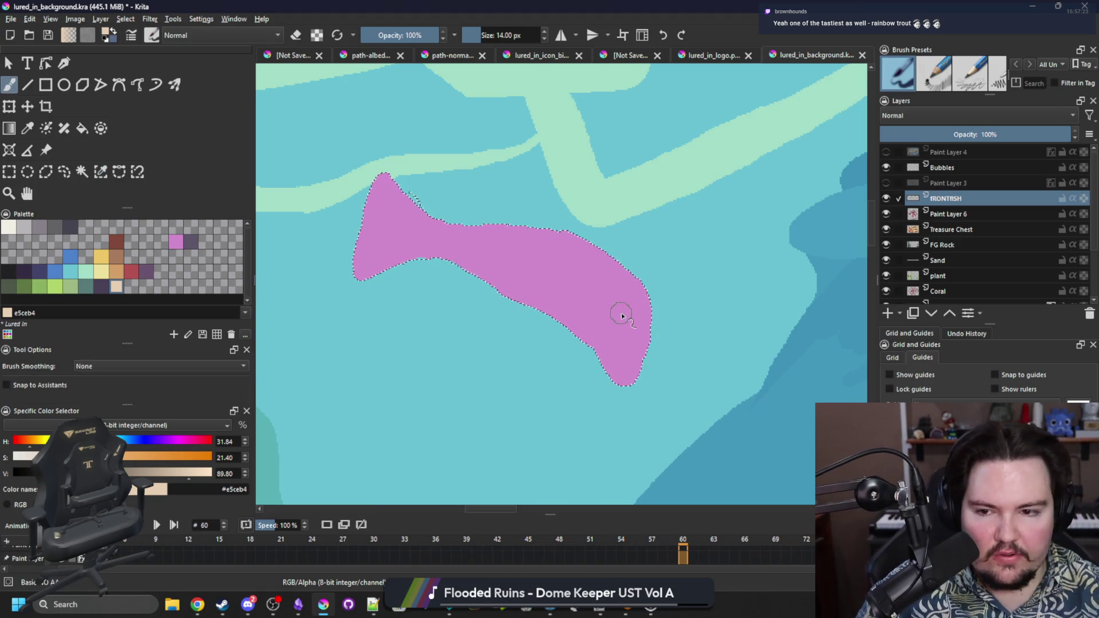
pyautogui.moveTo(617, 382)
pyautogui.mouseDown()
pyautogui.moveTo(635, 375)
pyautogui.moveTo(616, 378)
pyautogui.moveTo(579, 324)
pyautogui.moveTo(468, 260)
pyautogui.moveTo(429, 262)
pyautogui.mouseUp()
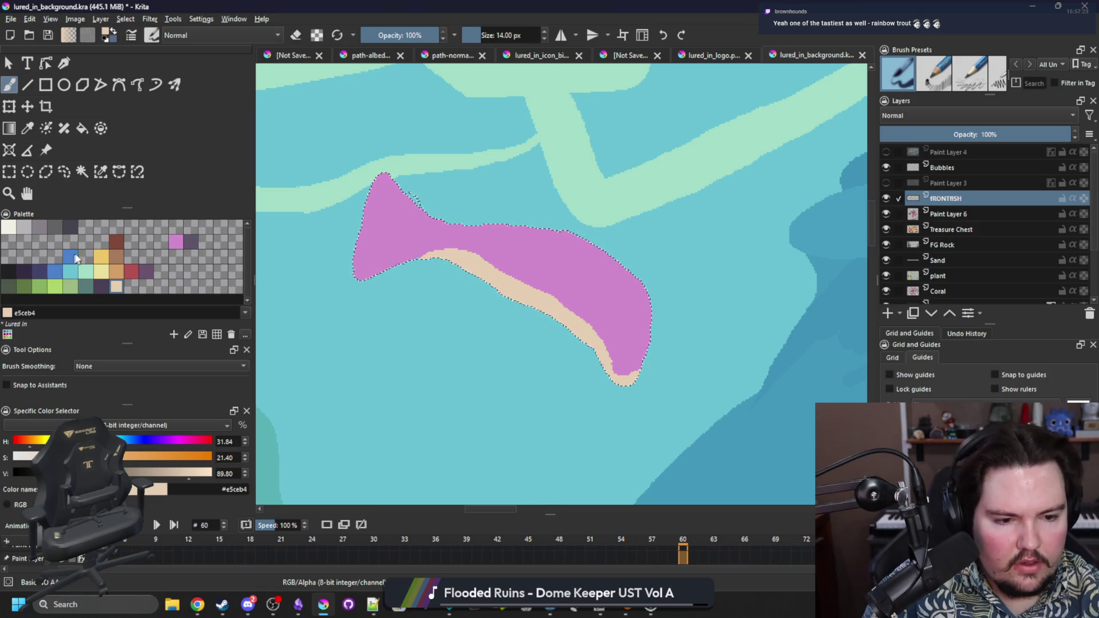
# Step: Bucket-fill the fish body green, ending with the lighter green Color 30
pyautogui.click(24, 286)
pyautogui.press('f')
pyautogui.click(614, 300)
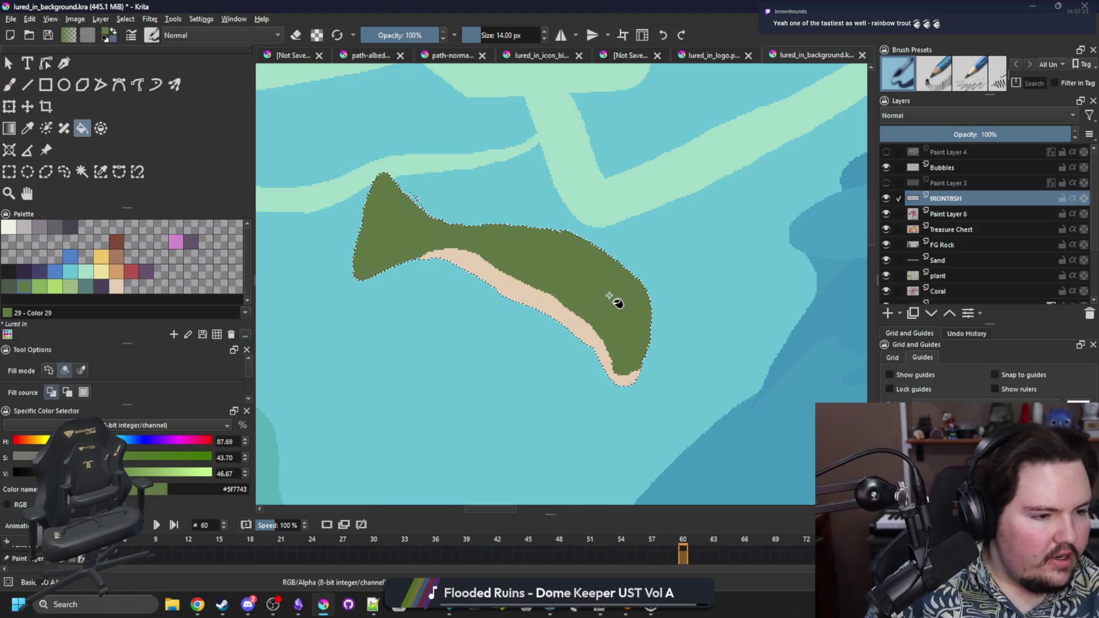
pyautogui.hotkey('ctrl', 'shift', 'a')
pyautogui.press('b')
pyautogui.press('e')
pyautogui.click(71, 285)
pyautogui.press('e')
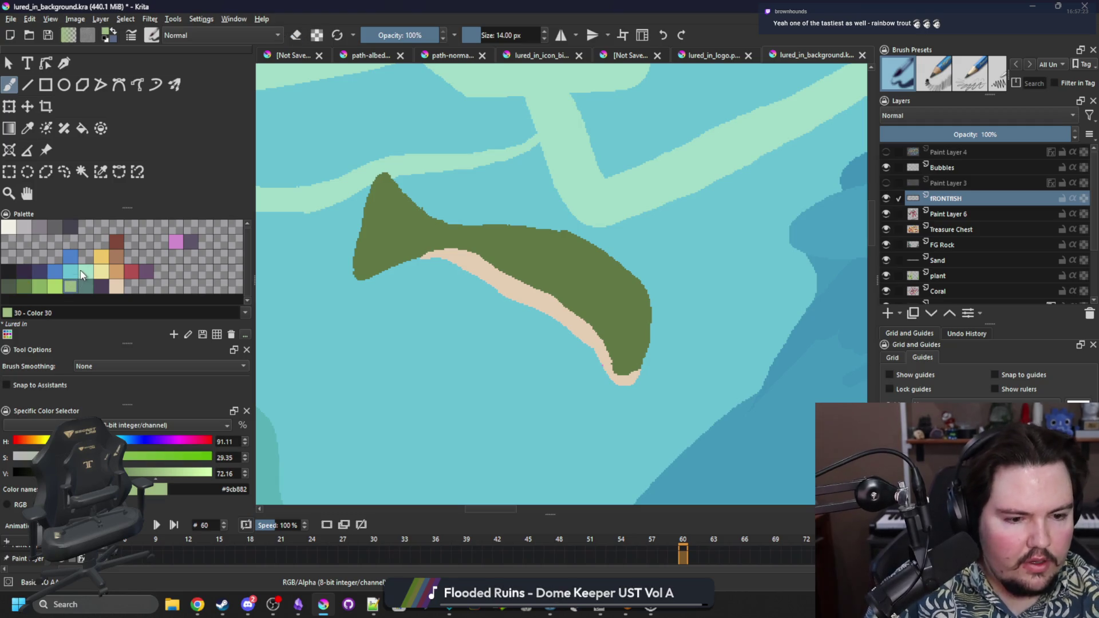
pyautogui.press('f')
pyautogui.click(597, 265)
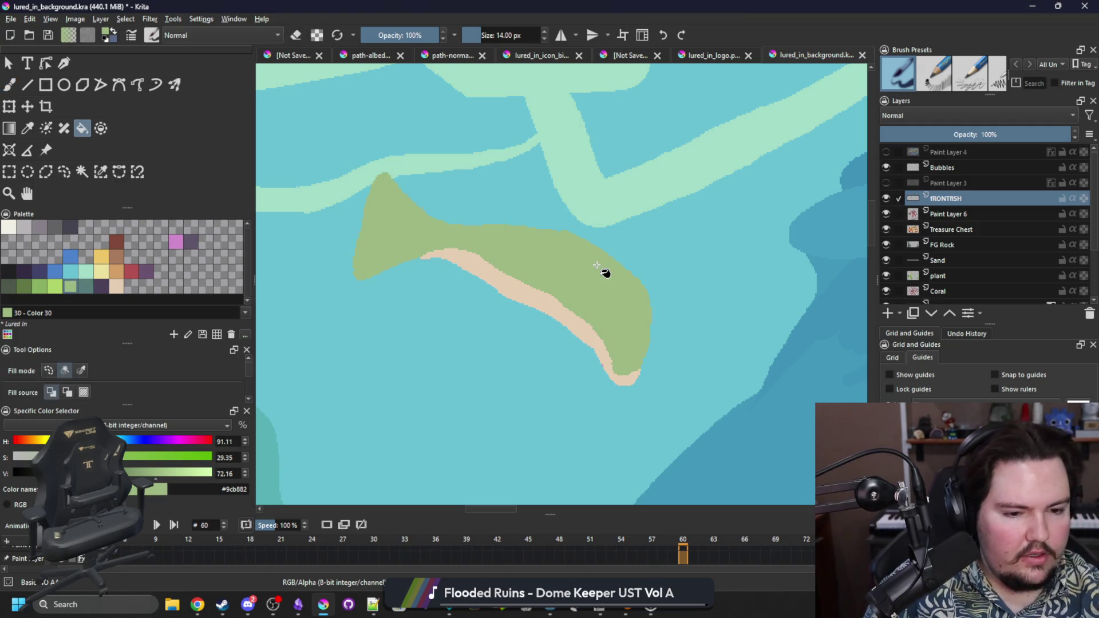
# Step: Reselect the light green body and brush a dark green Color 29 stripe along the back to the tail
pyautogui.click(24, 284)
pyautogui.click(82, 172)
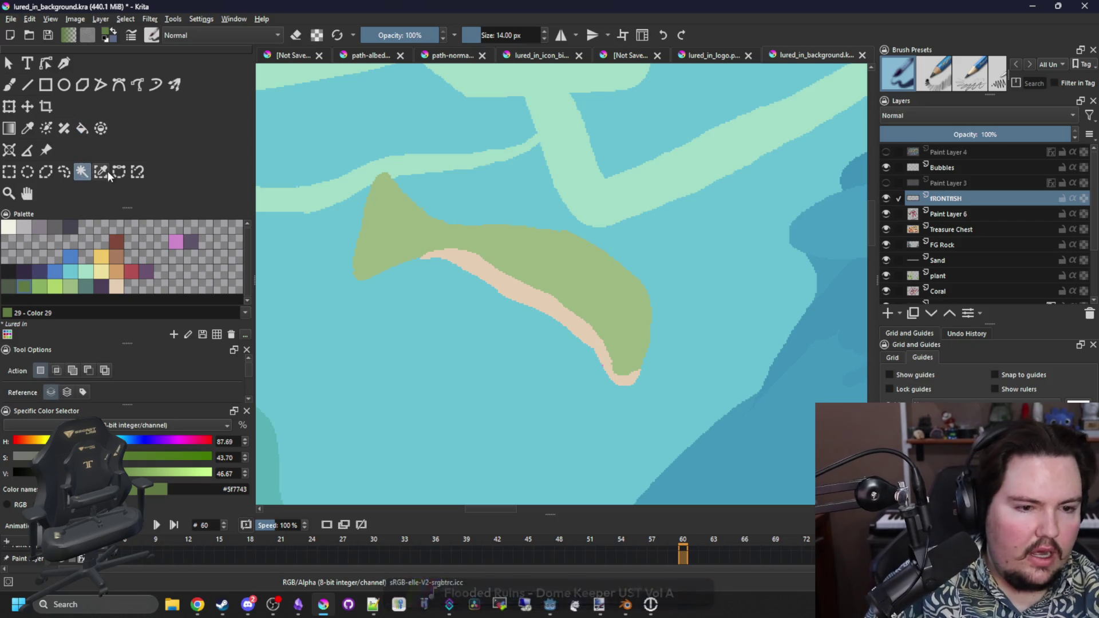
pyautogui.click(631, 312)
pyautogui.press('b')
pyautogui.moveTo(632, 316)
pyautogui.mouseDown()
pyautogui.moveTo(628, 293)
pyautogui.moveTo(584, 243)
pyautogui.moveTo(448, 229)
pyautogui.mouseUp()
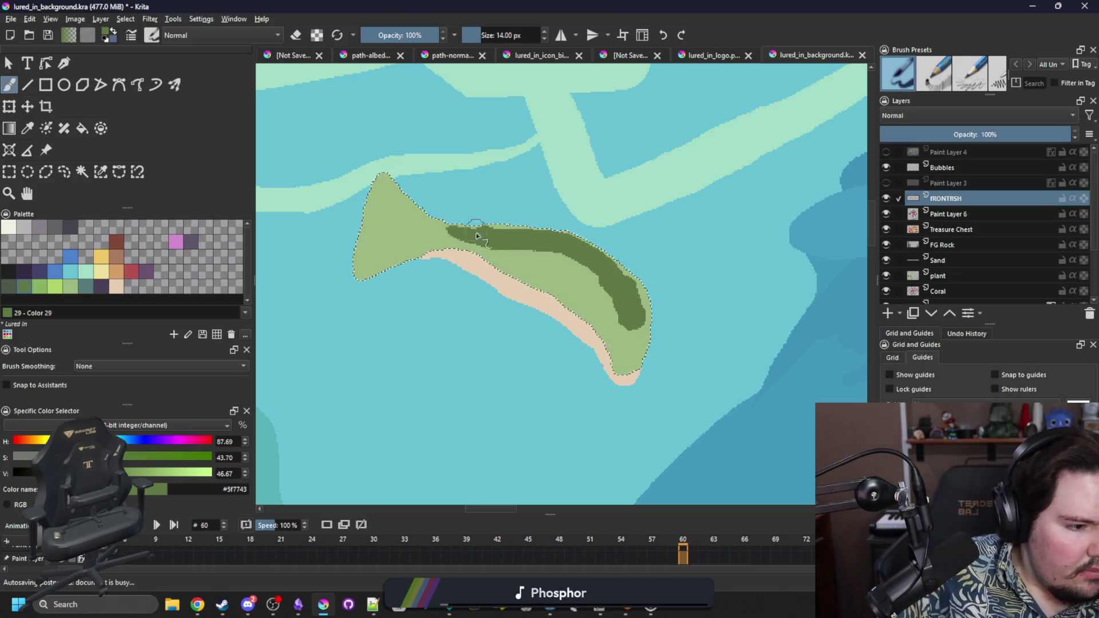
pyautogui.moveTo(635, 302)
pyautogui.mouseDown()
pyautogui.moveTo(610, 263)
pyautogui.moveTo(578, 244)
pyautogui.moveTo(624, 309)
pyautogui.moveTo(540, 229)
pyautogui.moveTo(641, 286)
pyautogui.moveTo(638, 298)
pyautogui.moveTo(596, 243)
pyautogui.mouseUp()
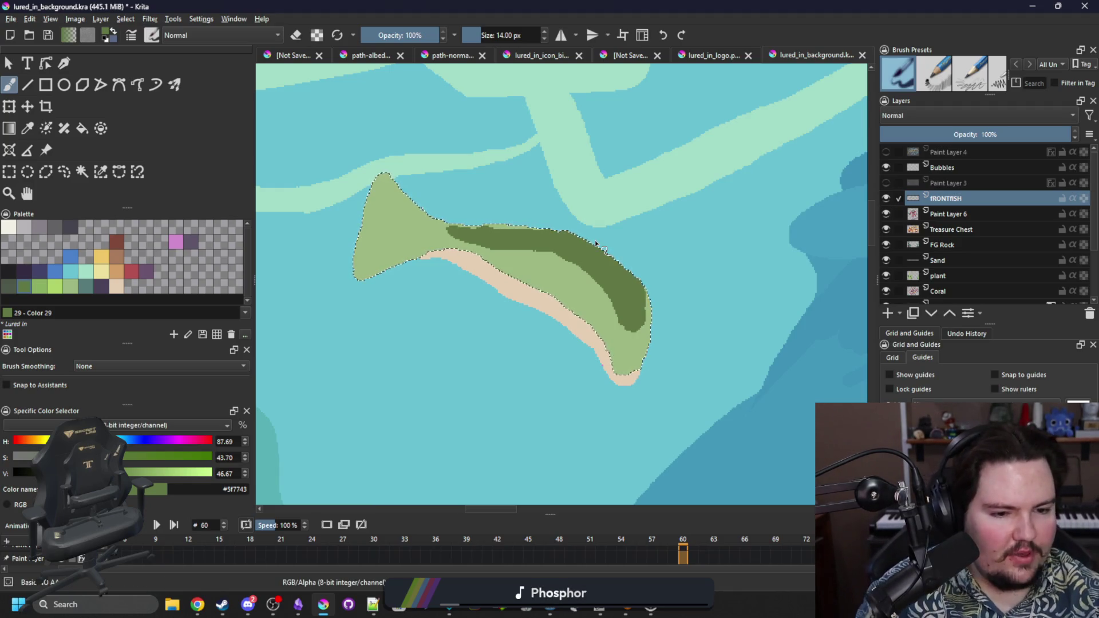
# Step: Try painting a near-black #212123 mouth at the fish's lower tip, undoing the strokes
pyautogui.click(8, 272)
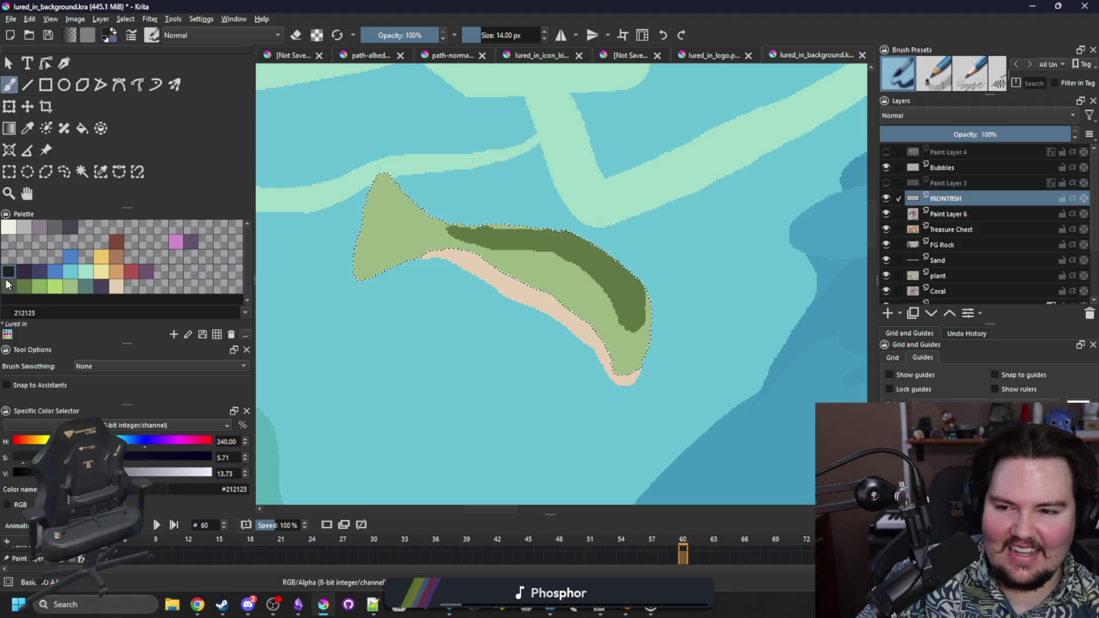
pyautogui.moveTo(608, 356); pyautogui.dragTo(625, 357)
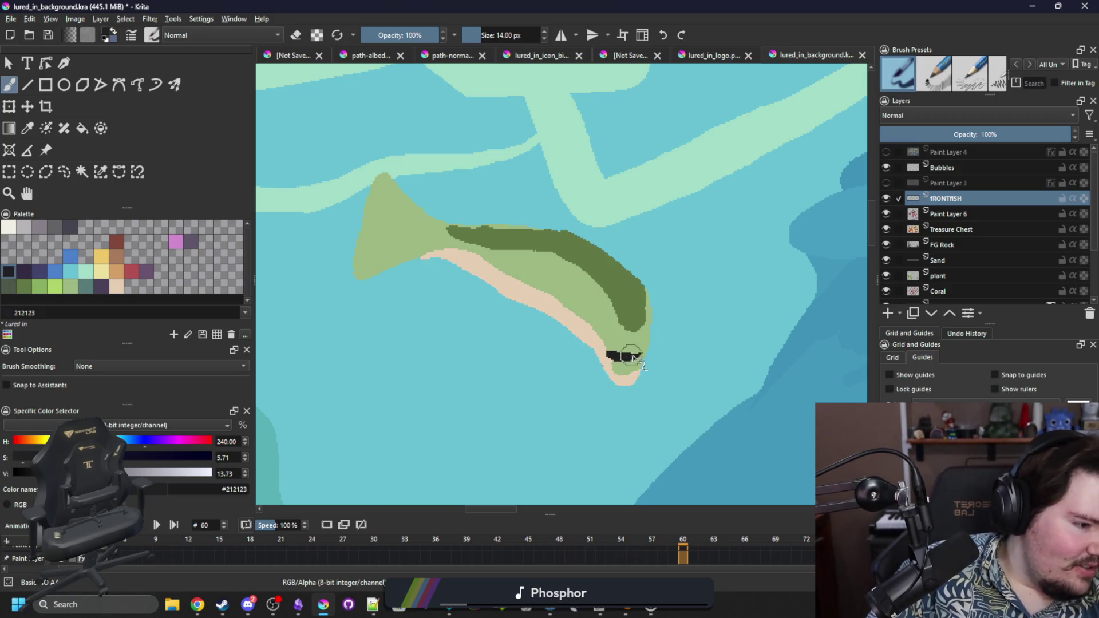
pyautogui.hotkey('ctrl', 'z')
pyautogui.moveTo(613, 356)
pyautogui.mouseDown()
pyautogui.moveTo(642, 360)
pyautogui.moveTo(619, 370)
pyautogui.moveTo(608, 358)
pyautogui.moveTo(634, 371)
pyautogui.moveTo(607, 351)
pyautogui.moveTo(636, 365)
pyautogui.mouseUp()
pyautogui.hotkey('ctrl', 'z')
pyautogui.hotkey('ctrl', 'z')
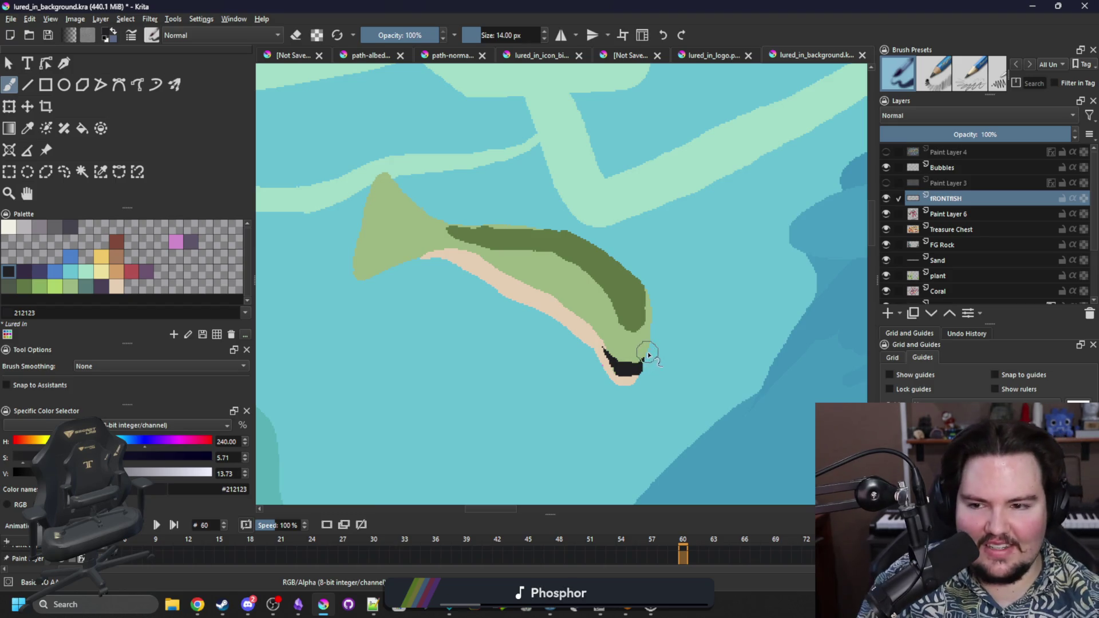
# Step: Paint a yellow eye and add a dark vertical-slit pupil
pyautogui.click(101, 256)
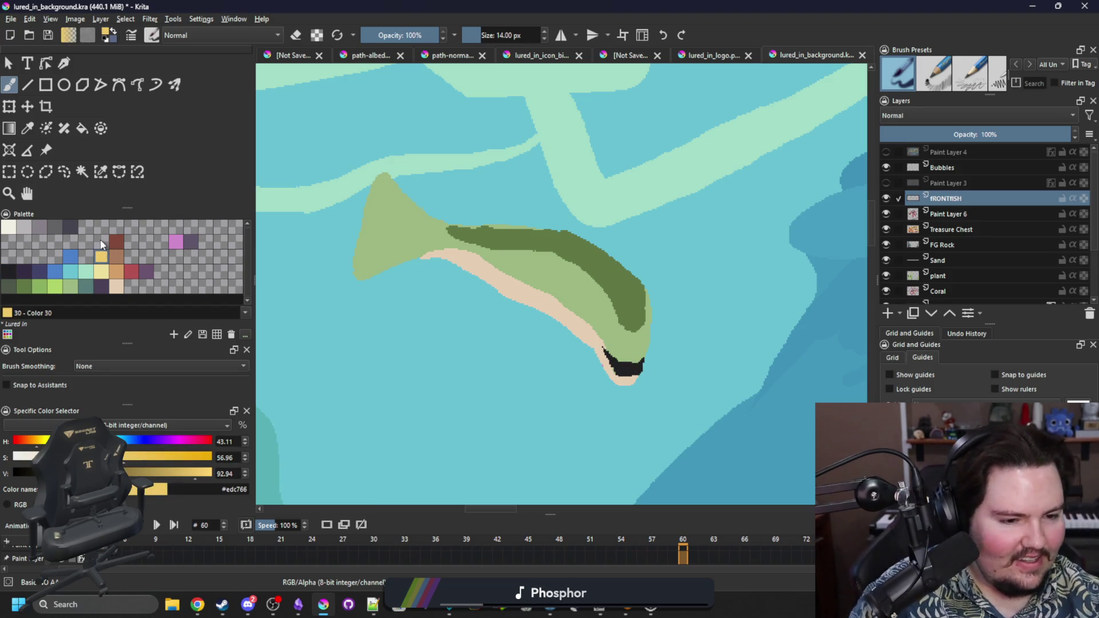
pyautogui.moveTo(611, 341)
pyautogui.mouseDown()
pyautogui.moveTo(608, 325)
pyautogui.moveTo(589, 326)
pyautogui.moveTo(606, 343)
pyautogui.moveTo(601, 319)
pyautogui.moveTo(613, 310)
pyautogui.moveTo(609, 342)
pyautogui.mouseUp()
pyautogui.hotkey('ctrl', 'z')
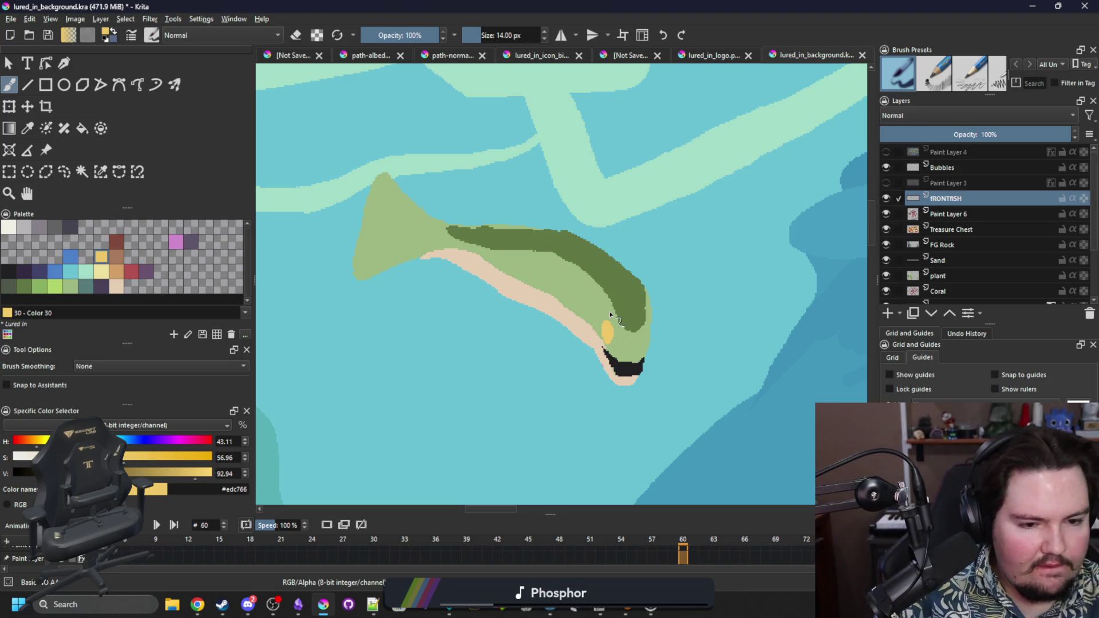
pyautogui.click(9, 274)
pyautogui.click(607, 332)
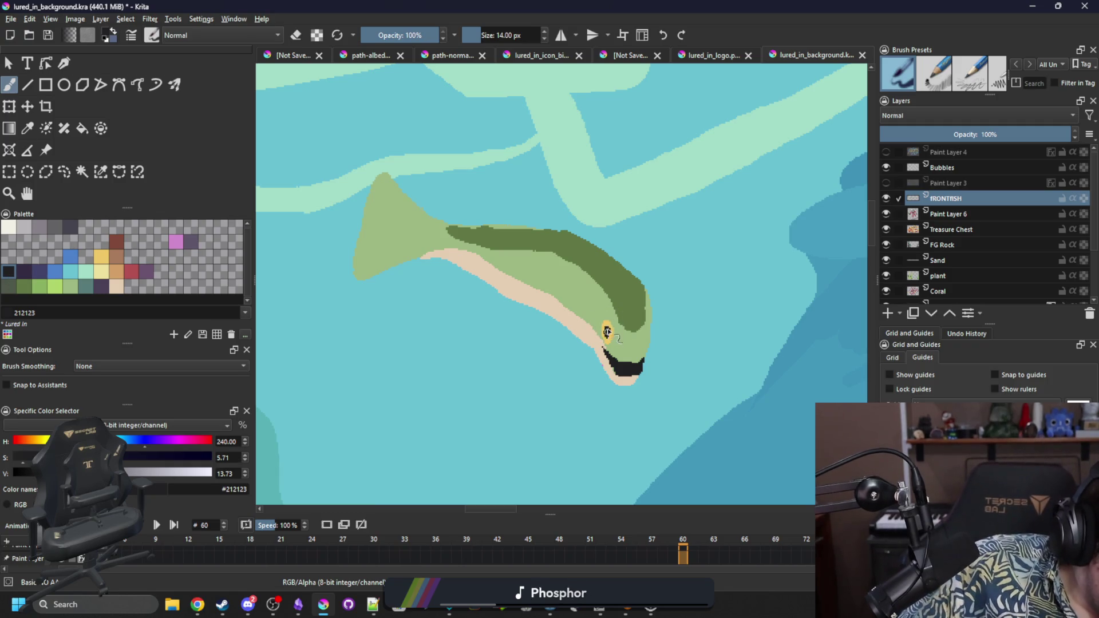
pyautogui.moveTo(608, 339); pyautogui.dragTo(607, 323)
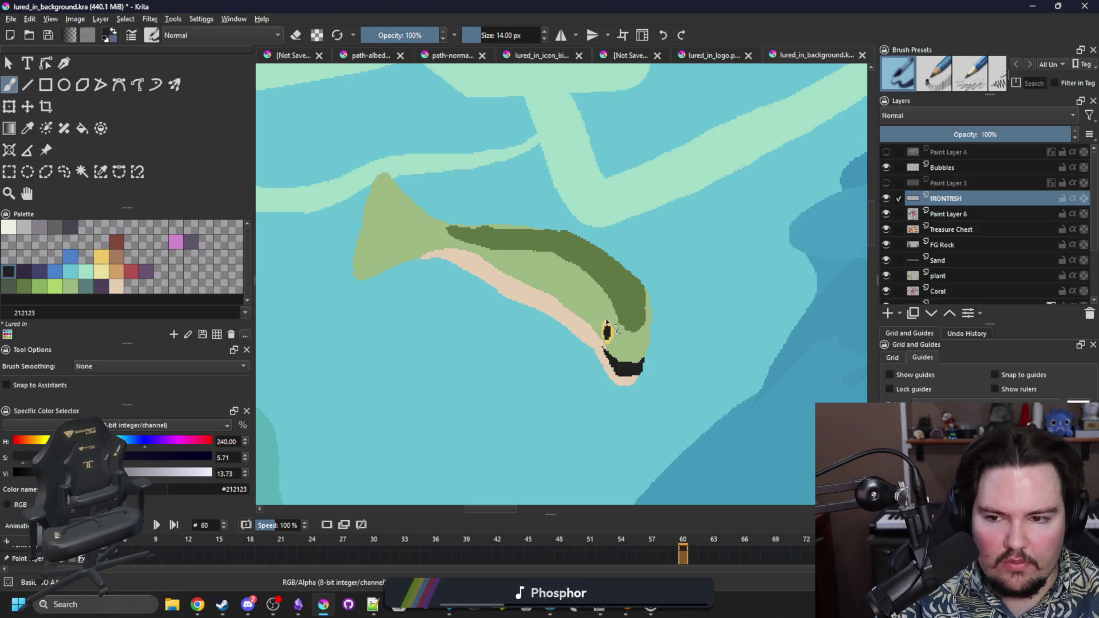
# Step: Draw a curved dark green gill line behind the eye and outline a teal fin on the back
pyautogui.keyDown('ctrl'); pyautogui.click(624, 275); pyautogui.keyUp('ctrl')
pyautogui.click(587, 341)
pyautogui.moveTo(590, 295); pyautogui.dragTo(583, 344)
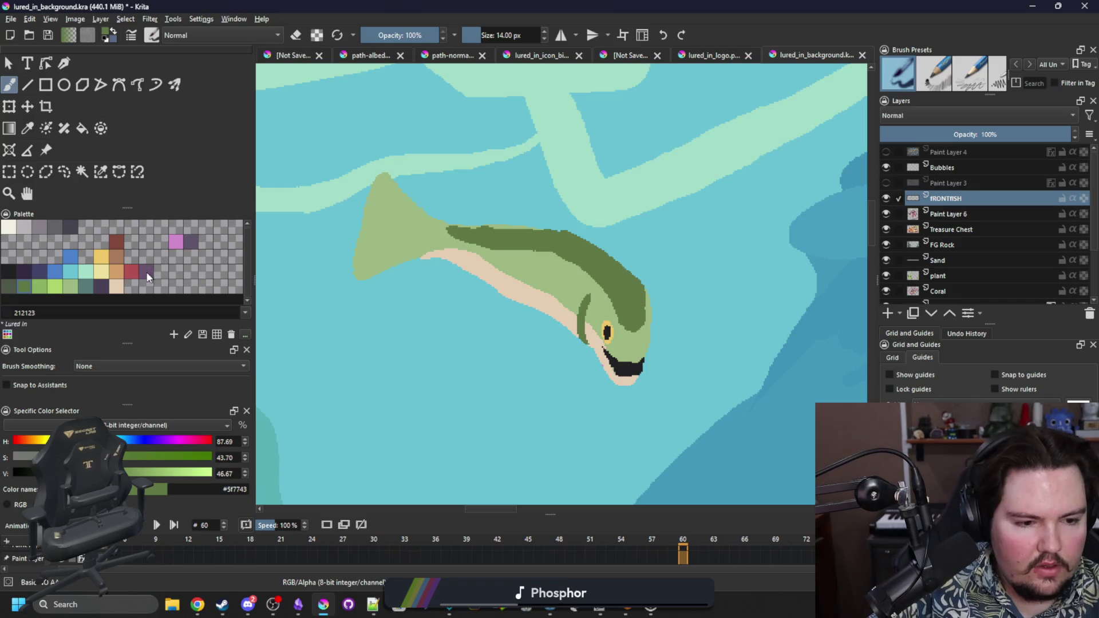
pyautogui.click(85, 281)
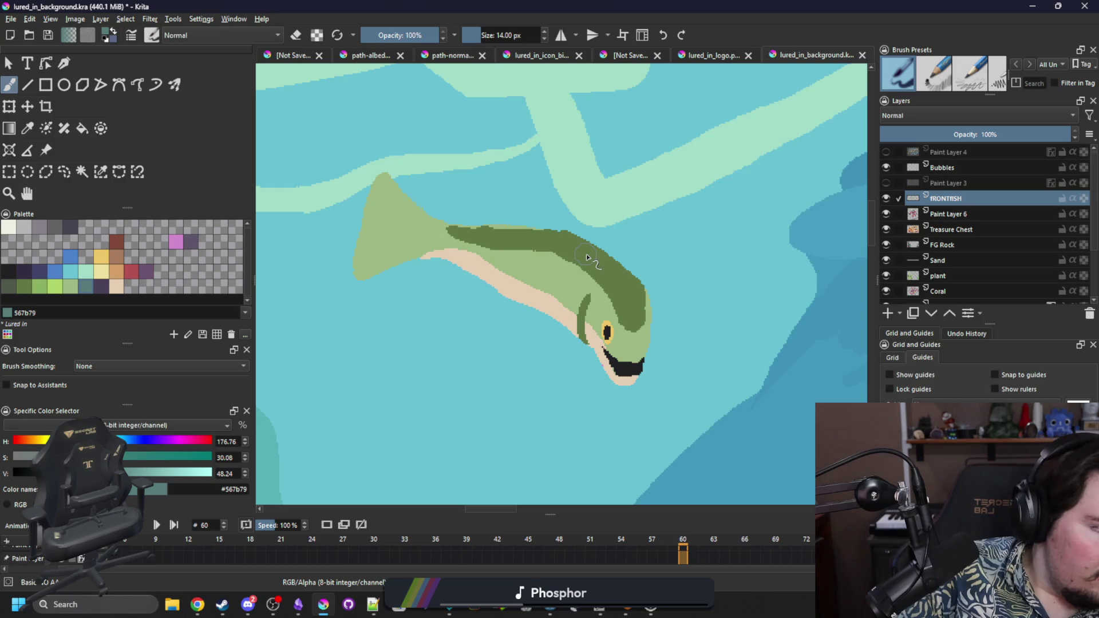
pyautogui.moveTo(584, 247)
pyautogui.mouseDown()
pyautogui.moveTo(578, 210)
pyautogui.moveTo(548, 217)
pyautogui.mouseUp()
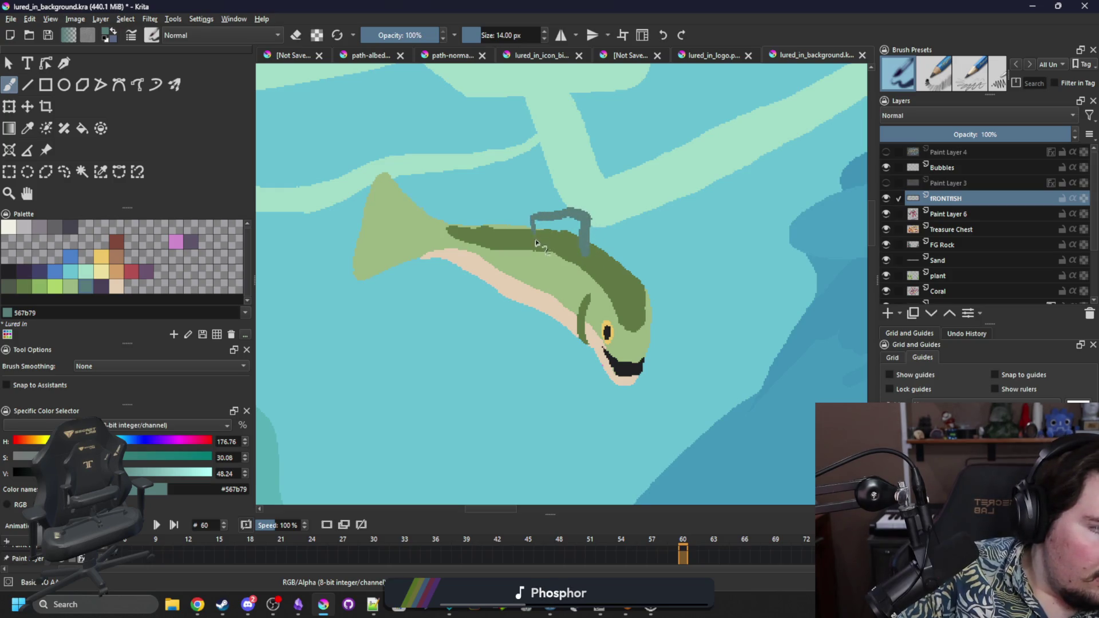
# Step: Fill the fin solid teal with a smaller teal patch beside it, and shade the lower jaw within the body selection
pyautogui.moveTo(551, 231)
pyautogui.mouseDown()
pyautogui.moveTo(578, 232)
pyautogui.moveTo(564, 221)
pyautogui.moveTo(560, 239)
pyautogui.mouseUp()
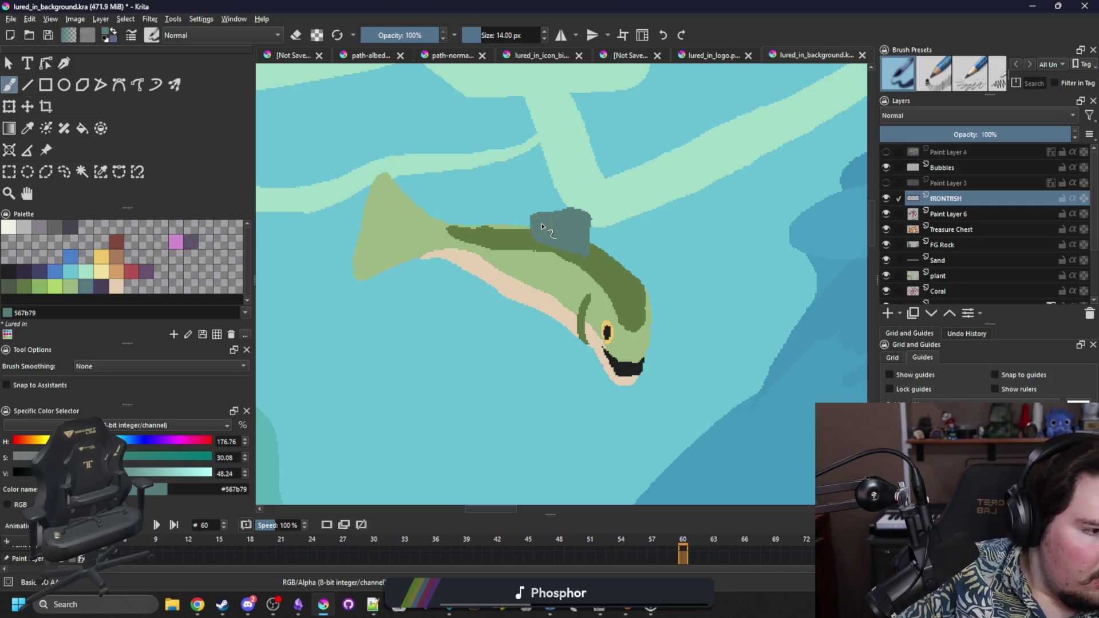
pyautogui.moveTo(503, 232)
pyautogui.mouseDown()
pyautogui.moveTo(483, 224)
pyautogui.moveTo(506, 232)
pyautogui.mouseUp()
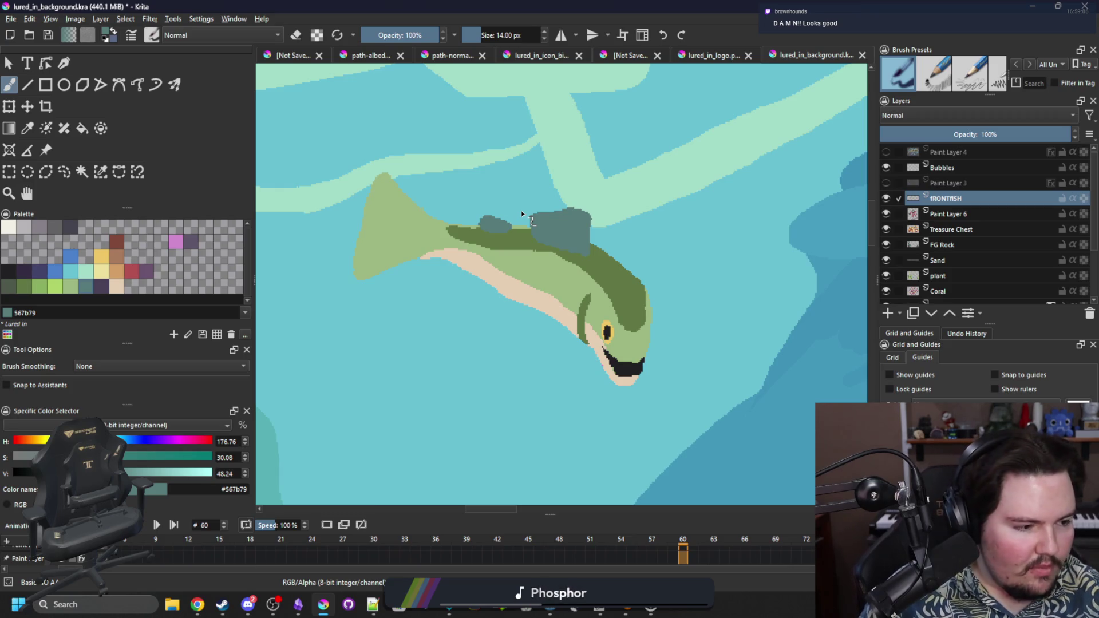
pyautogui.press('p')
pyautogui.click(630, 321)
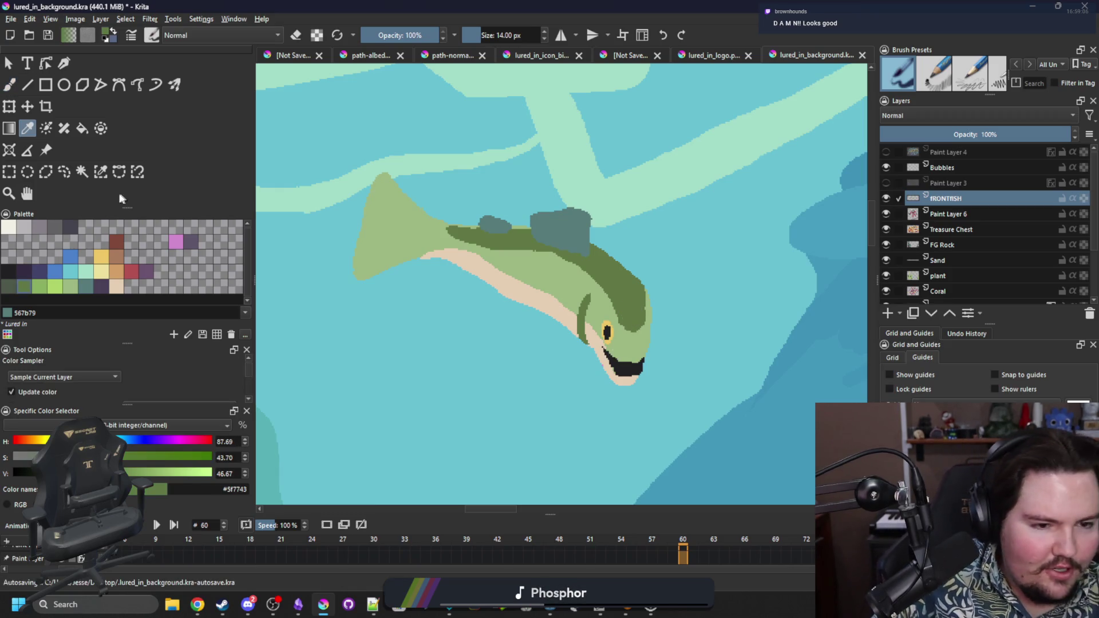
pyautogui.click(102, 167)
pyautogui.click(632, 329)
pyautogui.press('b')
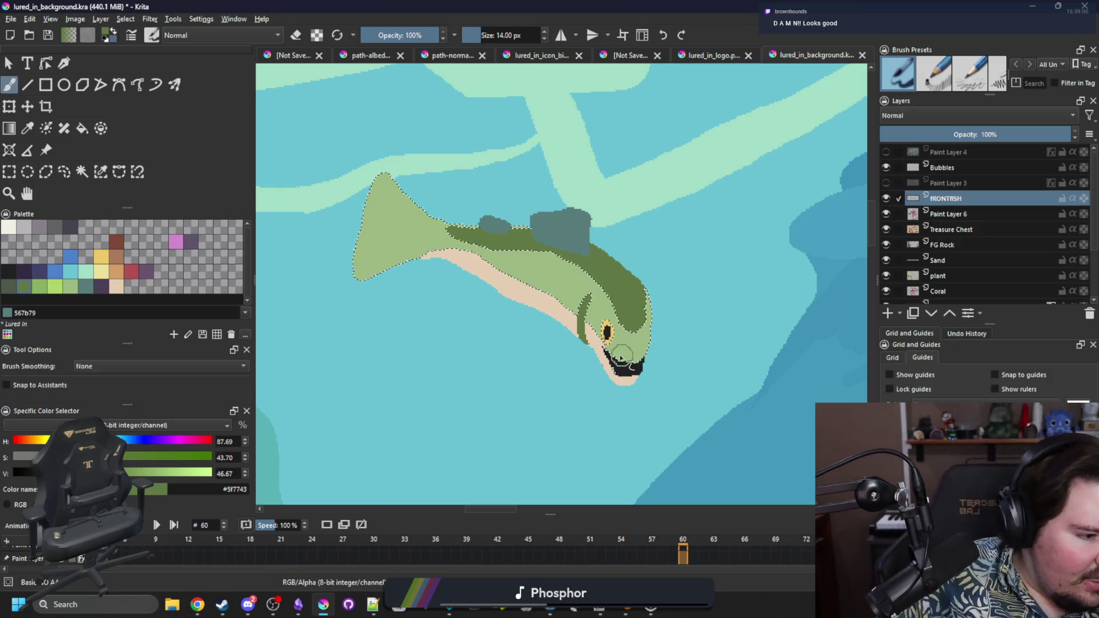
pyautogui.moveTo(646, 368)
pyautogui.mouseDown()
pyautogui.moveTo(633, 362)
pyautogui.moveTo(649, 338)
pyautogui.moveTo(636, 358)
pyautogui.moveTo(630, 326)
pyautogui.moveTo(638, 329)
pyautogui.mouseUp()
pyautogui.hotkey('ctrl', 'shift', 'a')
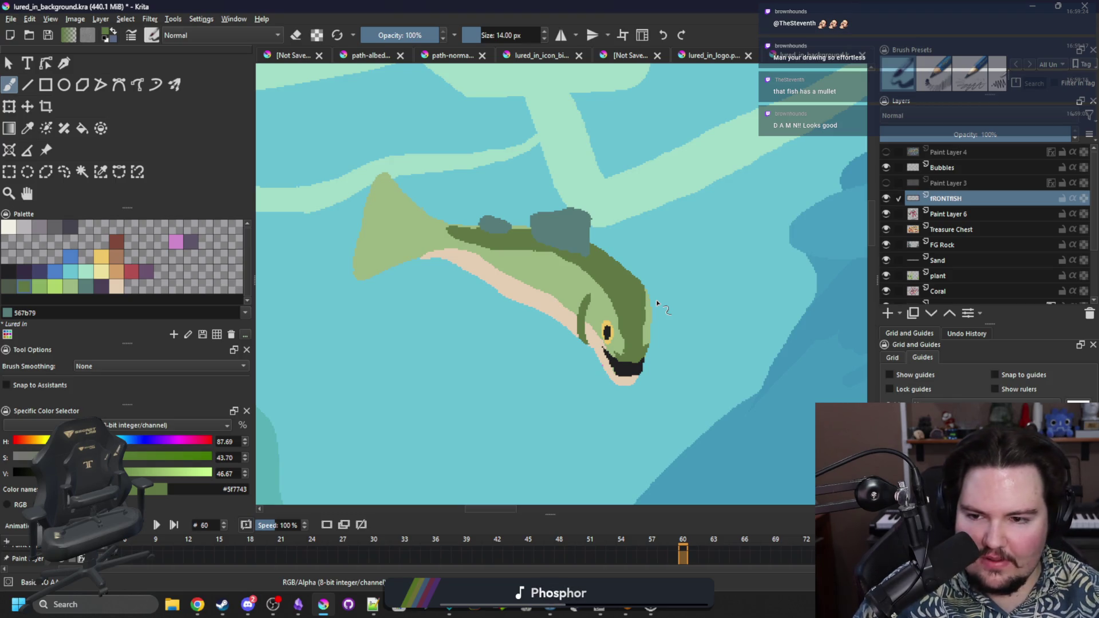
# Step: Reselect the green body, paint green along the head's right edge, and deselect
pyautogui.click(100, 171)
pyautogui.click(630, 315)
pyautogui.press('b')
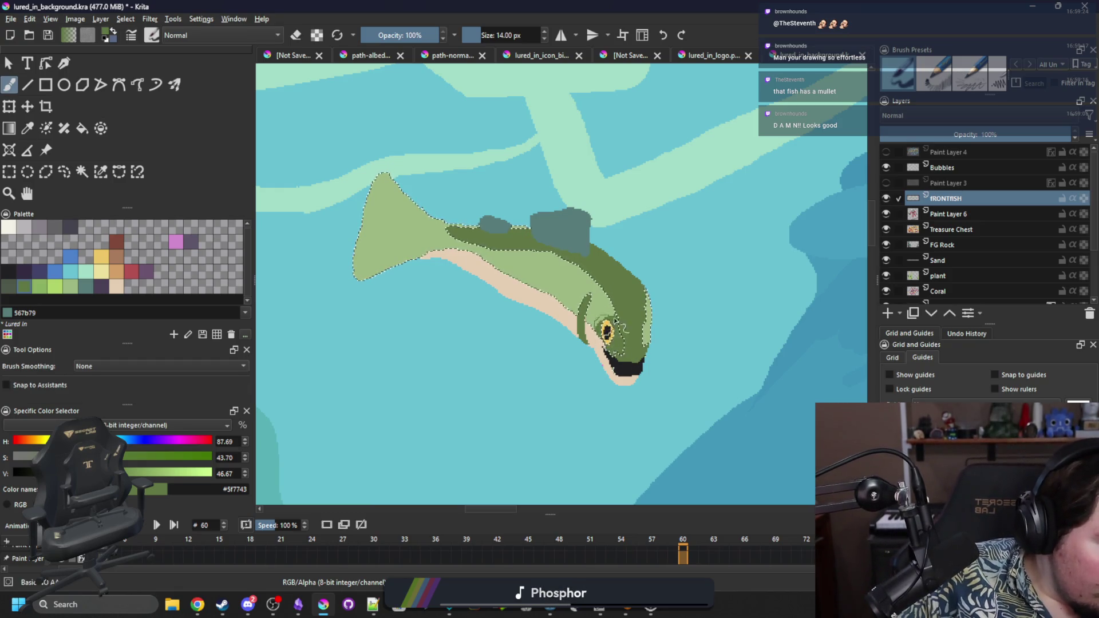
pyautogui.moveTo(645, 339); pyautogui.dragTo(651, 280)
pyautogui.hotkey('ctrl', 'shift', 'a')
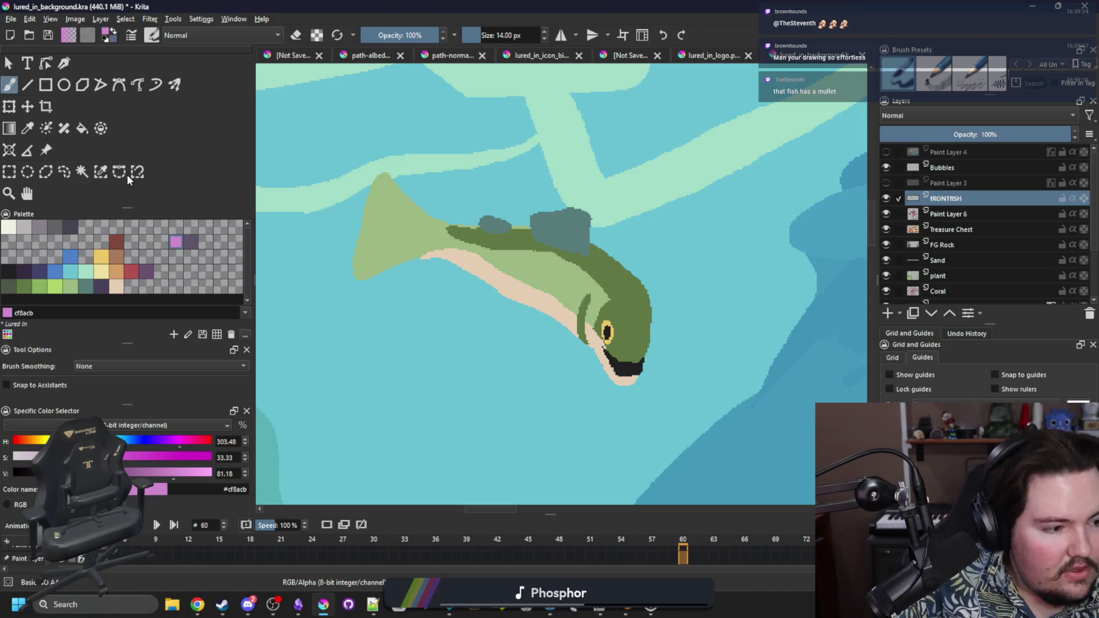
# Step: Paint a pink df8acb stripe along the fish's flank, then pick the brown a77b5b colour
pyautogui.moveTo(576, 297); pyautogui.dragTo(466, 246)
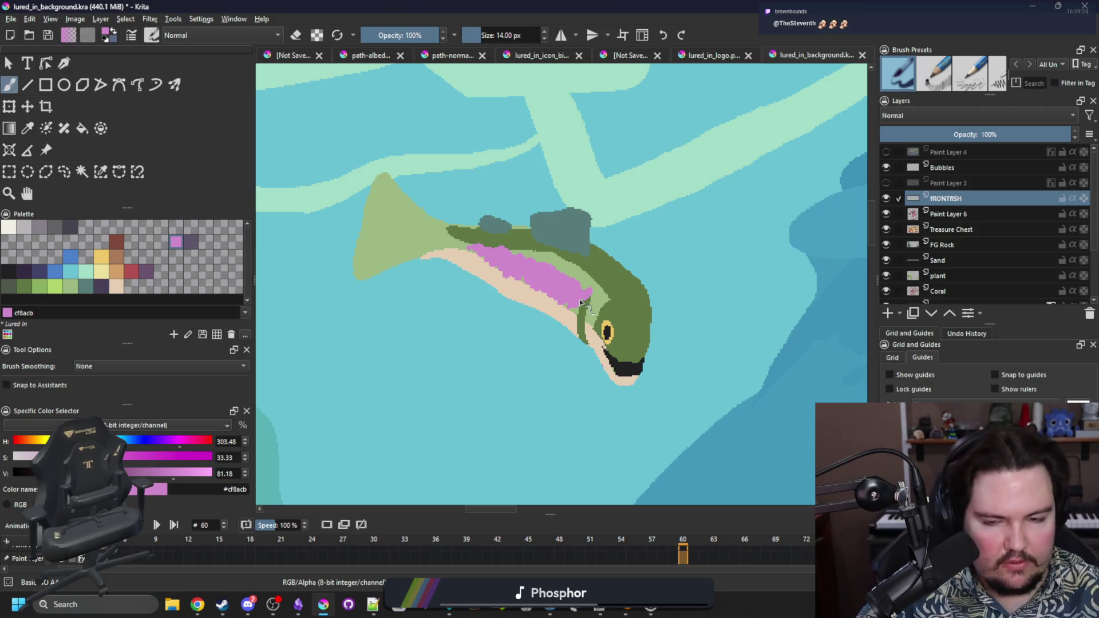
pyautogui.click(10, 271)
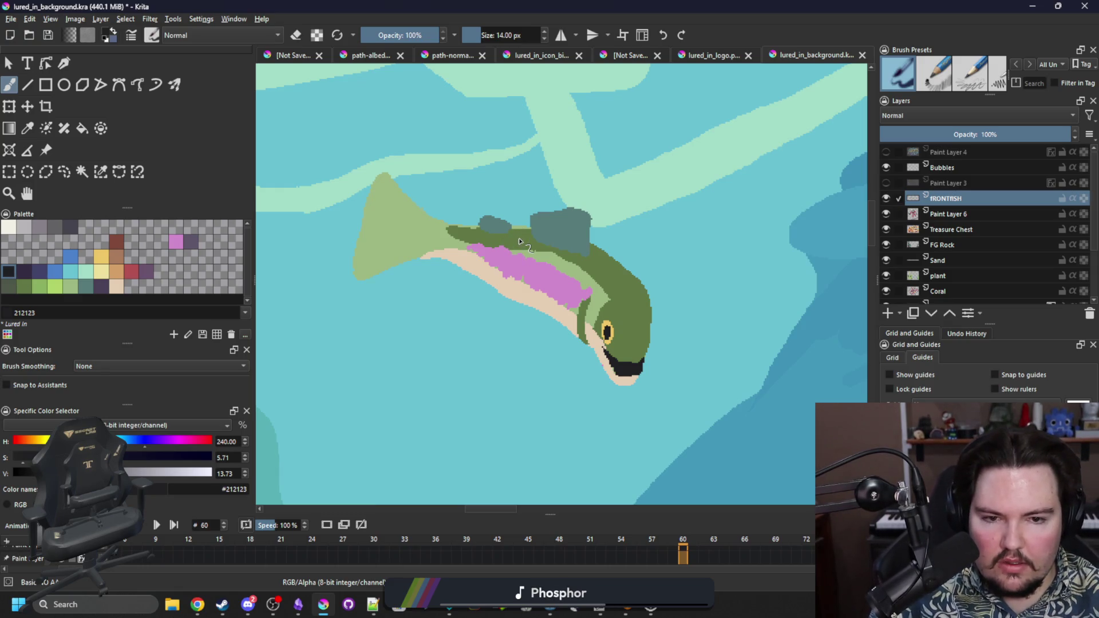
pyautogui.click(118, 271)
pyautogui.click(118, 257)
pyautogui.click(101, 172)
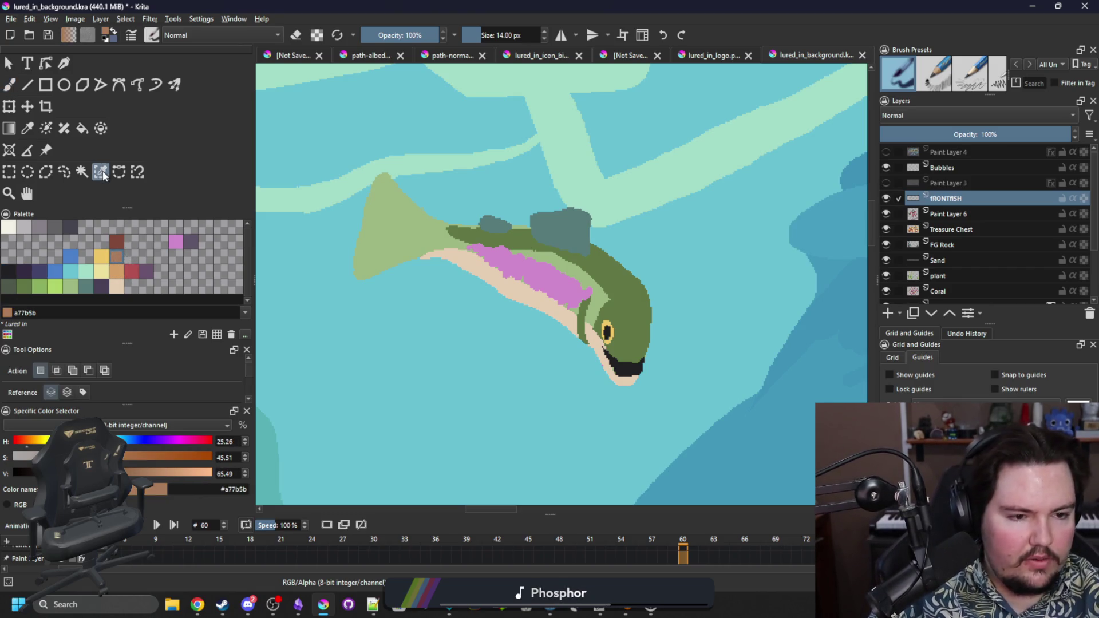
# Step: Paint a brown fin under the fish's belly, then deselect
pyautogui.press('b')
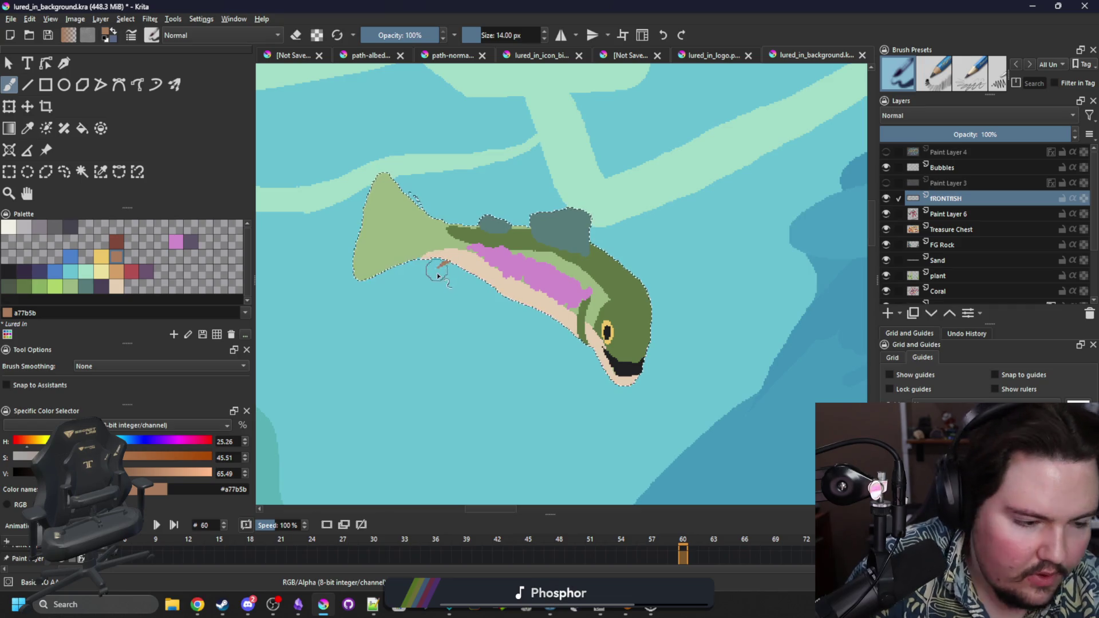
pyautogui.moveTo(446, 262)
pyautogui.mouseDown()
pyautogui.moveTo(431, 293)
pyautogui.moveTo(458, 275)
pyautogui.mouseUp()
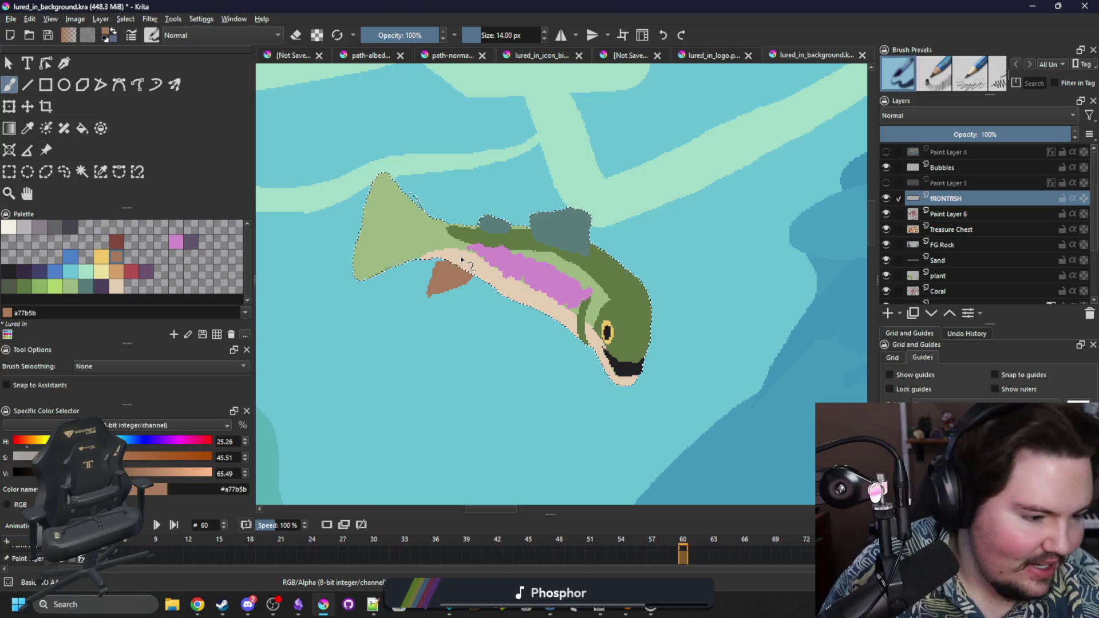
pyautogui.moveTo(507, 315); pyautogui.dragTo(532, 309)
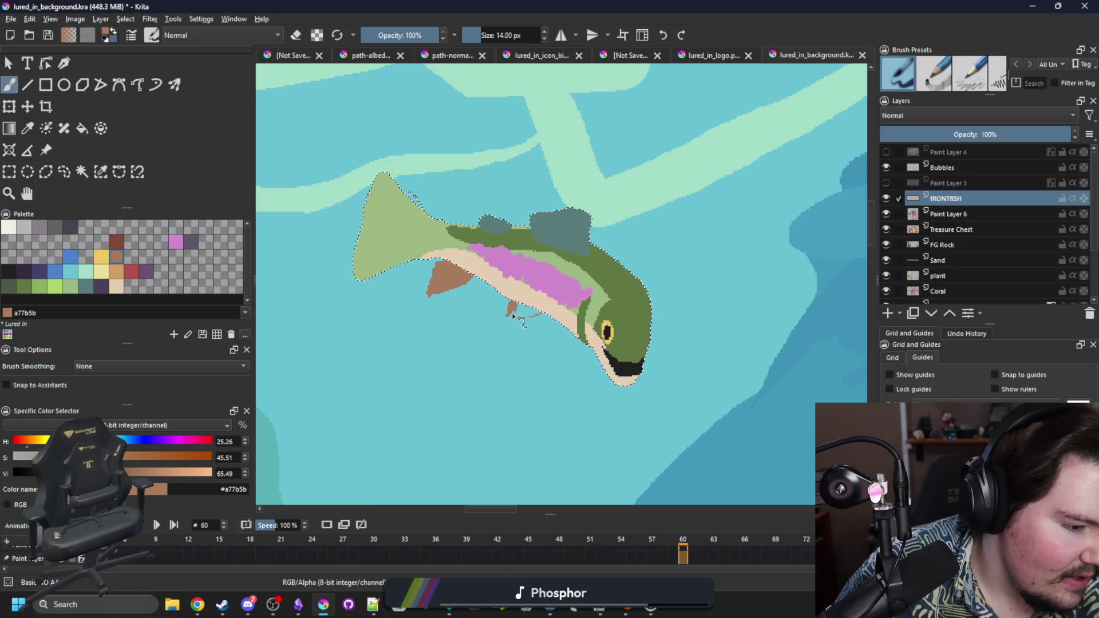
pyautogui.hotkey('ctrl', 'shift', 'a')
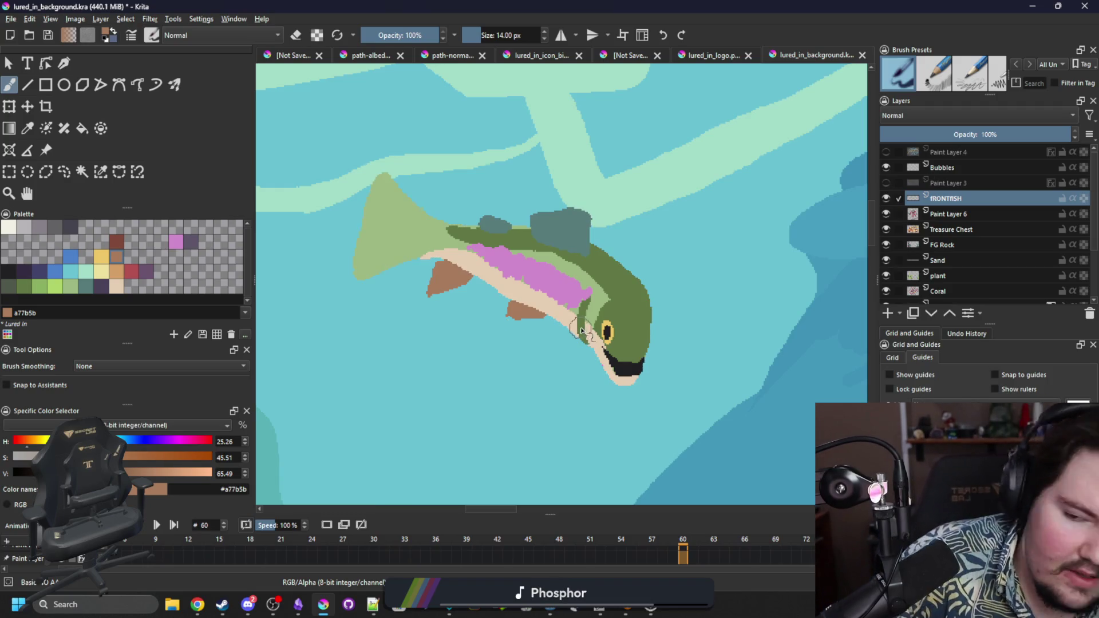
# Step: Add another brown fin further along the fish's belly
pyautogui.click(100, 171)
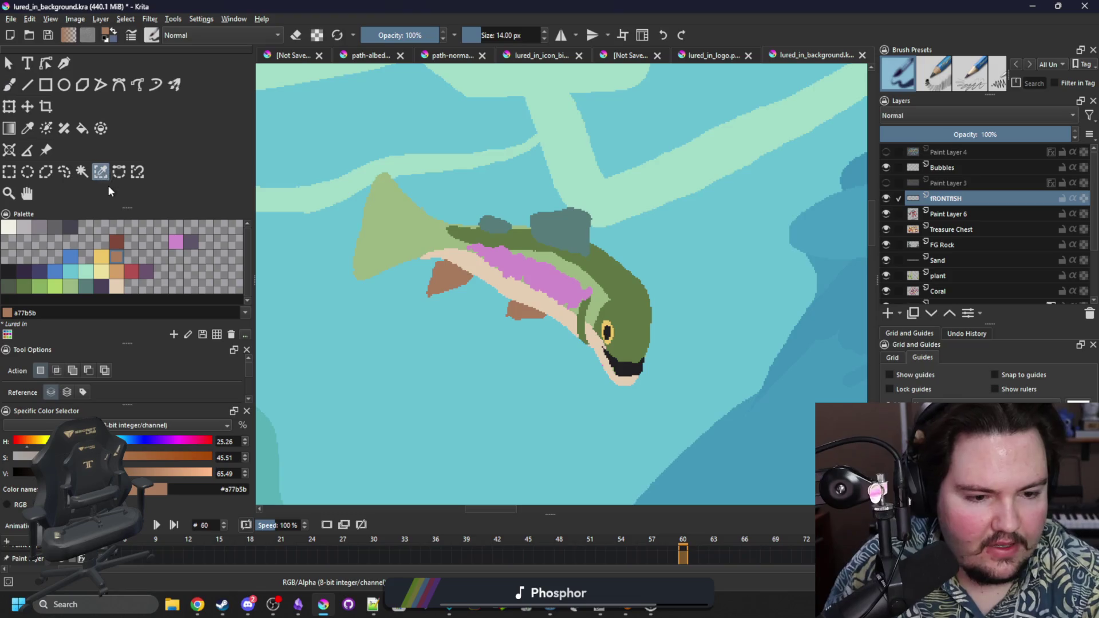
pyautogui.click(439, 399)
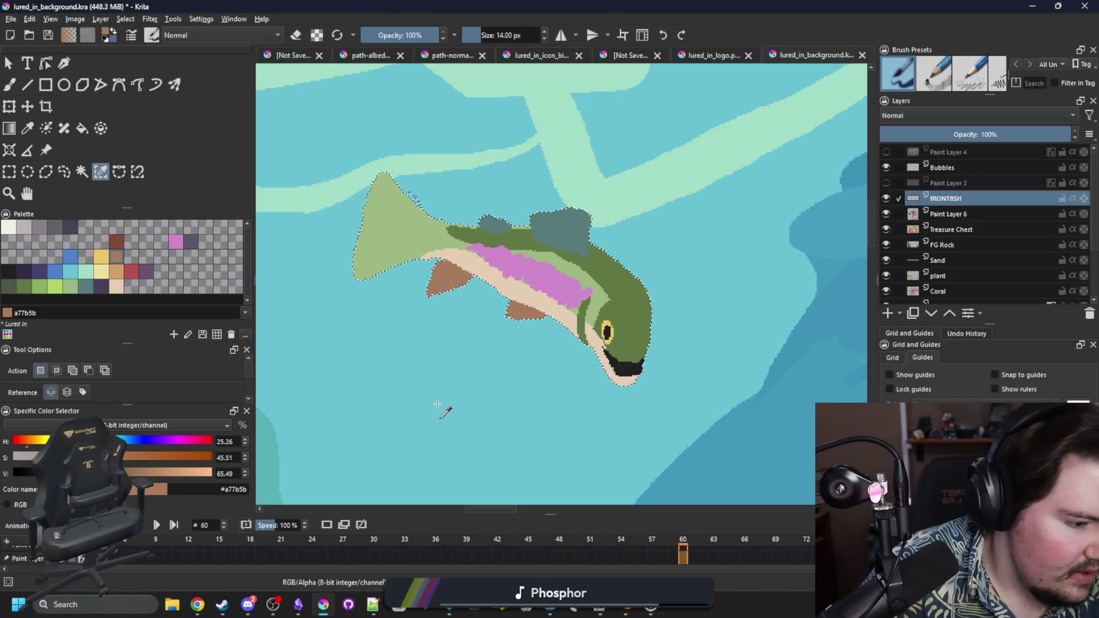
pyautogui.press('b')
pyautogui.hotkey('ctrl', 'shift', 'a')
pyautogui.moveTo(547, 329)
pyautogui.mouseDown()
pyautogui.moveTo(575, 331)
pyautogui.moveTo(564, 324)
pyautogui.moveTo(559, 346)
pyautogui.moveTo(560, 331)
pyautogui.mouseUp()
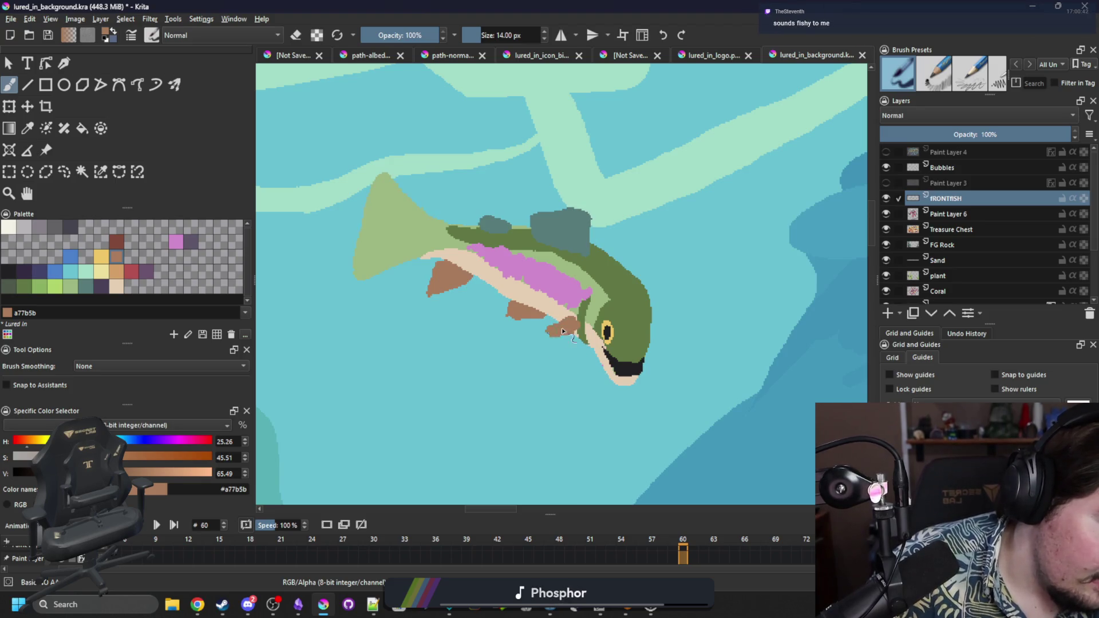
# Step: Add a small brown fin at the front of the head and erase its excess top
pyautogui.click(101, 172)
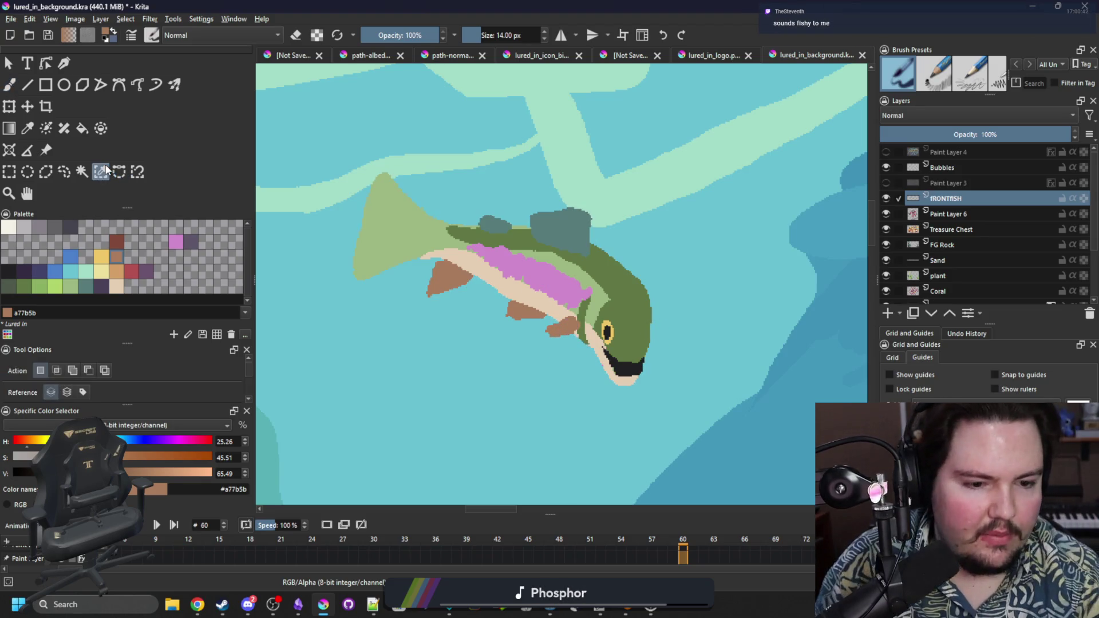
pyautogui.click(660, 336)
pyautogui.press('b')
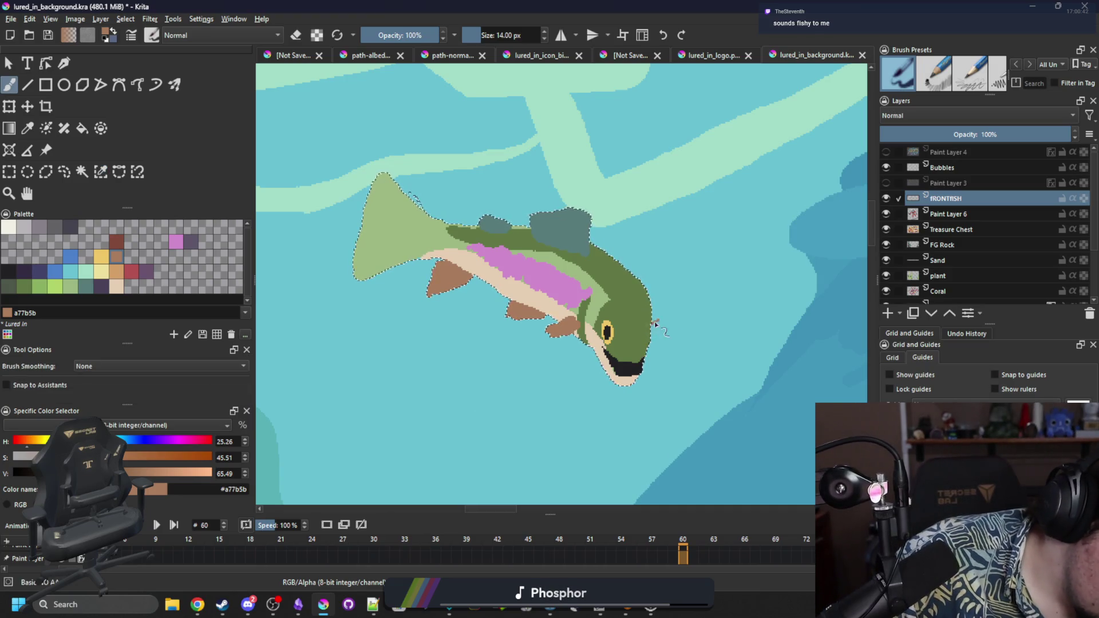
pyautogui.press('e')
pyautogui.moveTo(656, 319); pyautogui.dragTo(658, 308)
pyautogui.hotkey('ctrl', 'shift', 'a')
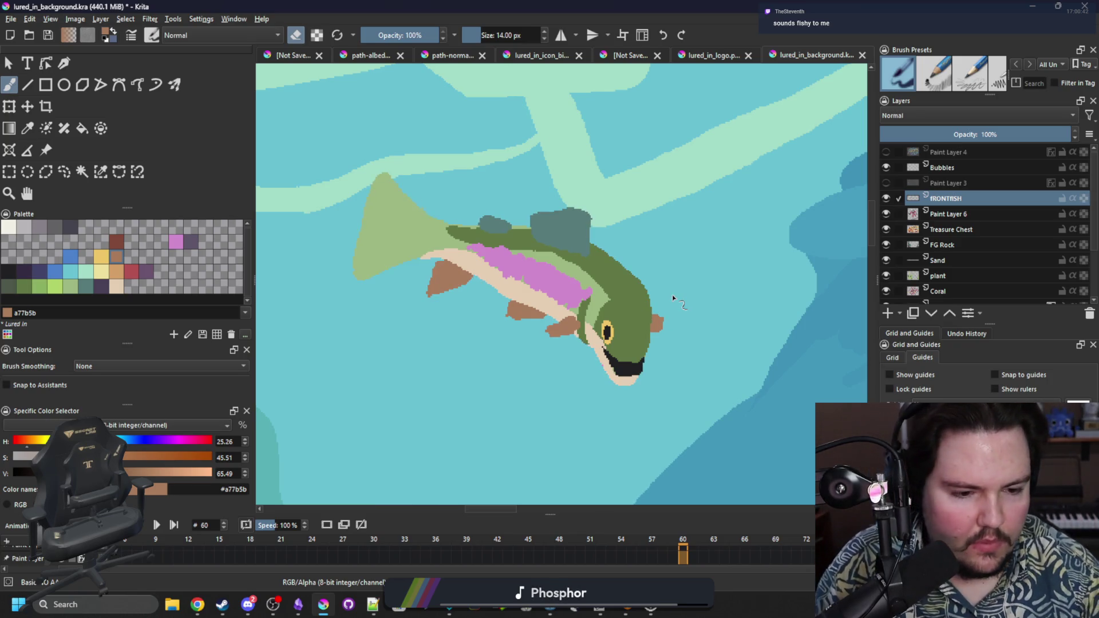
pyautogui.click(99, 173)
pyautogui.click(394, 246)
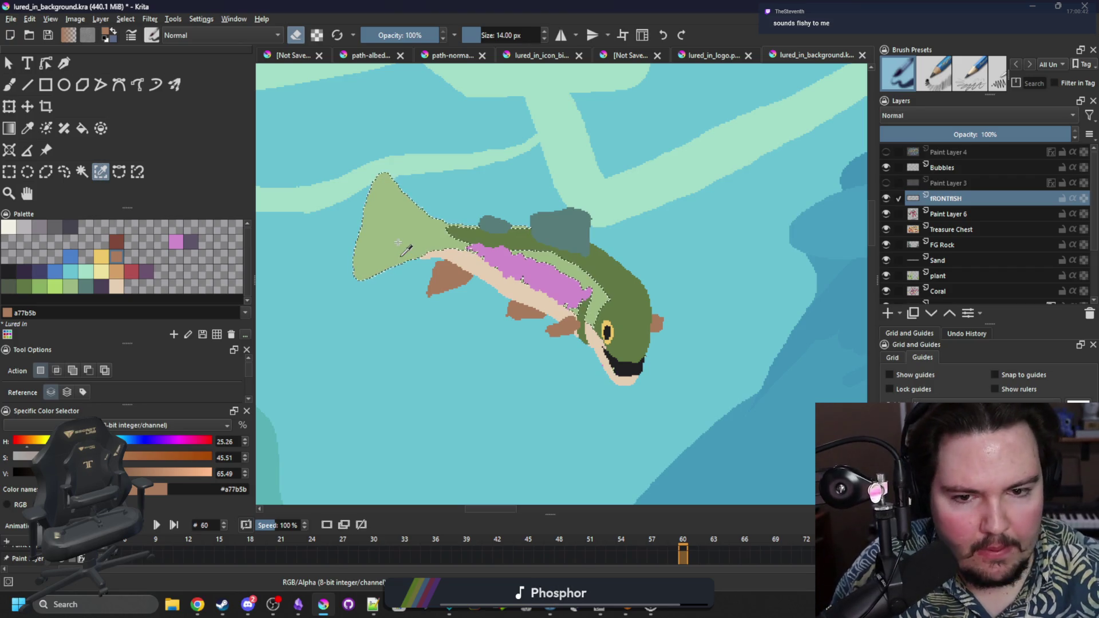
# Step: Paint the trout's tail fin solid dark green, then deselect
pyautogui.press('b')
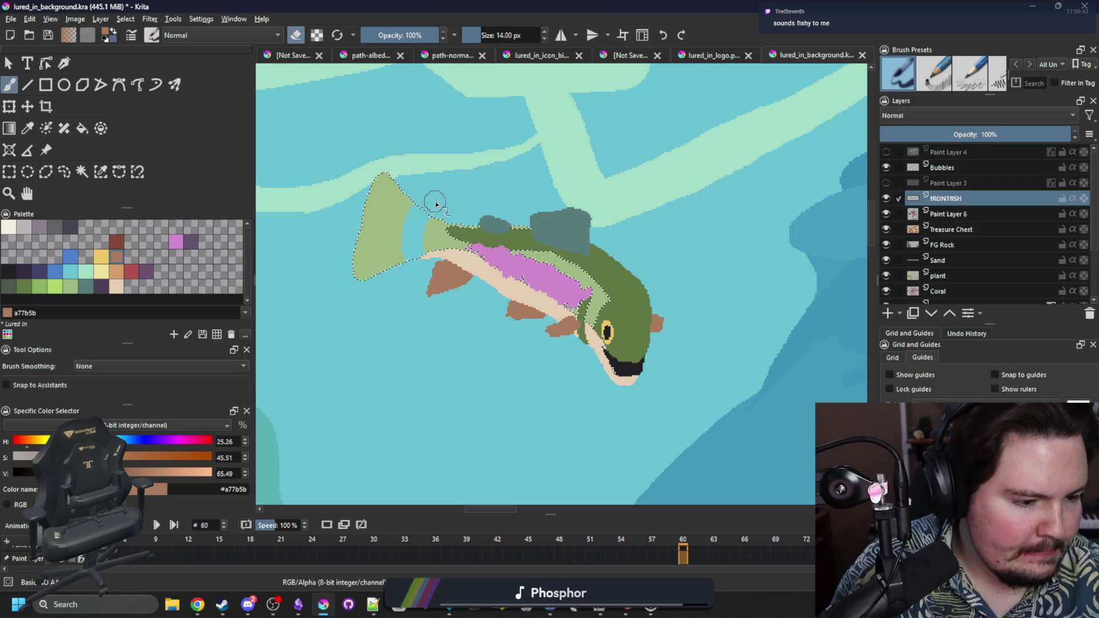
pyautogui.click(24, 286)
pyautogui.moveTo(464, 240)
pyautogui.mouseDown()
pyautogui.moveTo(422, 262)
pyautogui.moveTo(405, 245)
pyautogui.moveTo(399, 265)
pyautogui.moveTo(395, 183)
pyautogui.moveTo(358, 269)
pyautogui.mouseUp()
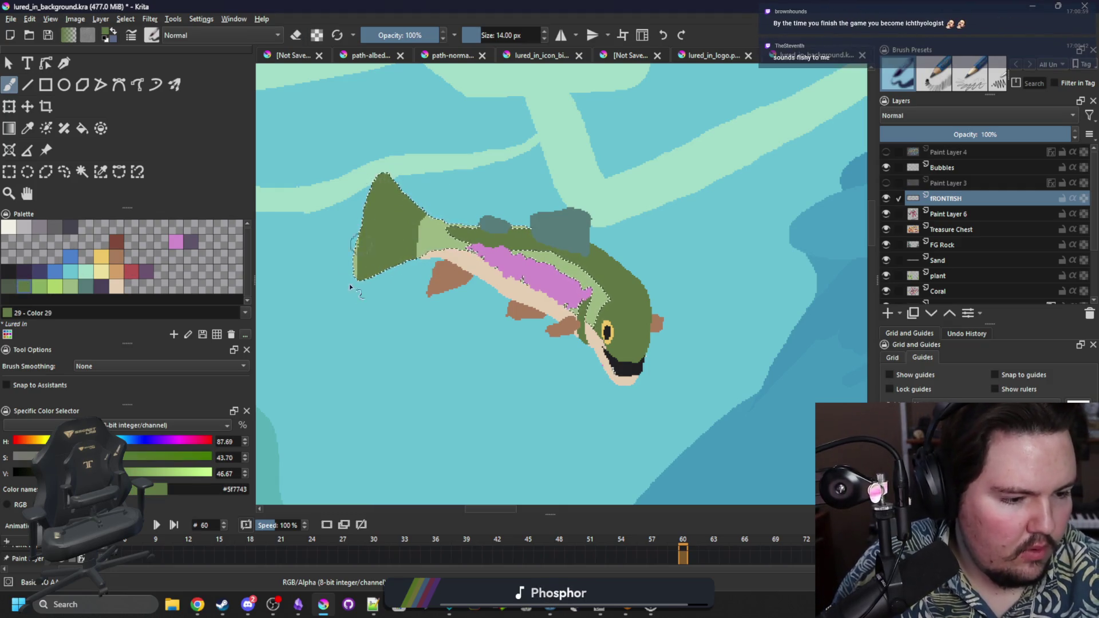
pyautogui.hotkey('ctrl', 'shift', 'a')
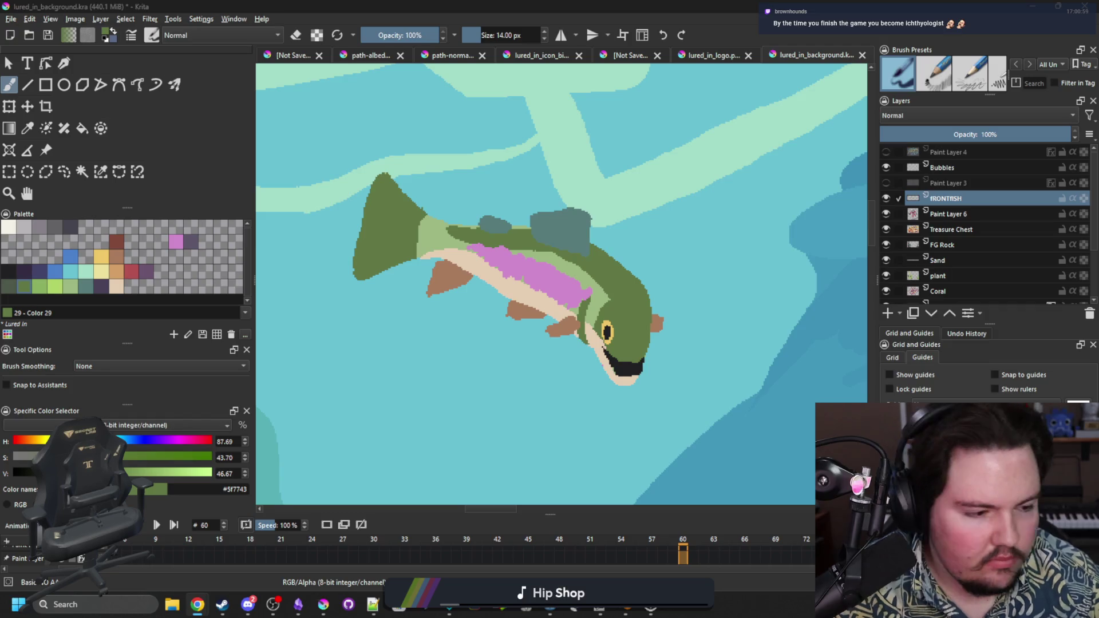
# Step: Paint light green (Color 30) stripes across the selected tail fin
pyautogui.click(10, 267)
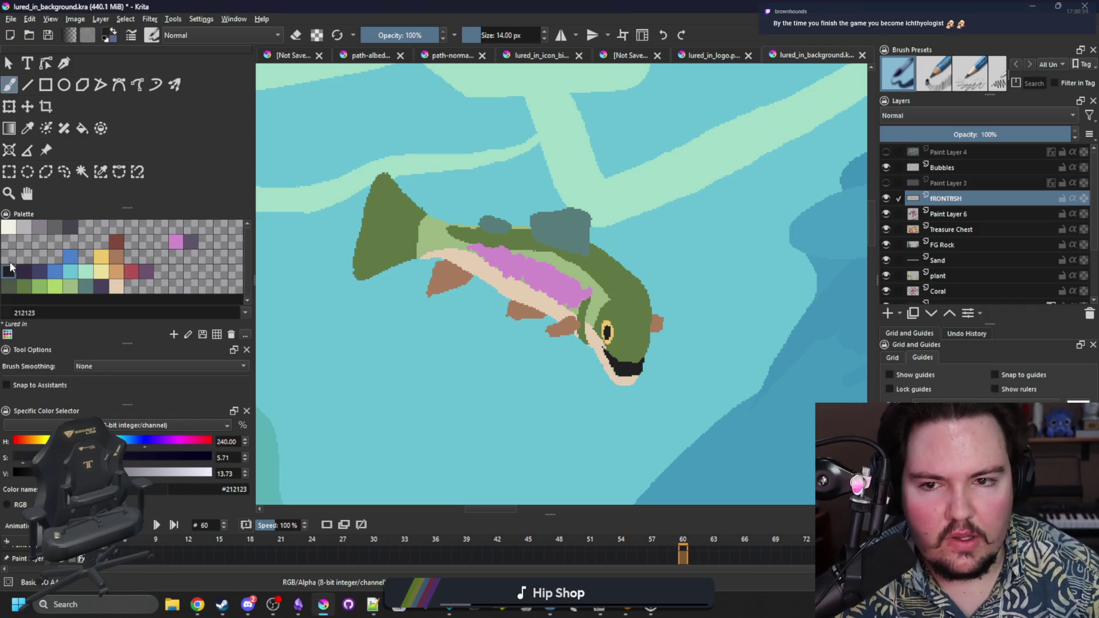
pyautogui.click(70, 284)
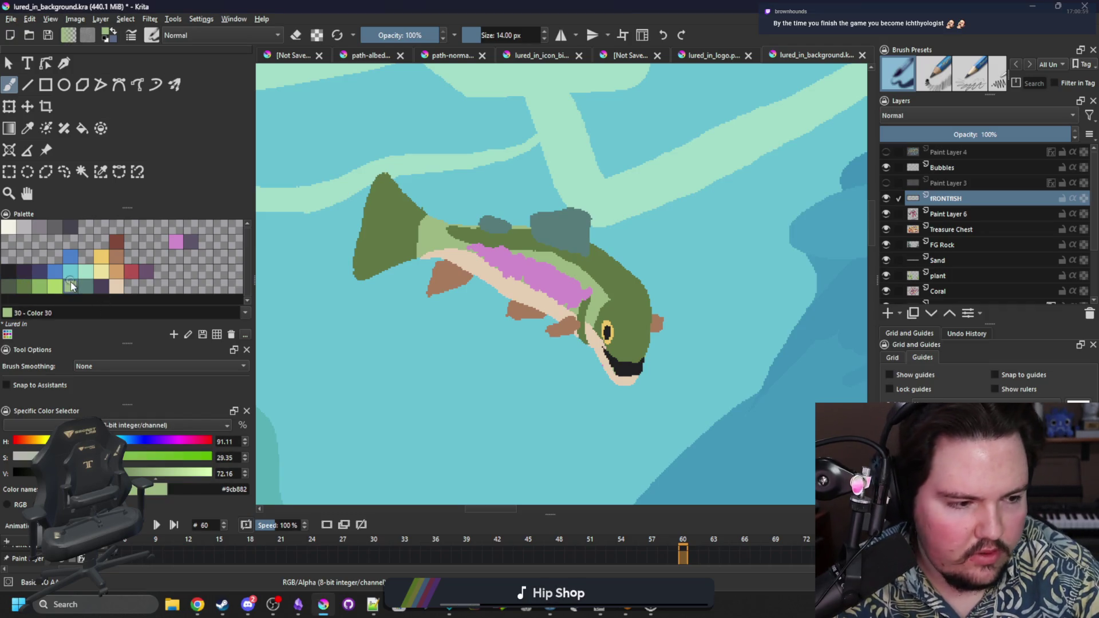
pyautogui.click(82, 172)
pyautogui.click(372, 249)
pyautogui.press('b')
pyautogui.moveTo(364, 272)
pyautogui.mouseDown()
pyautogui.moveTo(414, 252)
pyautogui.moveTo(404, 237)
pyautogui.moveTo(420, 229)
pyautogui.moveTo(381, 210)
pyautogui.moveTo(375, 175)
pyautogui.mouseUp()
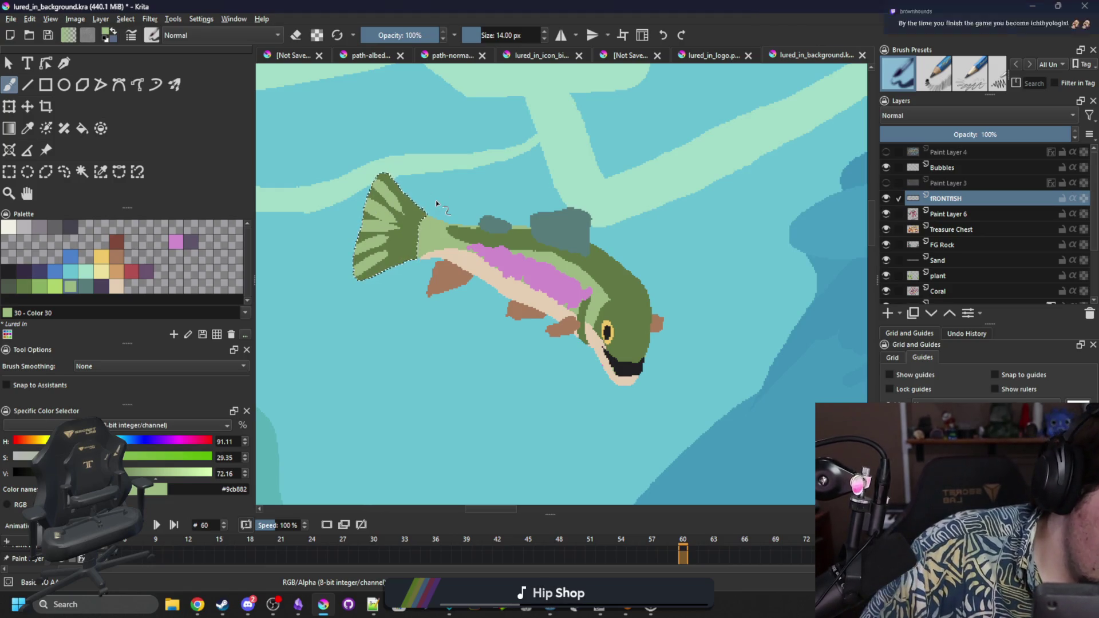
pyautogui.hotkey('ctrl', 'shift', 'a')
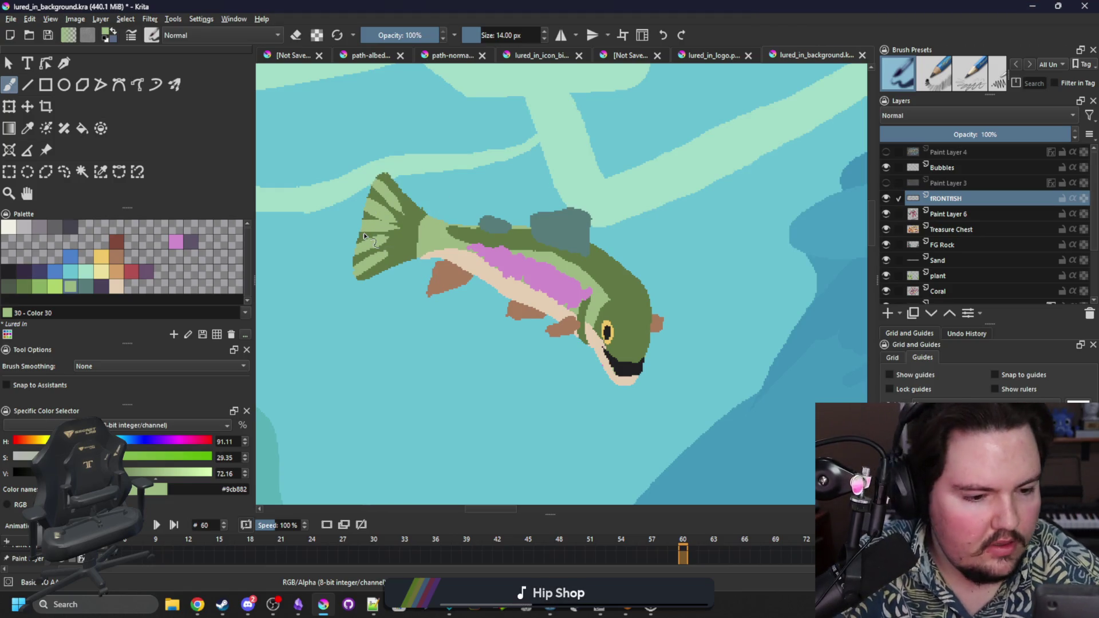
pyautogui.click(116, 270)
# Step: Paint tan highlights onto the brown fins within a similar-colour selection
pyautogui.click(102, 173)
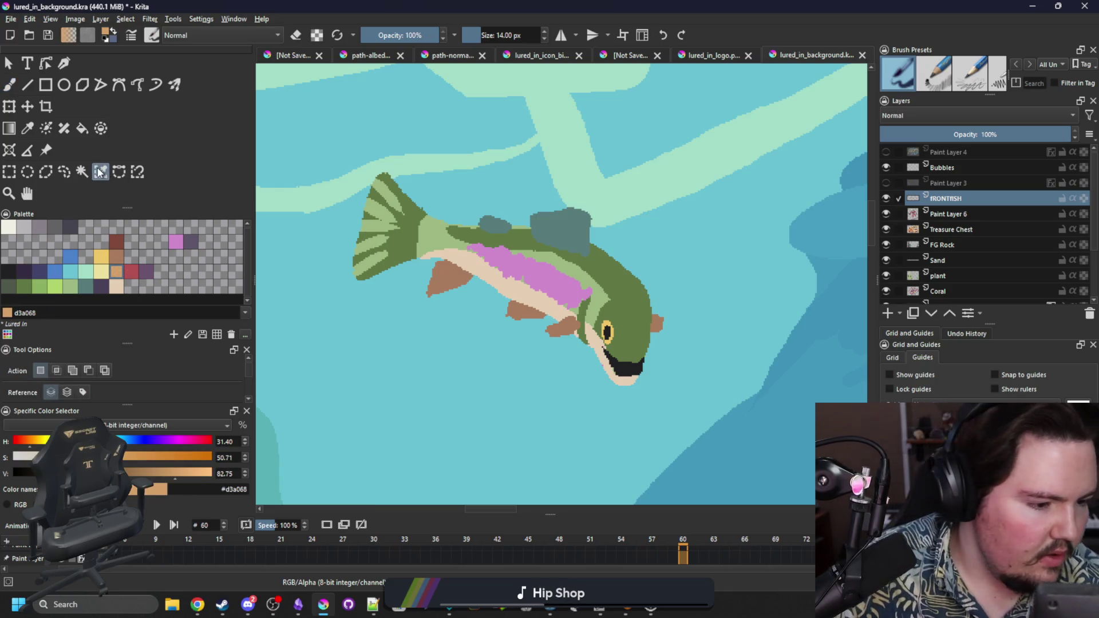
pyautogui.click(447, 280)
pyautogui.press('b')
pyautogui.moveTo(453, 279)
pyautogui.mouseDown()
pyautogui.moveTo(423, 293)
pyautogui.moveTo(458, 269)
pyautogui.mouseUp()
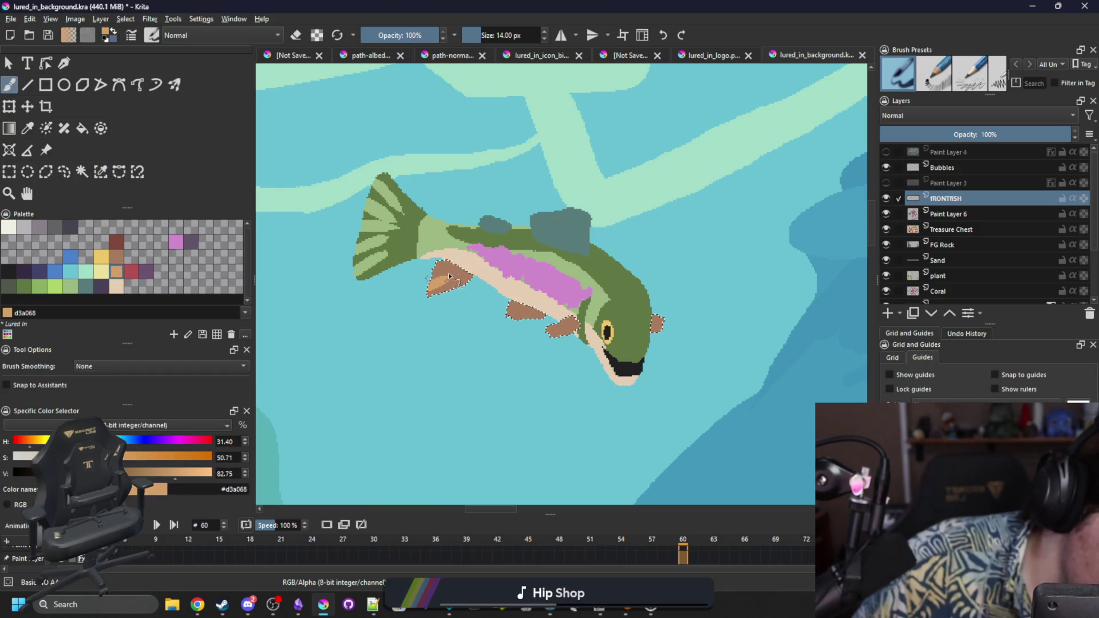
pyautogui.moveTo(510, 309)
pyautogui.mouseDown()
pyautogui.moveTo(564, 325)
pyautogui.moveTo(555, 330)
pyautogui.moveTo(573, 323)
pyautogui.mouseUp()
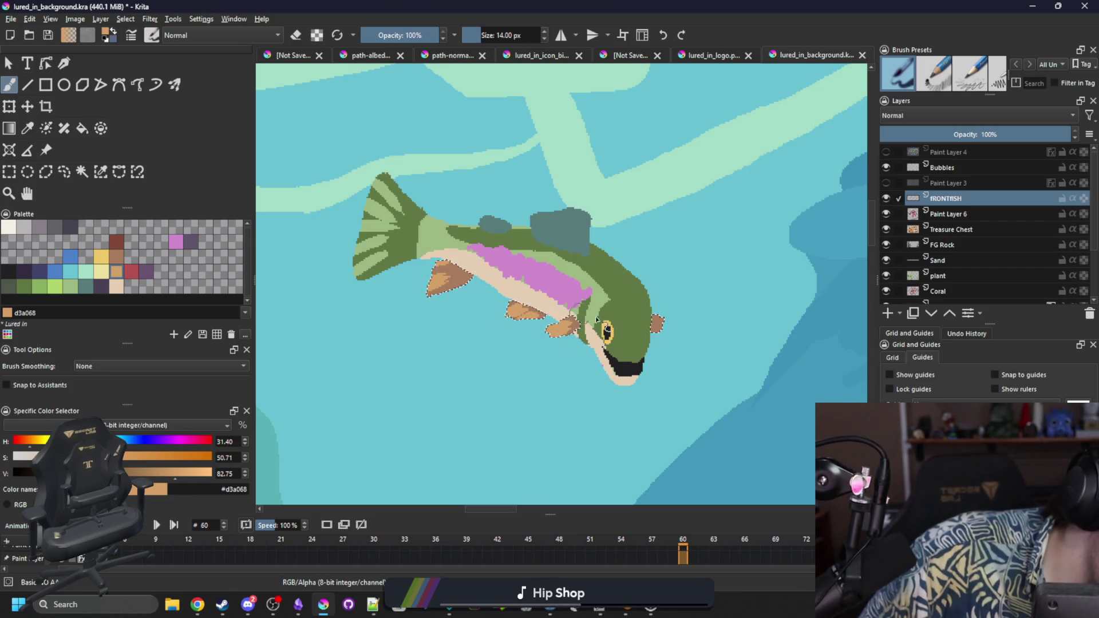
pyautogui.moveTo(430, 289); pyautogui.dragTo(439, 273)
pyautogui.hotkey('ctrl', 'shift', 'a')
# Step: Paint tan streaks into the tail fin and straighten where tail meets body
pyautogui.click(100, 172)
pyautogui.click(393, 236)
pyautogui.press('b')
pyautogui.moveTo(358, 254)
pyautogui.mouseDown()
pyautogui.moveTo(395, 235)
pyautogui.moveTo(373, 235)
pyautogui.moveTo(383, 227)
pyautogui.moveTo(372, 216)
pyautogui.moveTo(395, 212)
pyautogui.moveTo(399, 194)
pyautogui.mouseUp()
pyautogui.hotkey('ctrl', 'shift', 'a')
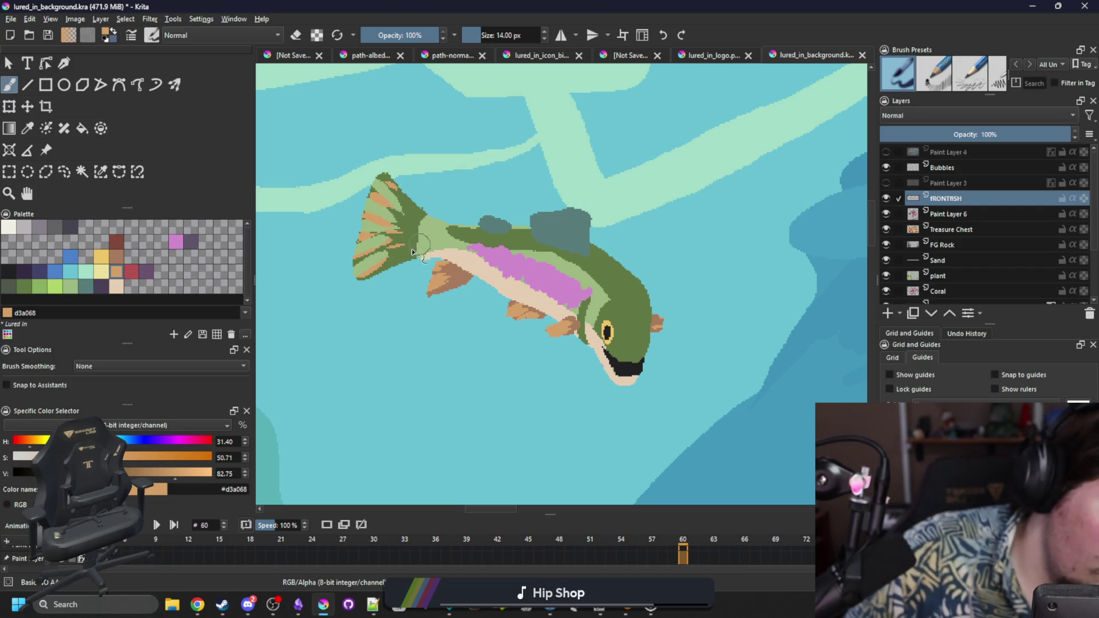
pyautogui.moveTo(410, 258)
pyautogui.mouseDown()
pyautogui.moveTo(421, 223)
pyautogui.moveTo(458, 220)
pyautogui.mouseUp()
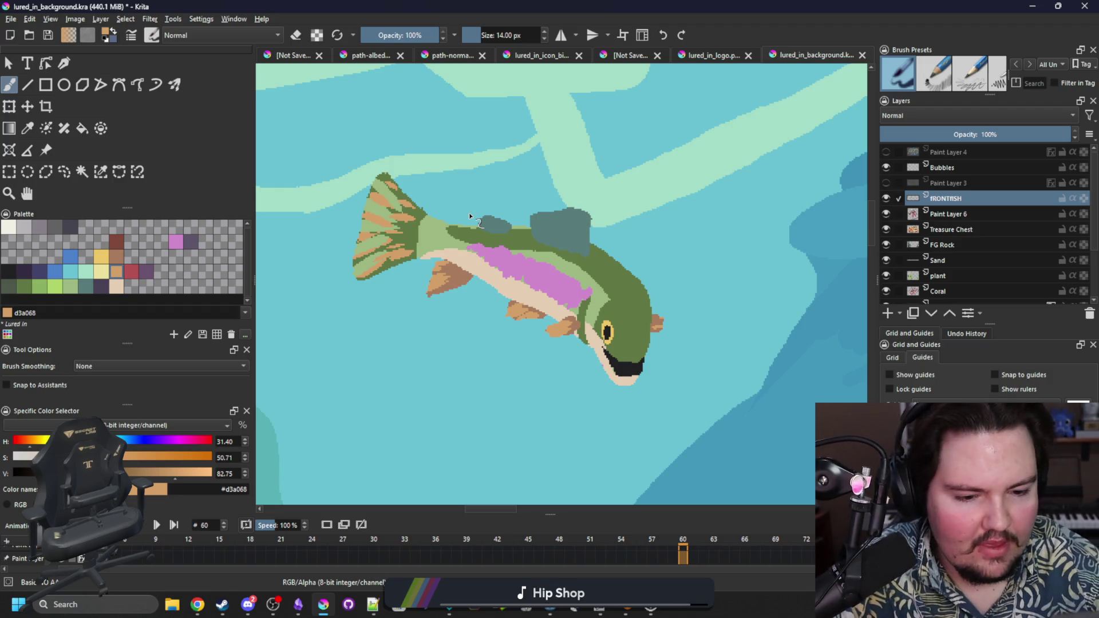
pyautogui.click(9, 270)
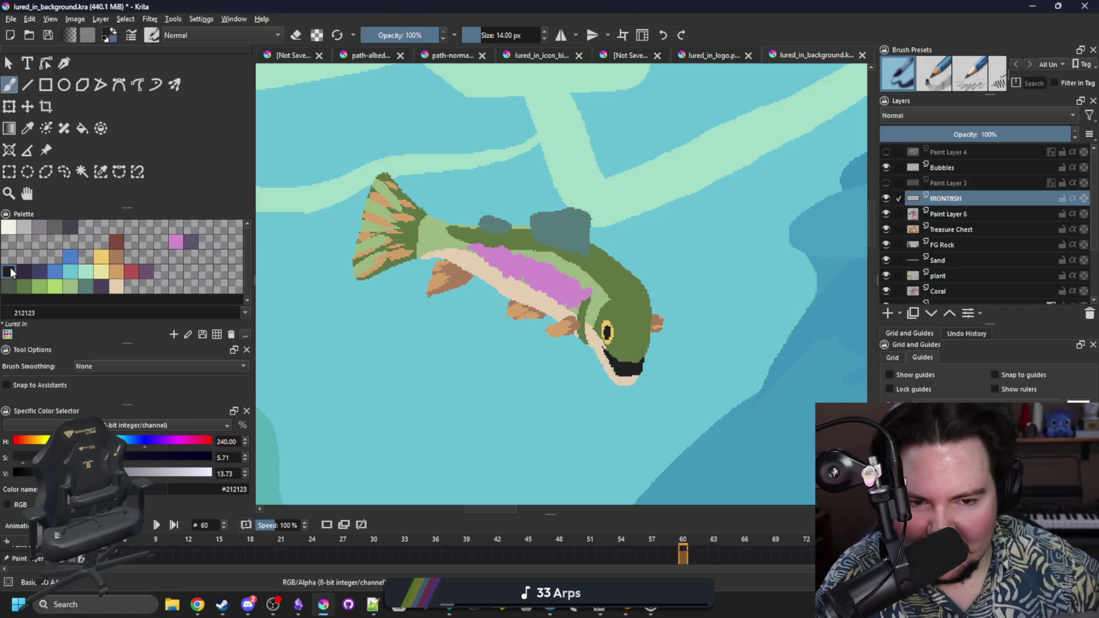
# Step: Undo an oversized dab, shrink the brush, and speckle the tail fin with near-black spots
pyautogui.click(407, 252)
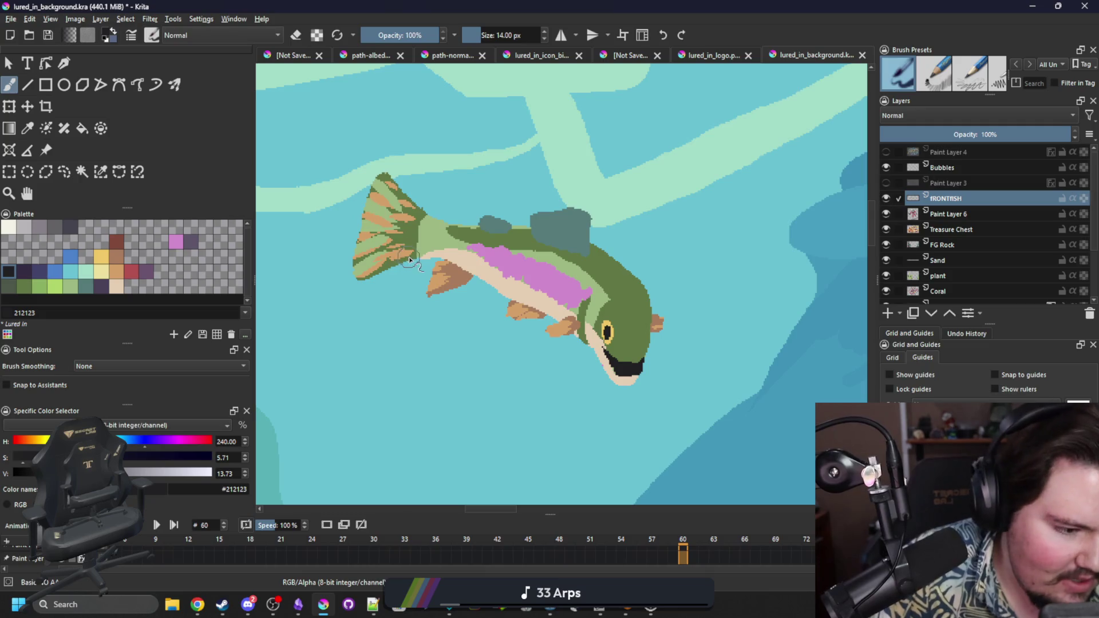
pyautogui.hotkey('ctrl', 'z')
pyautogui.press('[')
pyautogui.press('[')
pyautogui.press('[')
pyautogui.press('[')
pyautogui.press('[')
pyautogui.click(410, 252)
pyautogui.click(399, 254)
pyautogui.click(386, 262)
pyautogui.click(372, 266)
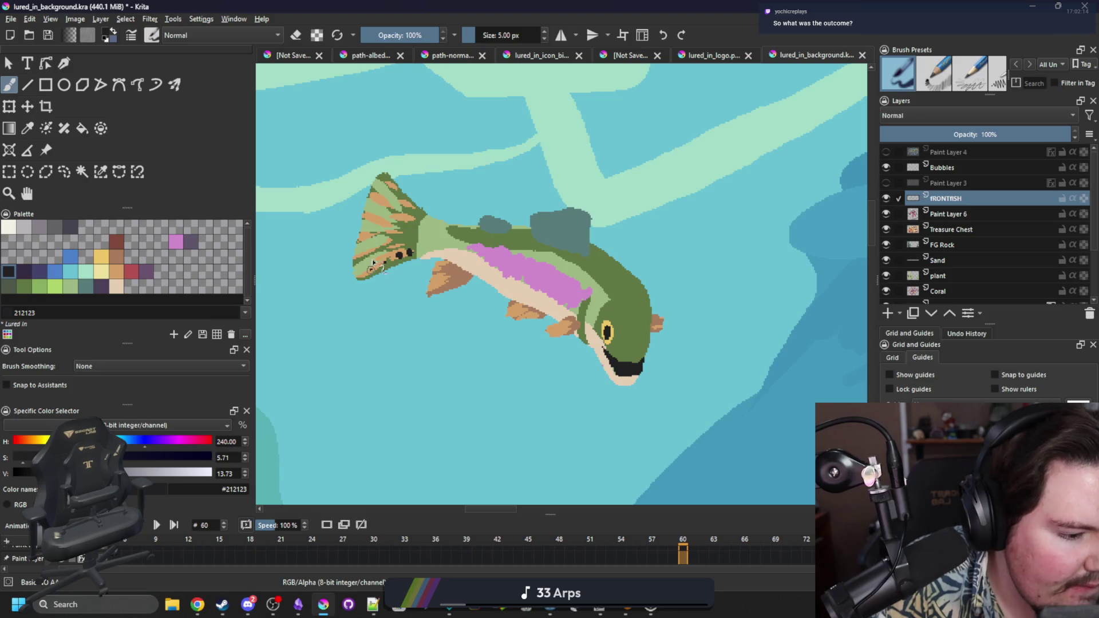
pyautogui.click(392, 244)
pyautogui.click(405, 240)
pyautogui.click(411, 229)
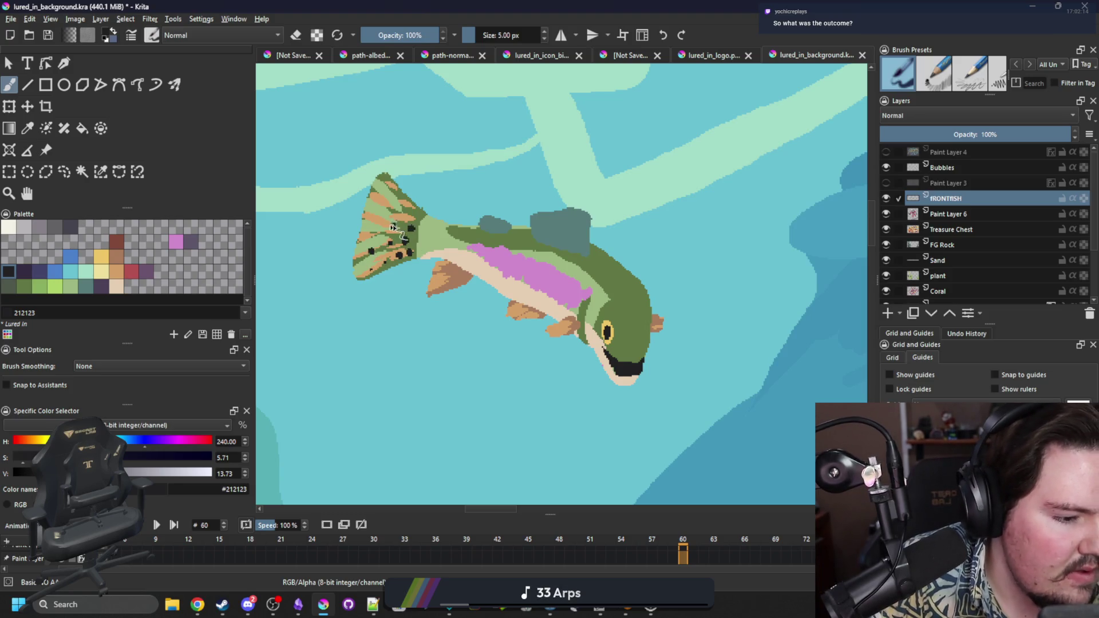
pyautogui.click(376, 222)
pyautogui.click(394, 225)
pyautogui.click(394, 211)
pyautogui.click(381, 204)
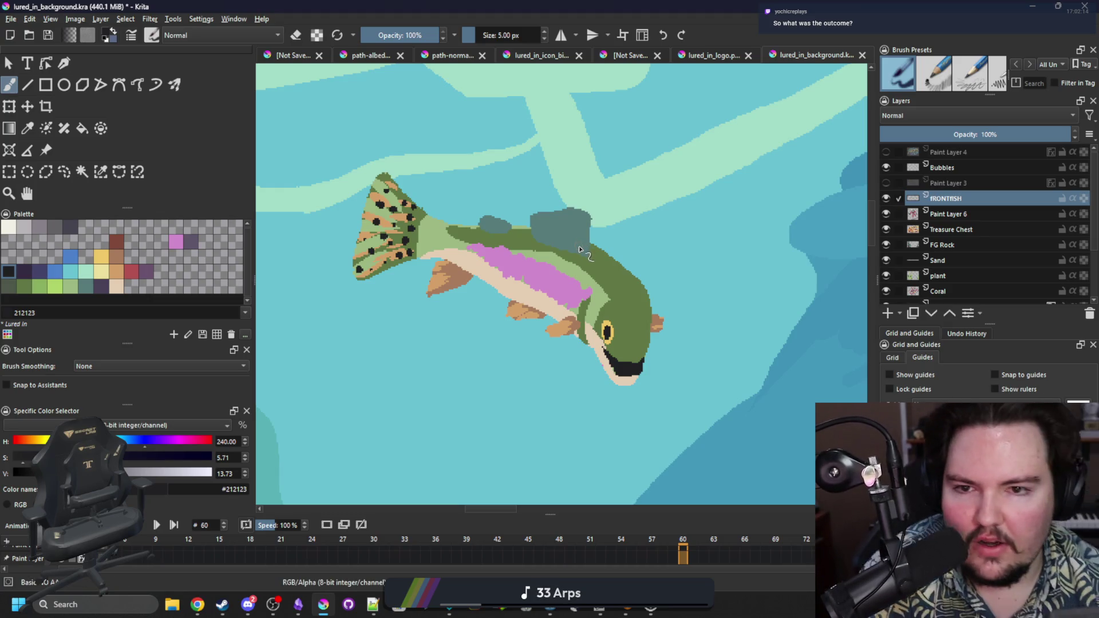
# Step: Hatch sampled light green strokes into the dorsal fin
pyautogui.press('p')
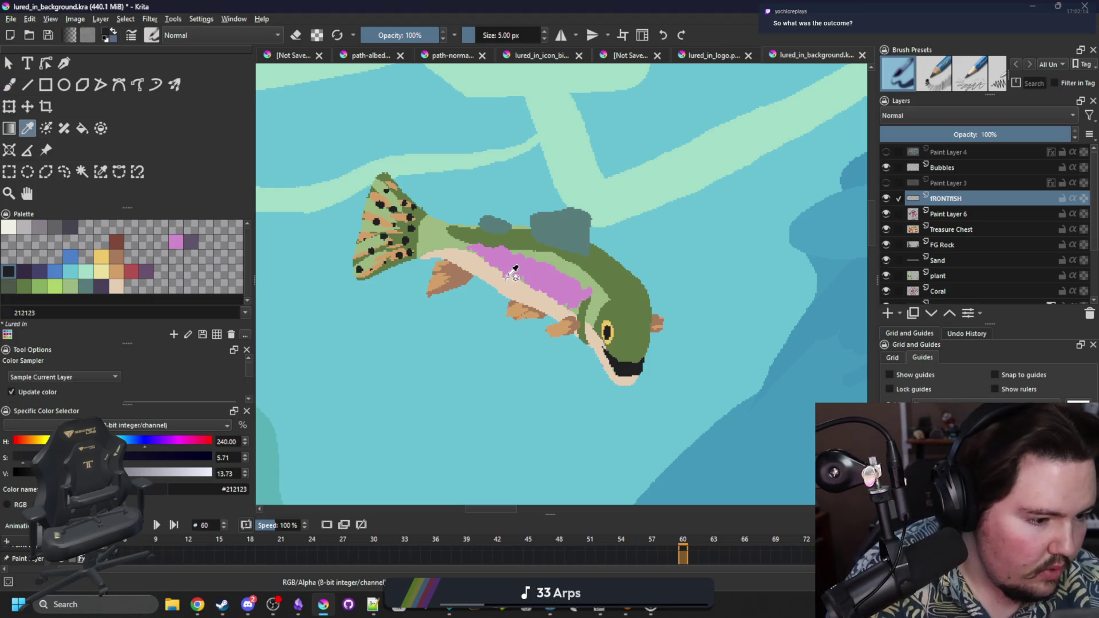
pyautogui.click(593, 261)
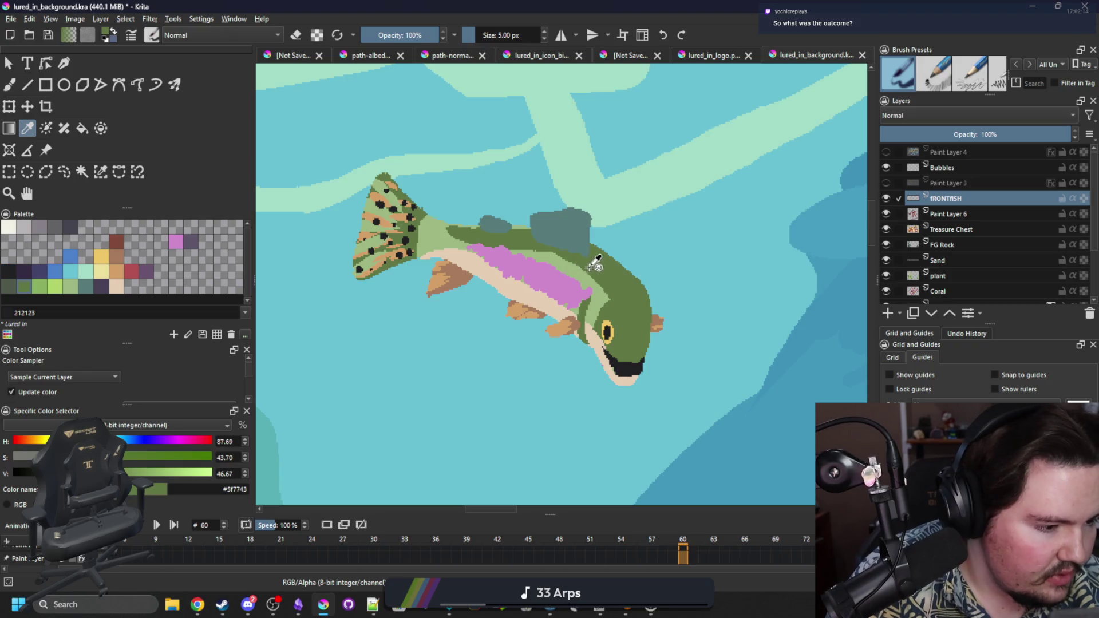
pyautogui.click(119, 172)
pyautogui.click(573, 223)
pyautogui.press('b')
pyautogui.moveTo(587, 232)
pyautogui.mouseDown()
pyautogui.moveTo(578, 217)
pyautogui.moveTo(552, 223)
pyautogui.moveTo(540, 211)
pyautogui.moveTo(535, 240)
pyautogui.mouseUp()
pyautogui.hotkey('ctrl', 'shift', 'a')
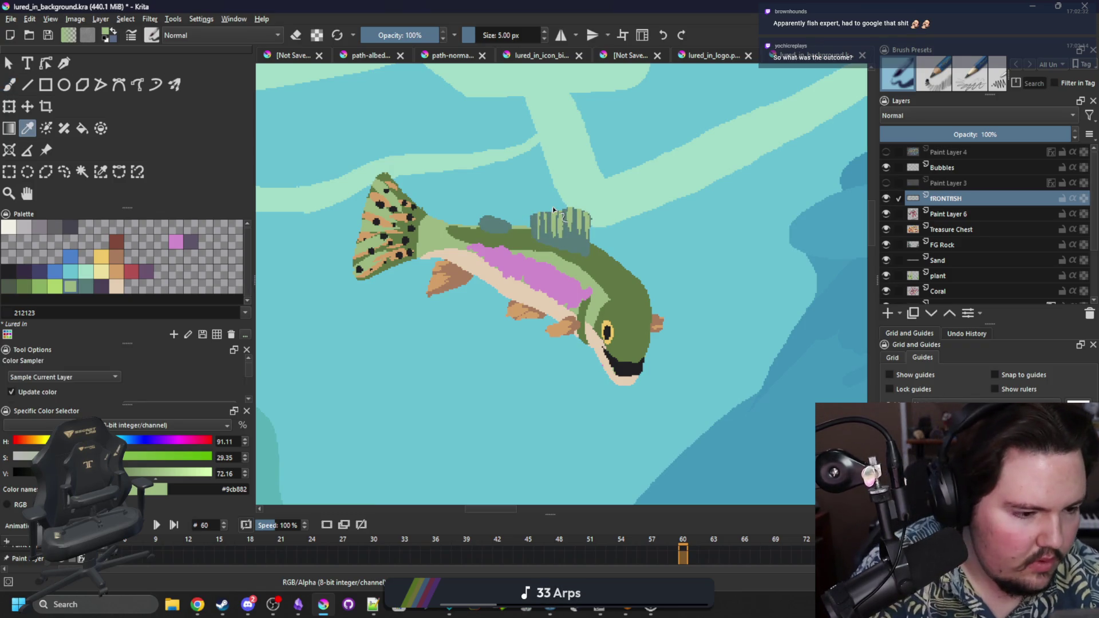
# Step: Dot near-black spots on the grey-blue back patch and behind the gill
pyautogui.keyDown('ctrl'); pyautogui.click(413, 241); pyautogui.keyUp('ctrl')
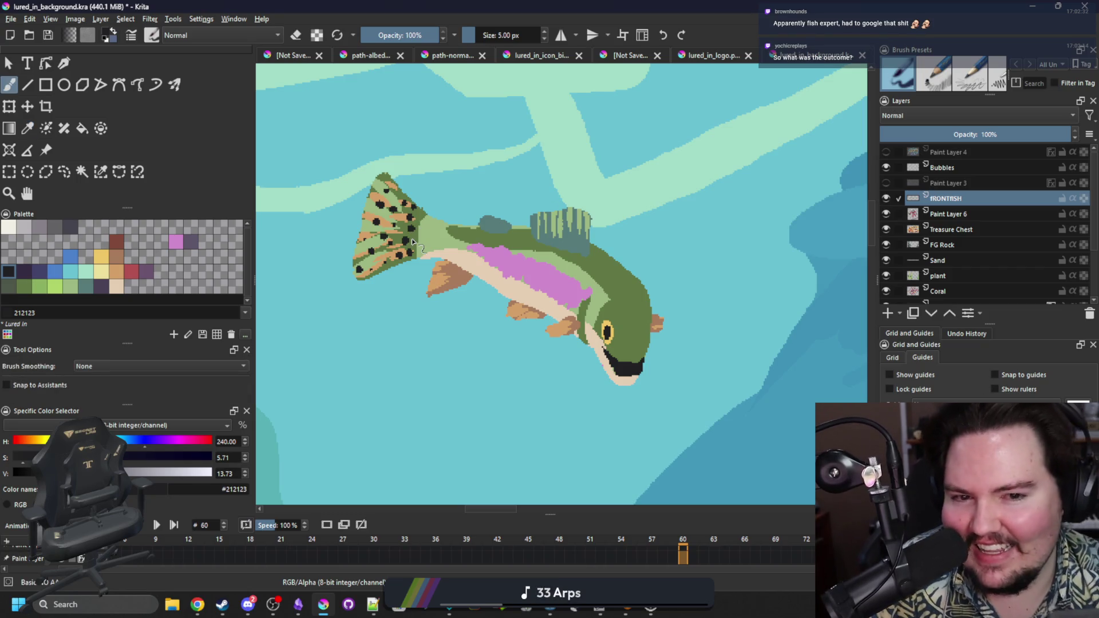
pyautogui.click(489, 227)
pyautogui.click(497, 226)
pyautogui.click(506, 227)
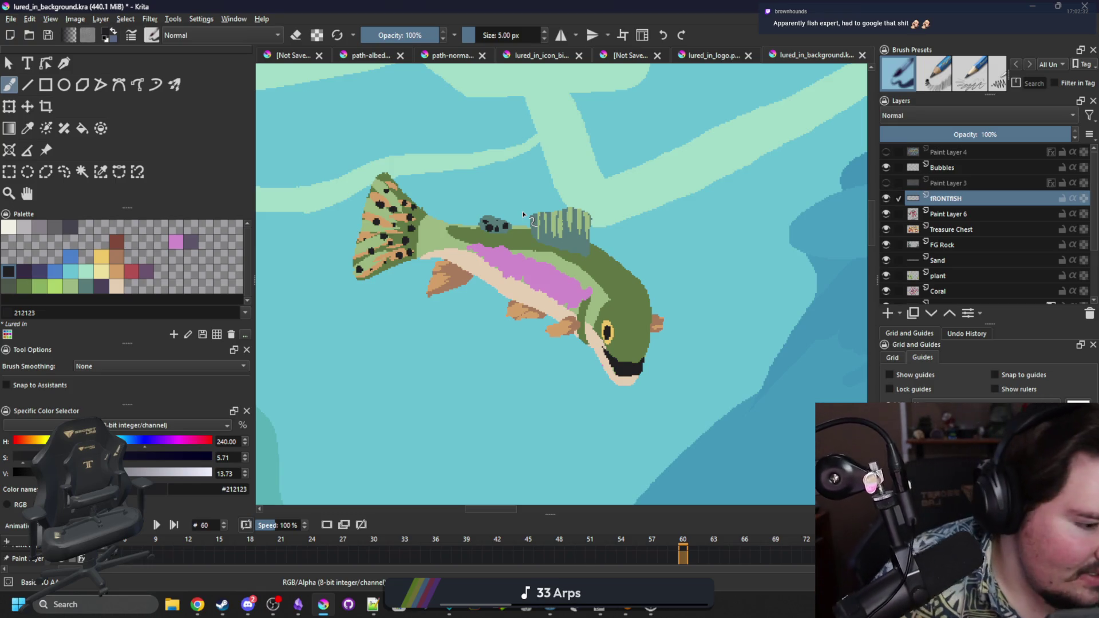
pyautogui.click(577, 325)
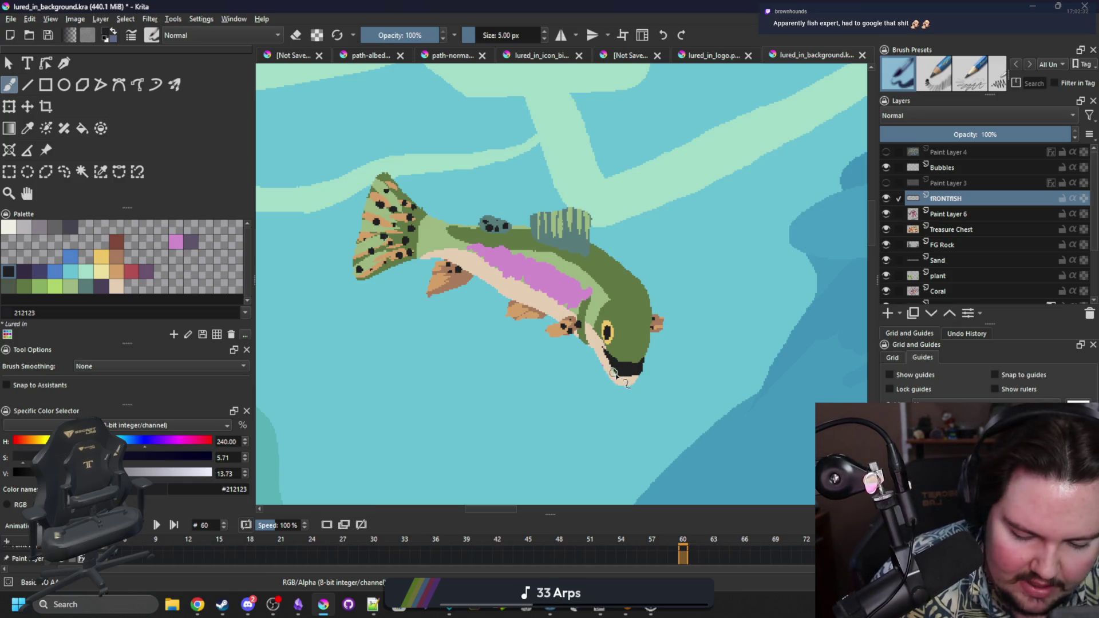
# Step: Add near-black spots to the fish's head, pink stripe and belly
pyautogui.keyDown('ctrl'); pyautogui.click(619, 381); pyautogui.keyUp('ctrl')
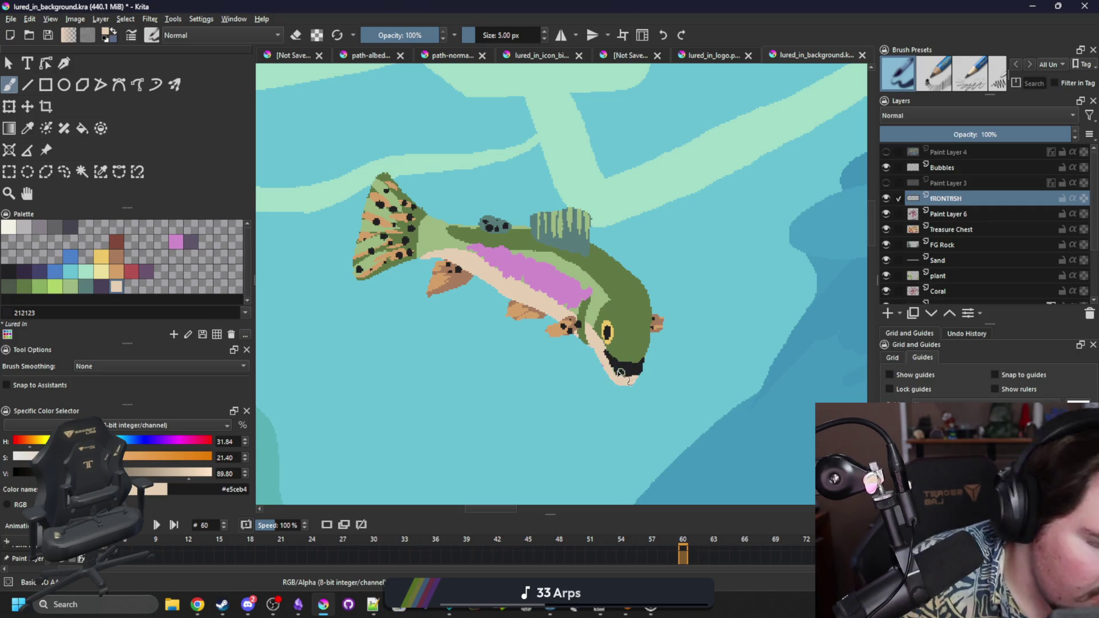
pyautogui.click(70, 286)
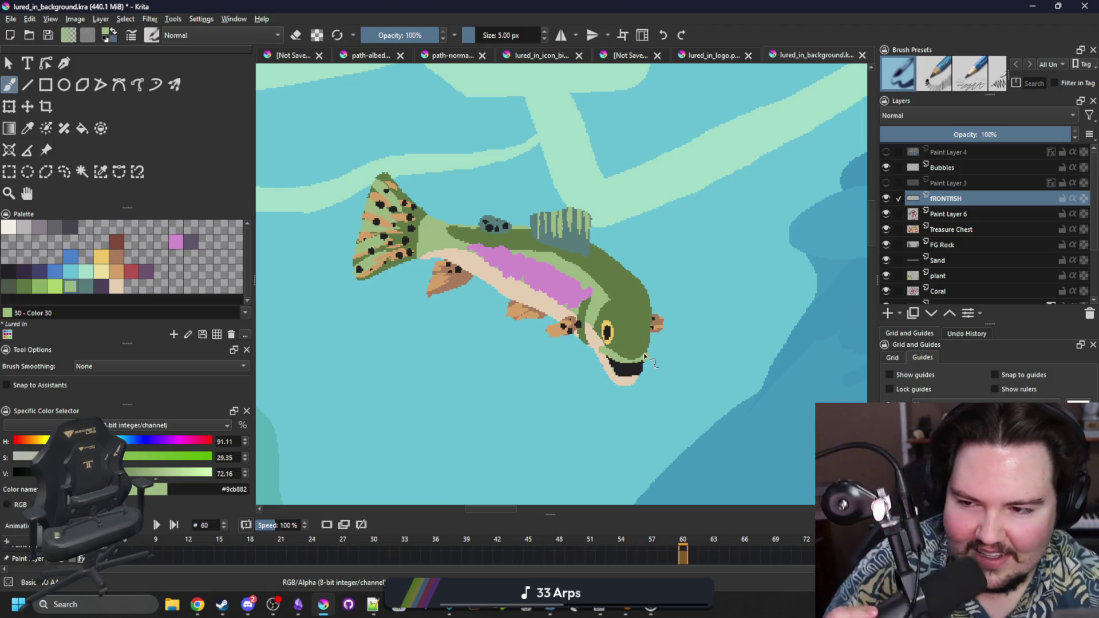
pyautogui.click(9, 271)
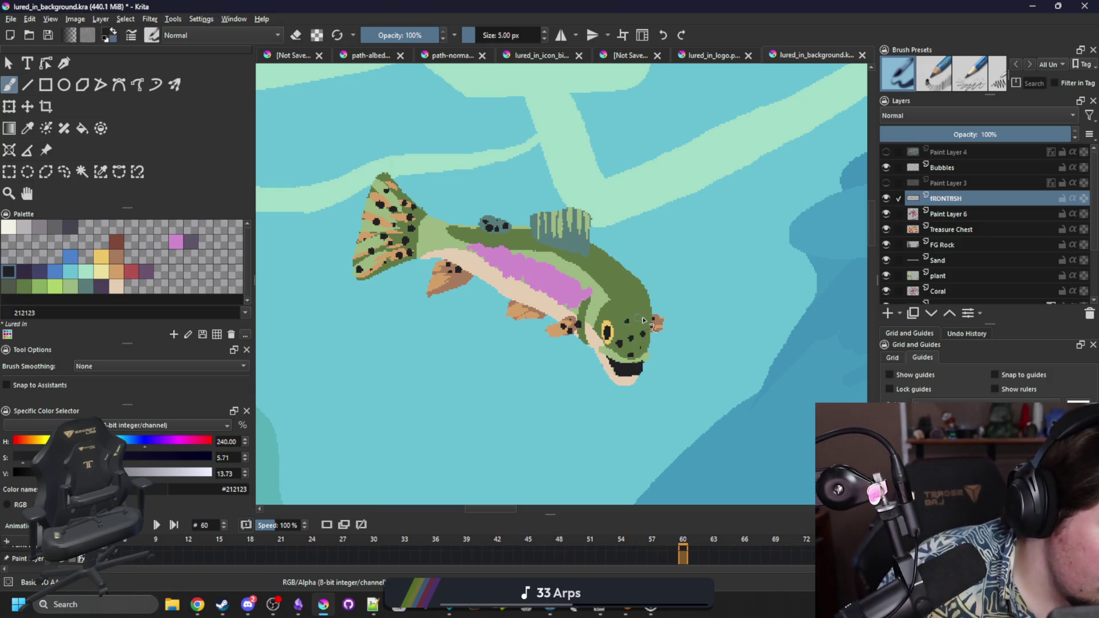
pyautogui.click(630, 305)
pyautogui.click(643, 302)
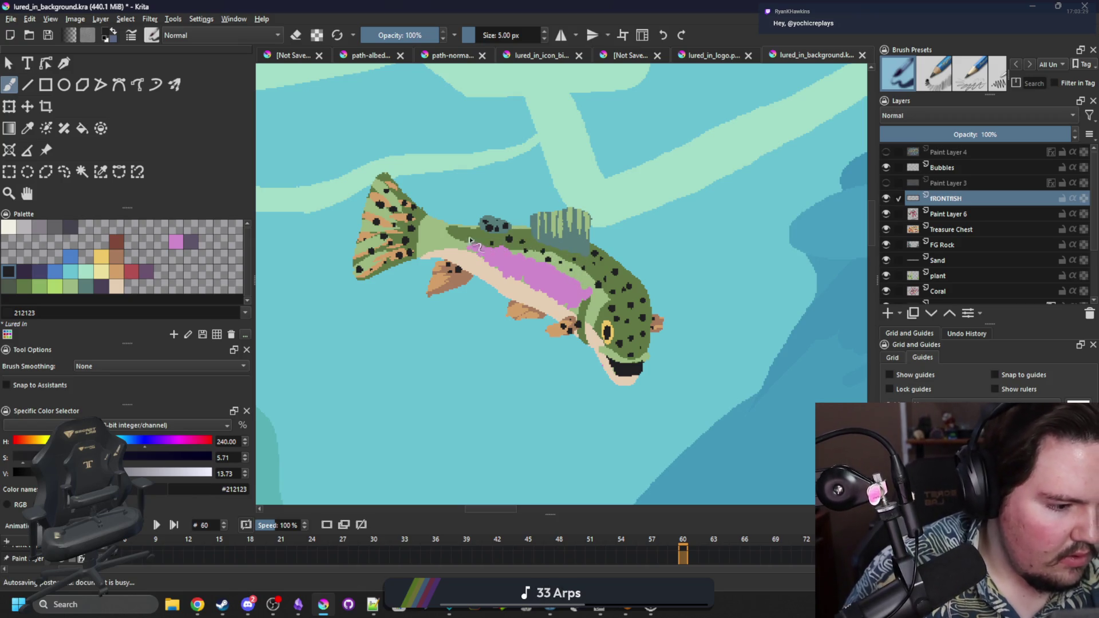
pyautogui.click(574, 290)
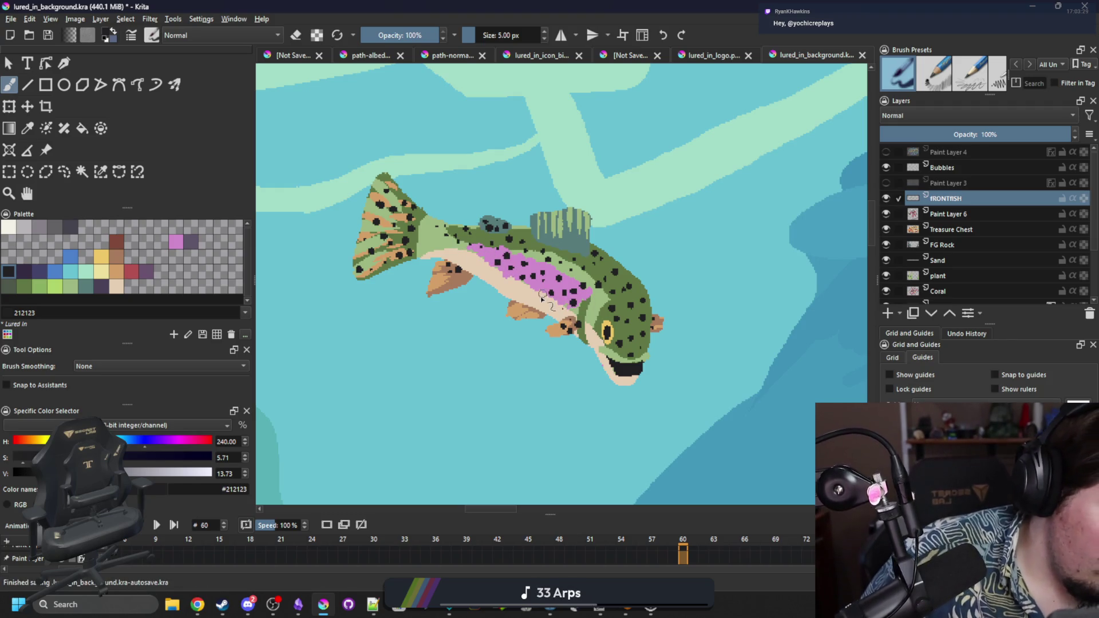
pyautogui.click(513, 288)
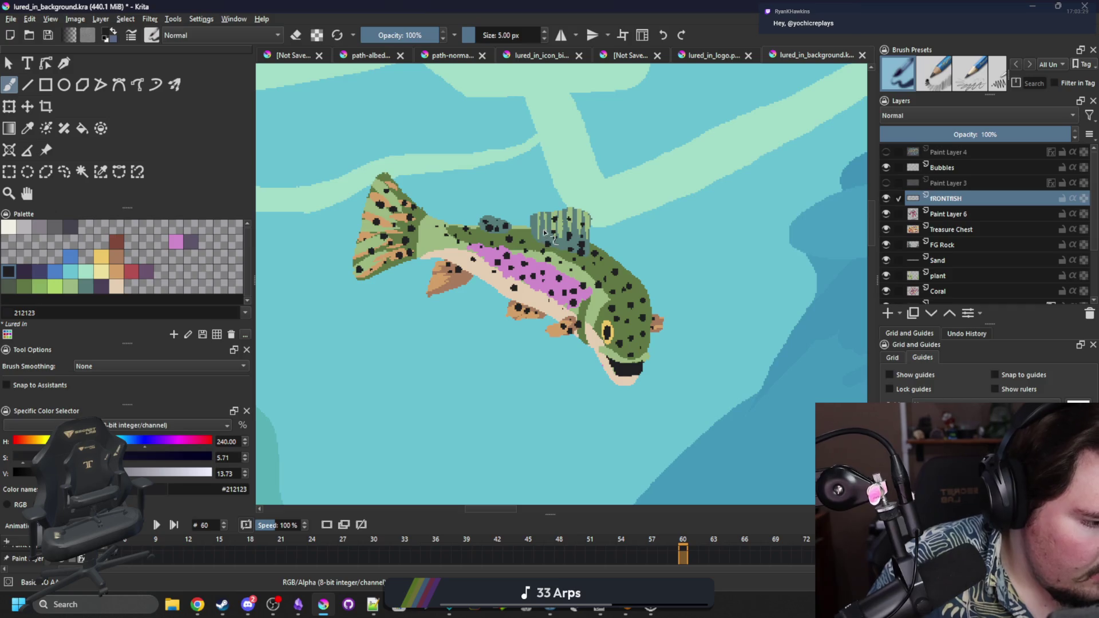
pyautogui.scroll(-5, 481, 236)
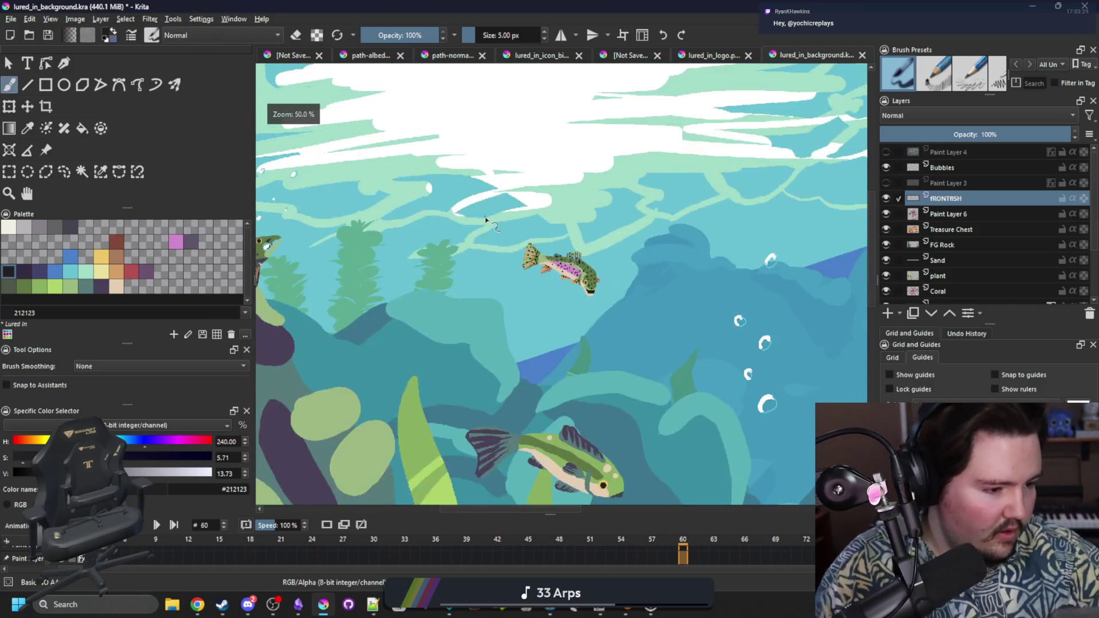
# Step: Sample the fish's light green and dab spots along its dark green stripe
pyautogui.scroll(1, 536, 230)
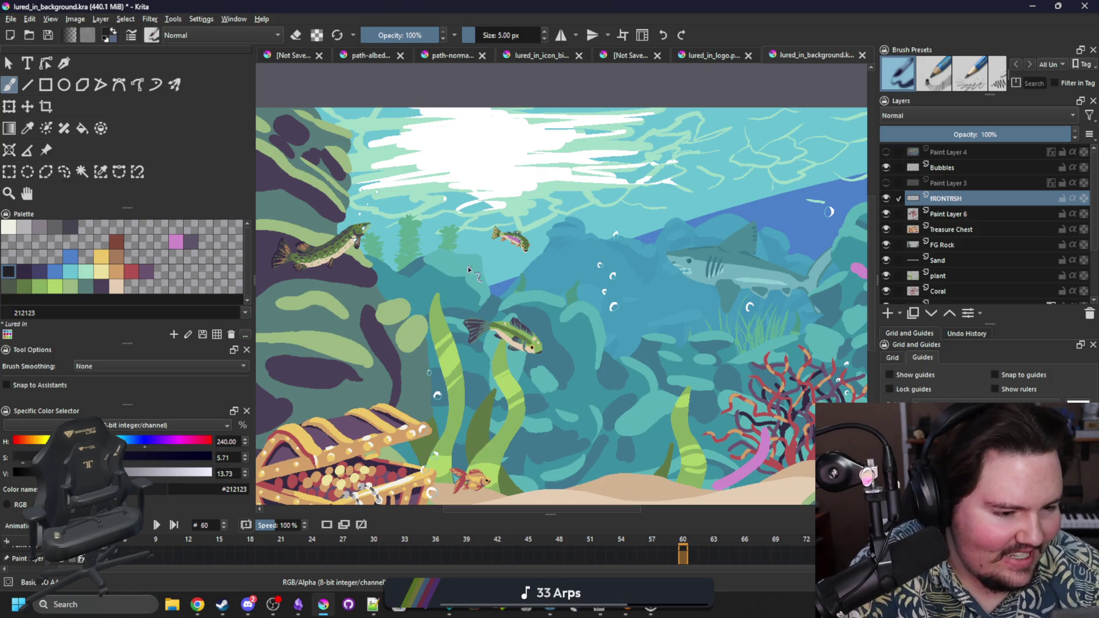
pyautogui.scroll(1, 522, 344)
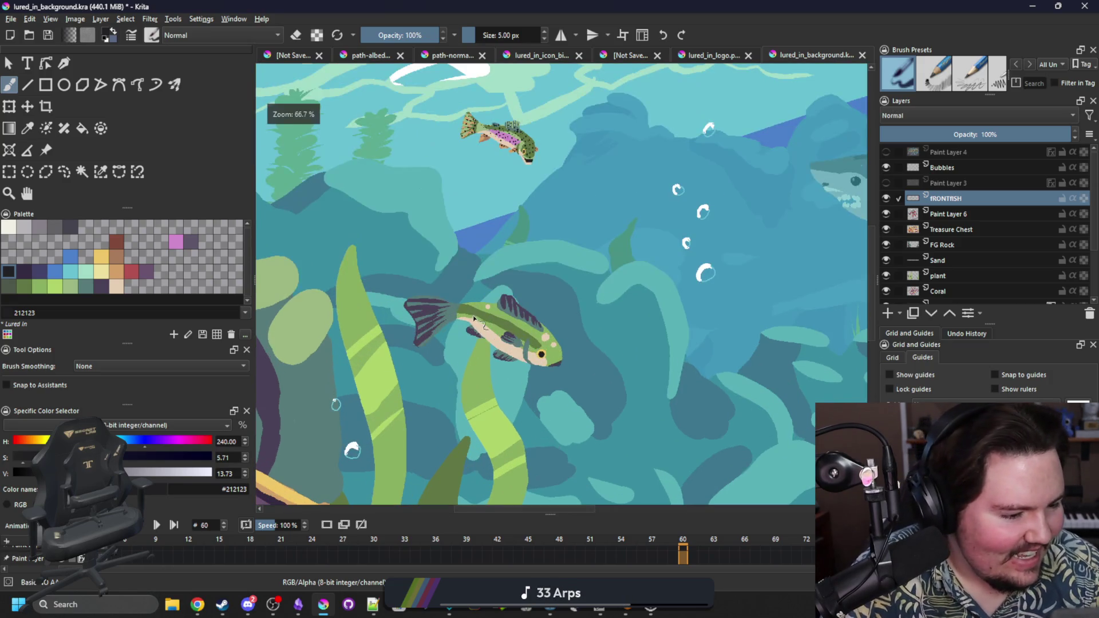
pyautogui.scroll(-1, 483, 325)
pyautogui.scroll(5, 487, 329)
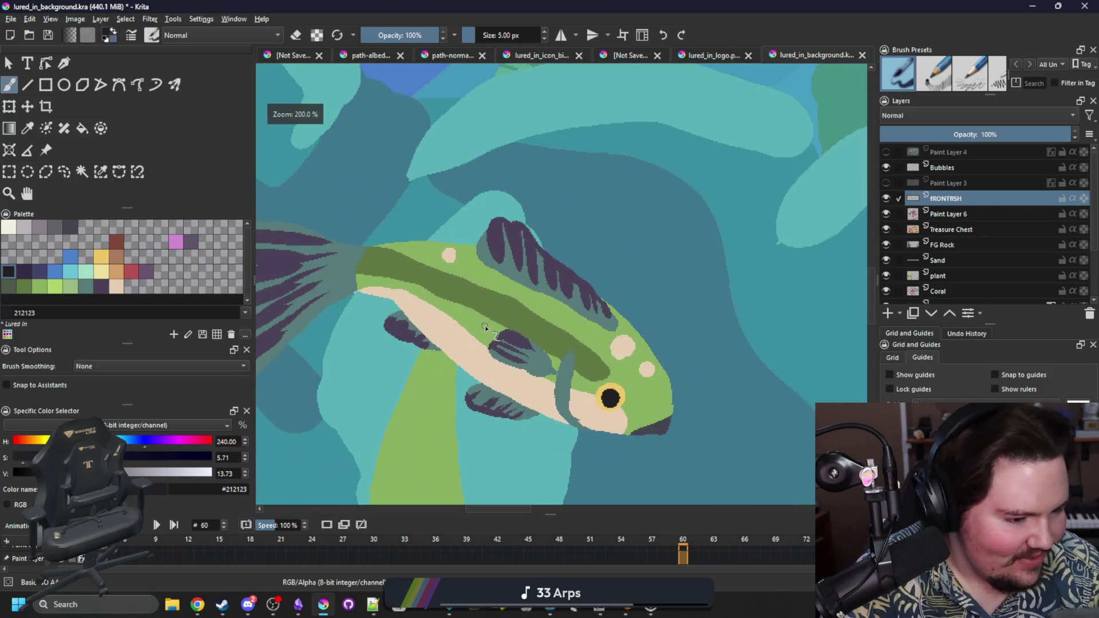
pyautogui.scroll(2, 484, 329)
pyautogui.press('p')
pyautogui.click(479, 331)
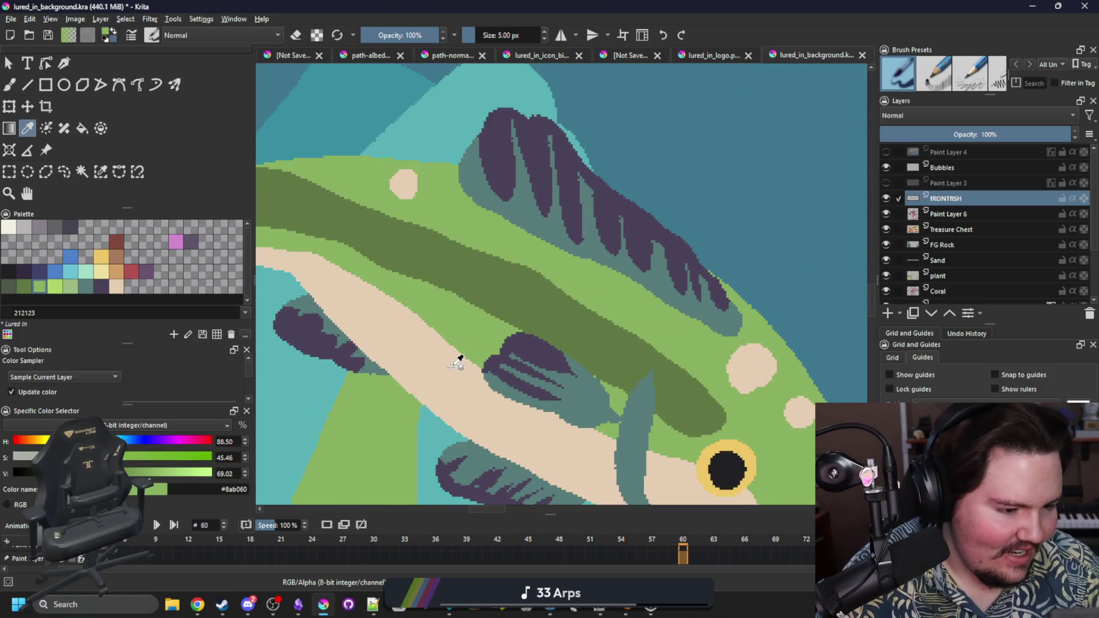
pyautogui.press('b')
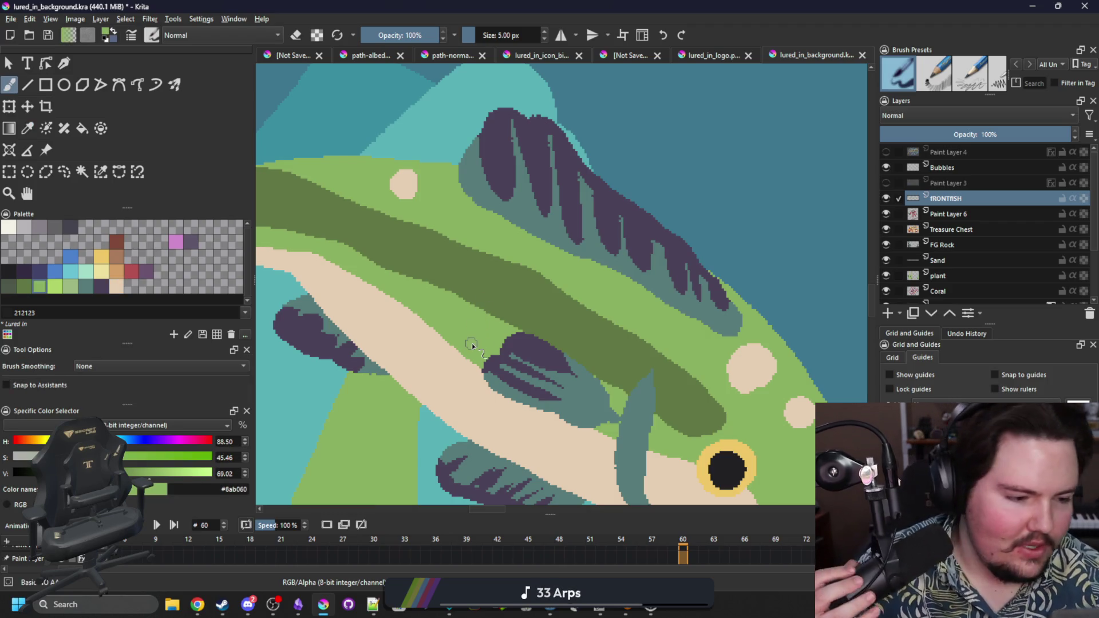
pyautogui.click(473, 304)
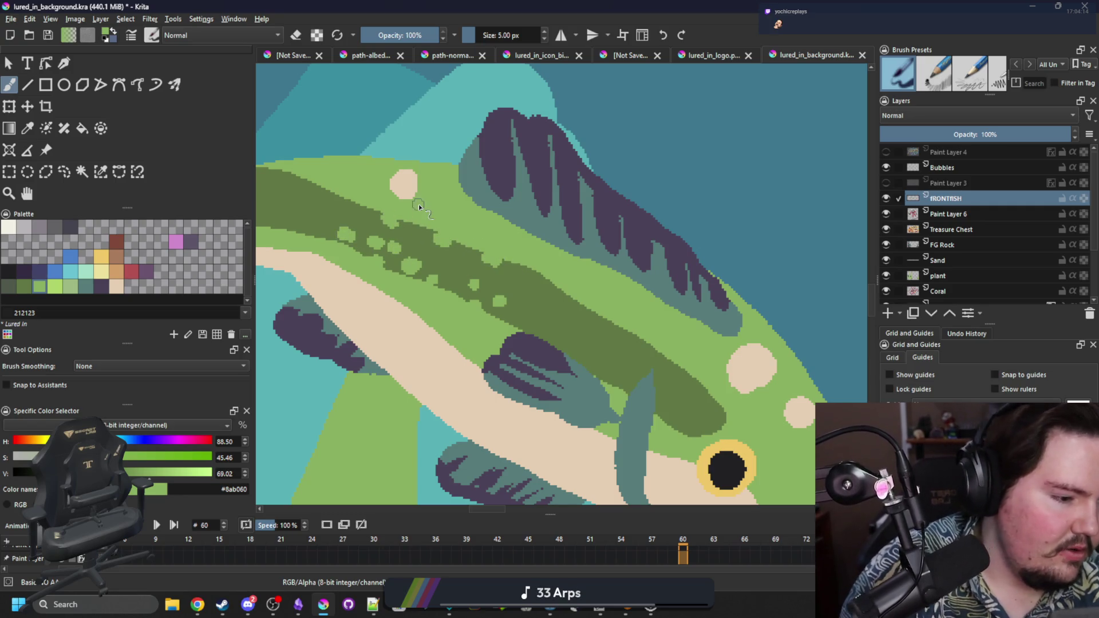
pyautogui.click(547, 336)
pyautogui.click(591, 357)
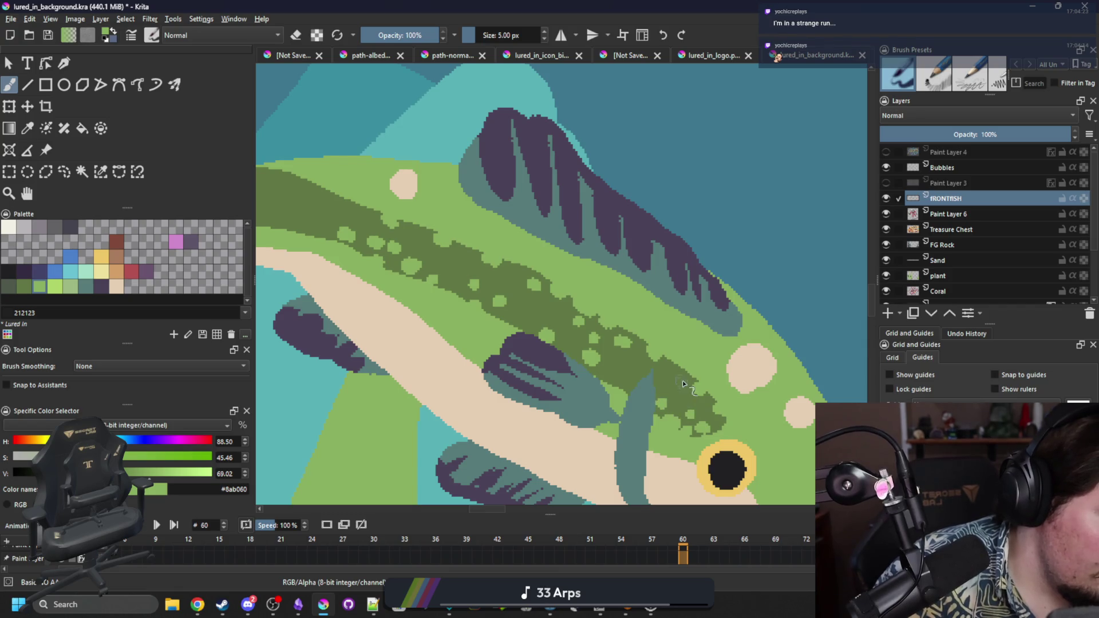
pyautogui.scroll(-6, 407, 242)
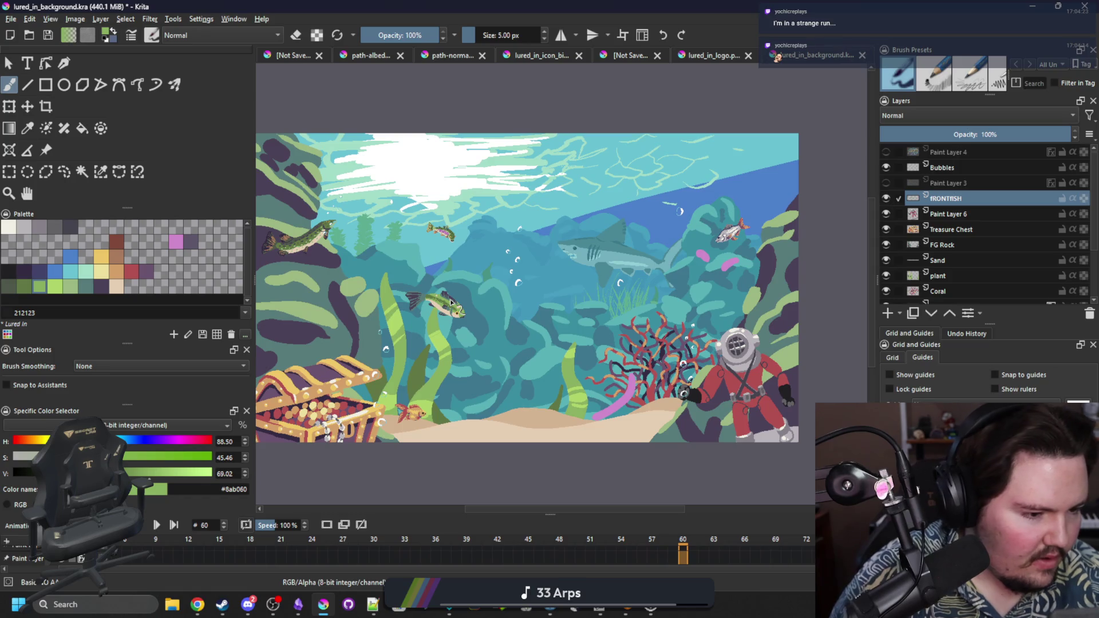
# Step: Toggle the fRONTFISH layer's visibility repeatedly to compare the fish
pyautogui.scroll(-1, 451, 302)
pyautogui.scroll(1, 439, 297)
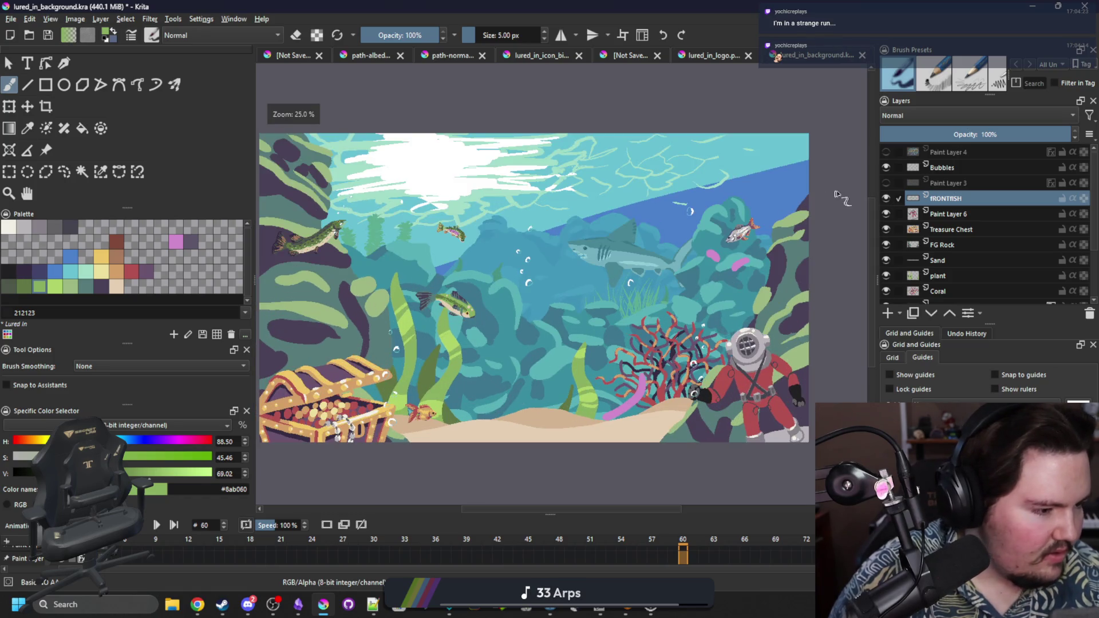
pyautogui.click(886, 198)
pyautogui.click(886, 198)
pyautogui.click(886, 198)
pyautogui.click(886, 198)
pyautogui.click(887, 198)
pyautogui.click(887, 198)
pyautogui.scroll(-1, 669, 221)
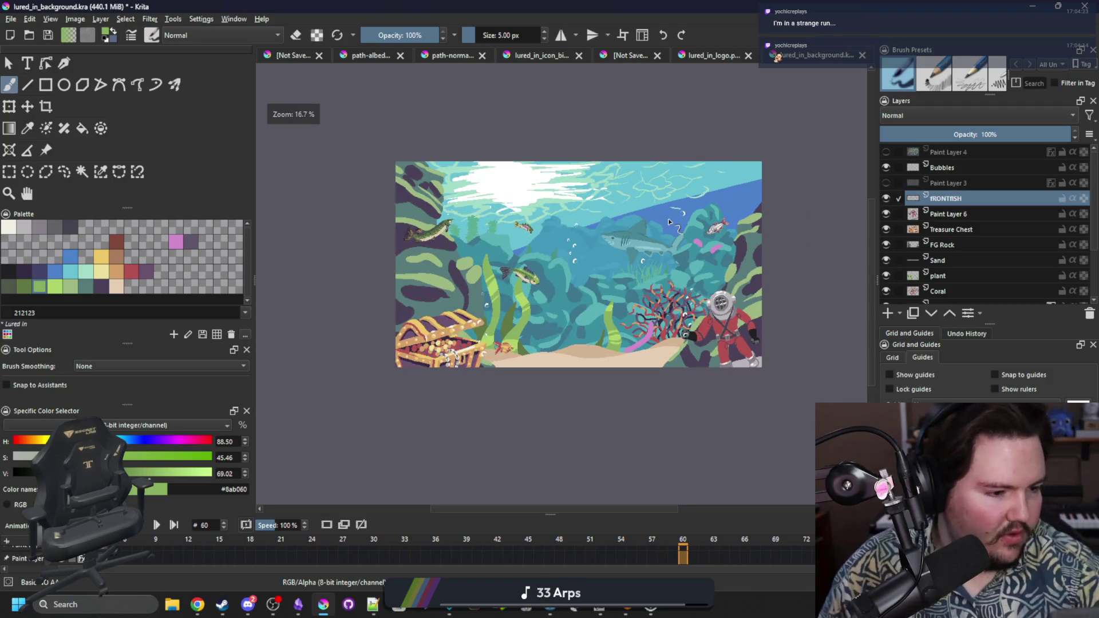
pyautogui.scroll(1, 669, 221)
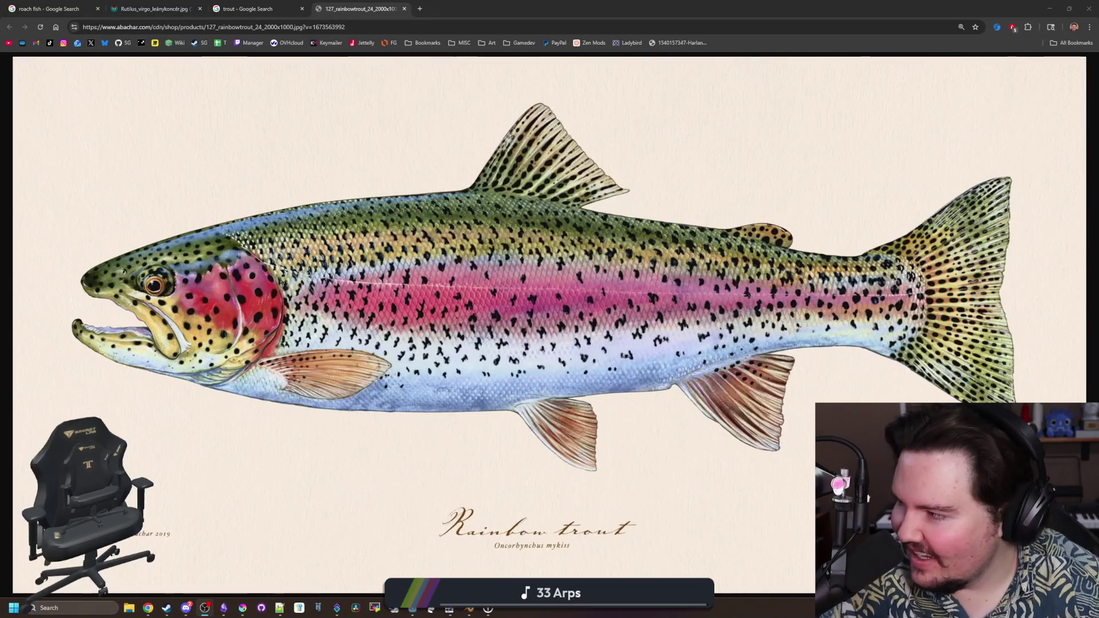
# Step: Launch Mewgenics from its page in the Steam library
pyautogui.click(172, 614)
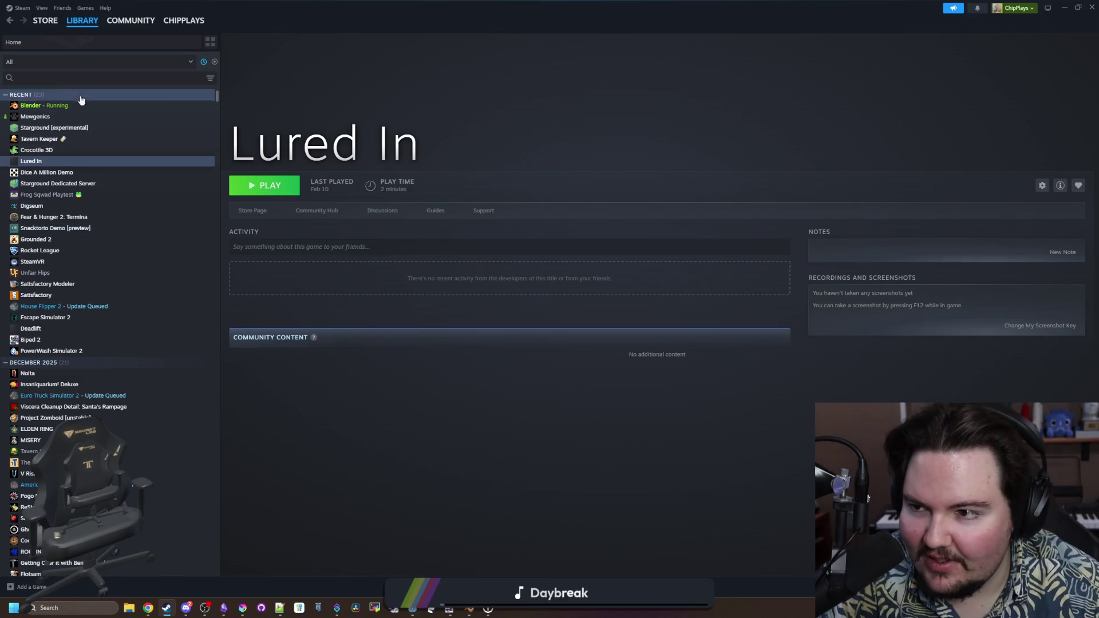
pyautogui.click(38, 117)
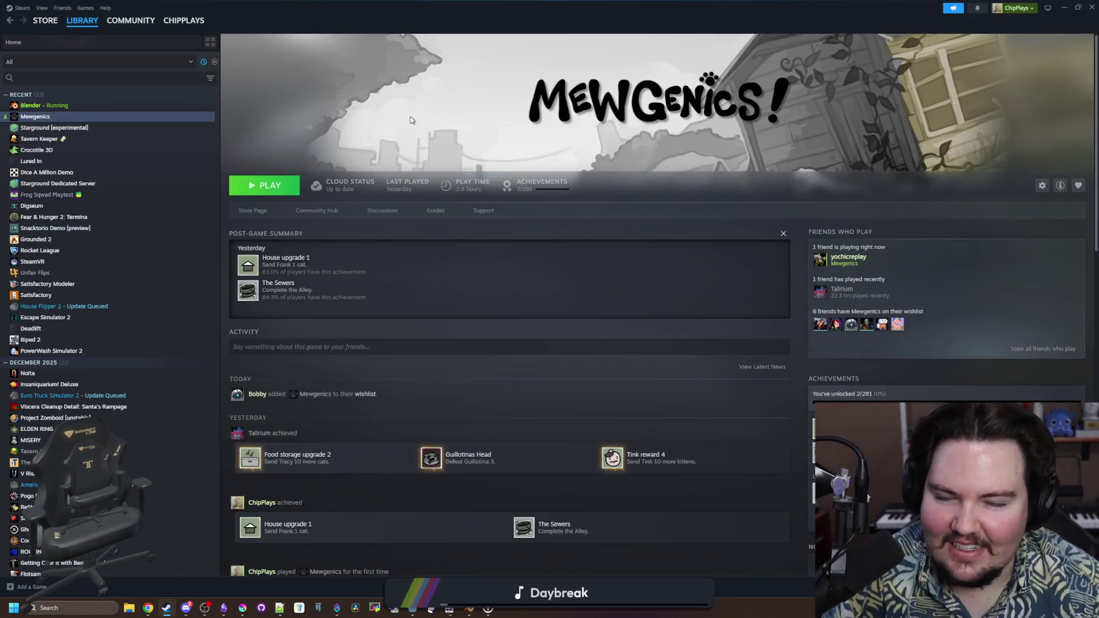
pyautogui.click(86, 8)
pyautogui.click(87, 8)
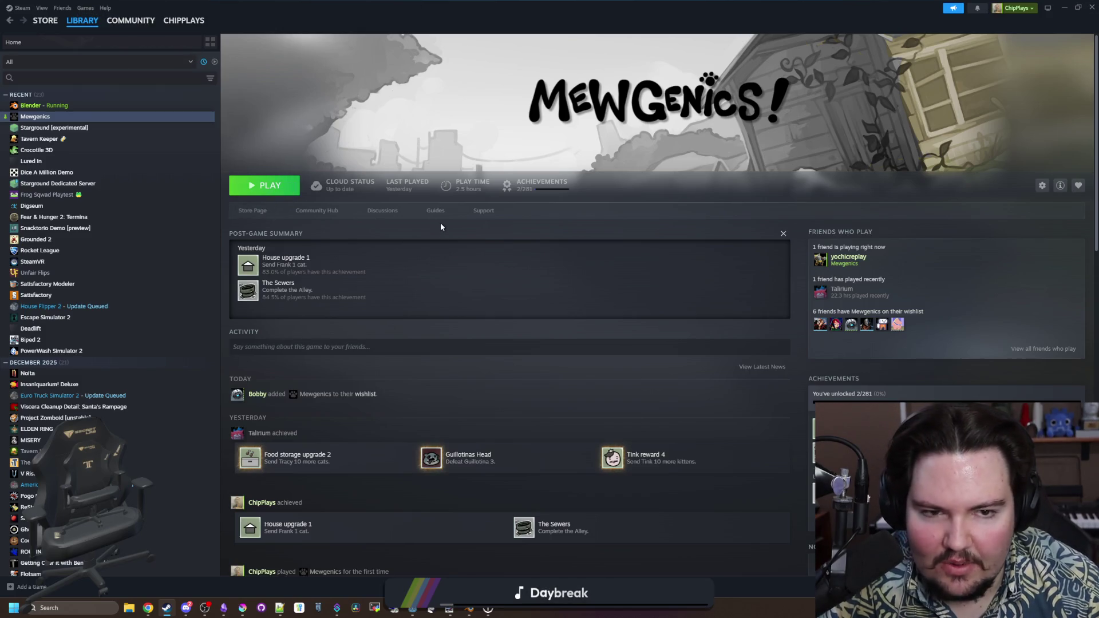
pyautogui.click(261, 189)
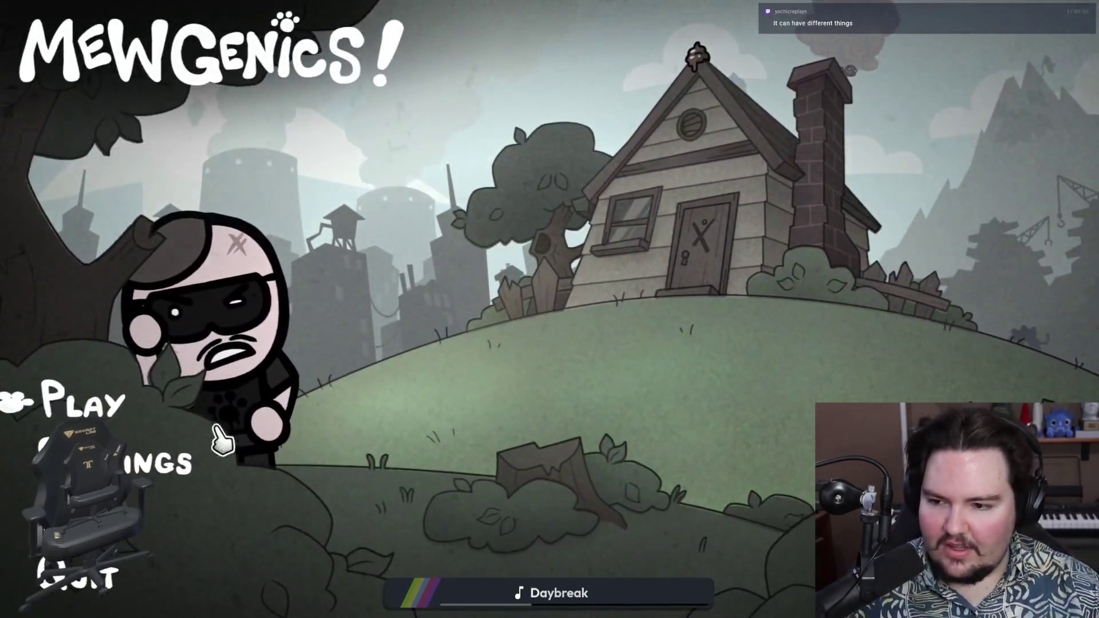
# Step: Load The Sewers save and send the party to the purple skull node to fight
pyautogui.click(218, 431)
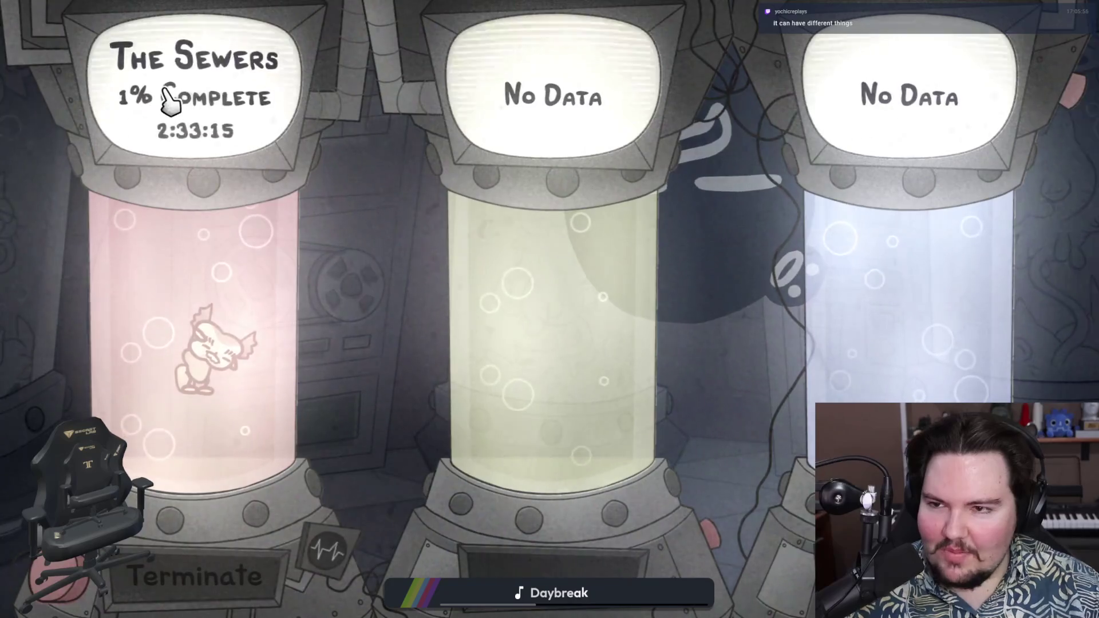
pyautogui.click(200, 318)
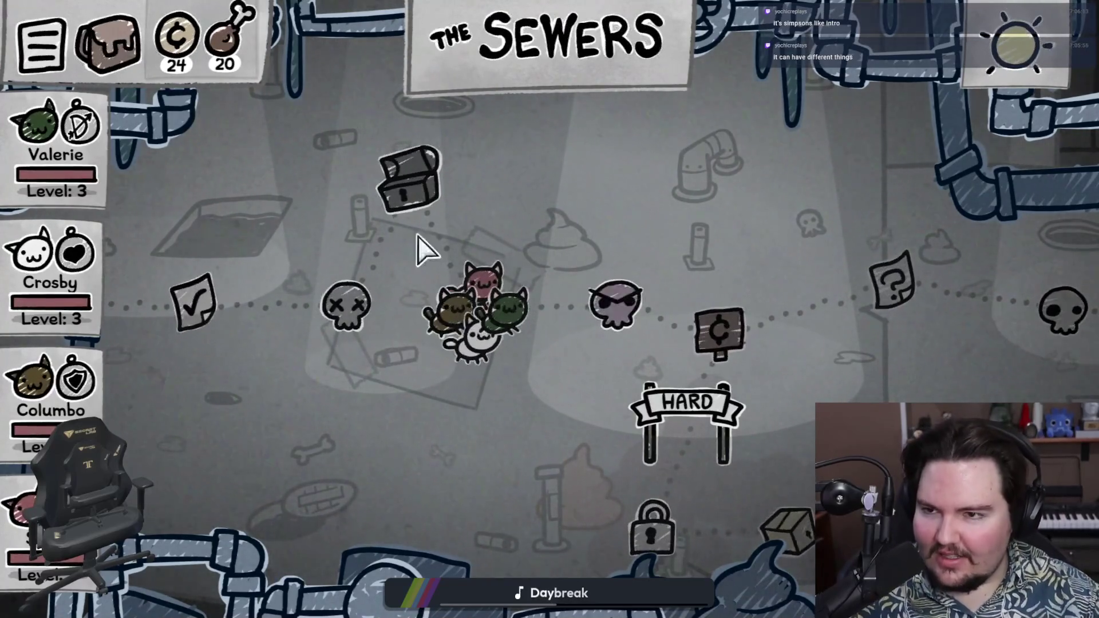
pyautogui.click(633, 305)
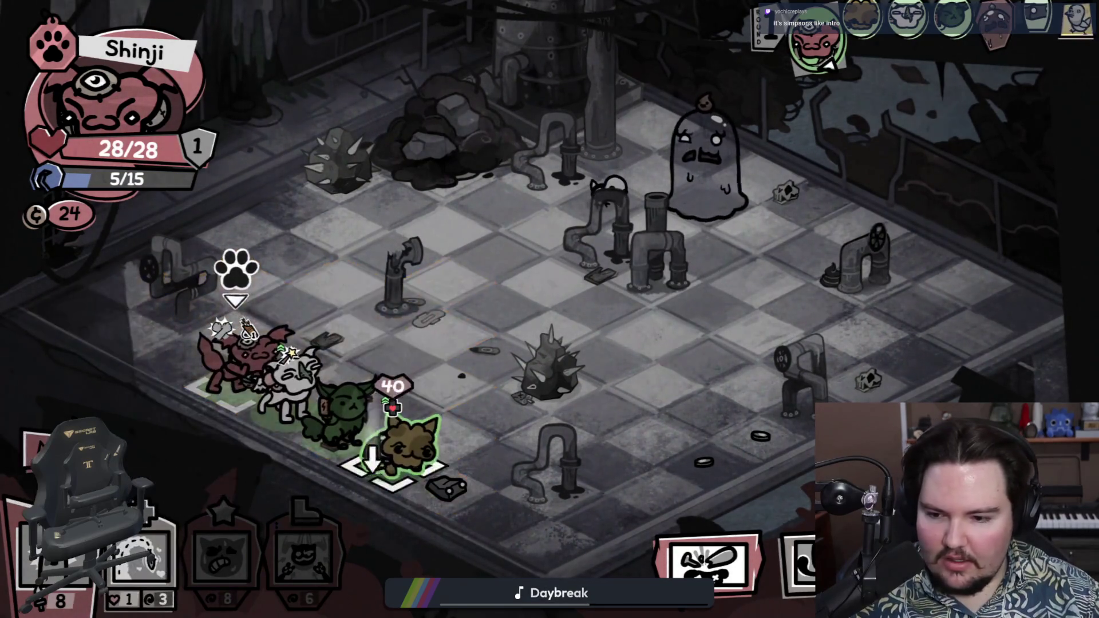
pyautogui.click(289, 381)
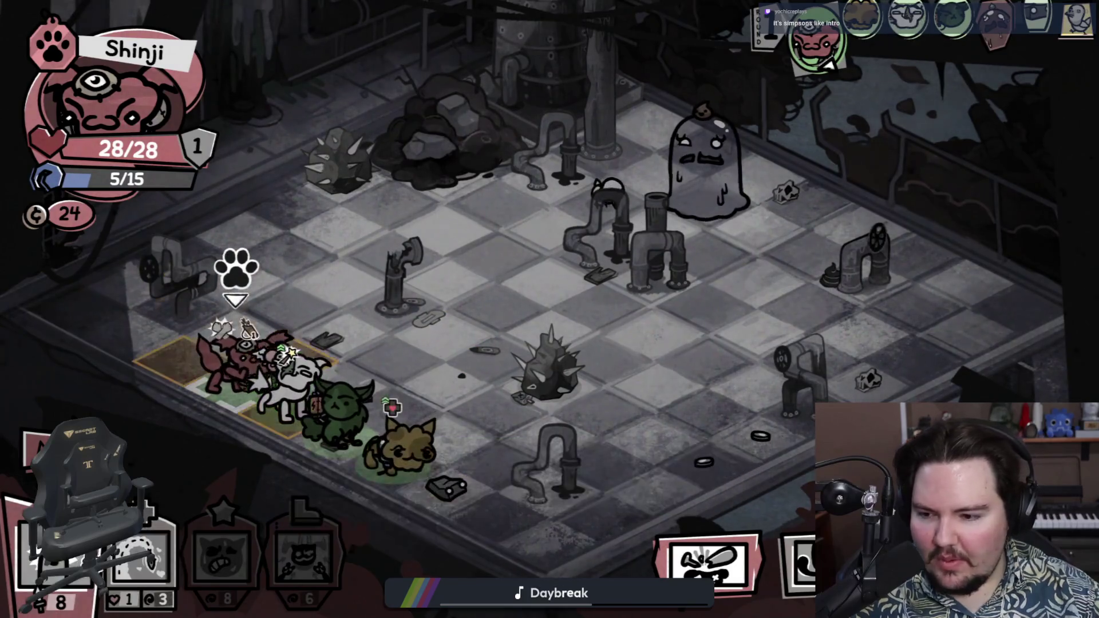
# Step: Have Shinji use Snacks on the white cat, move beside the pipe, and end its turn
pyautogui.click(143, 558)
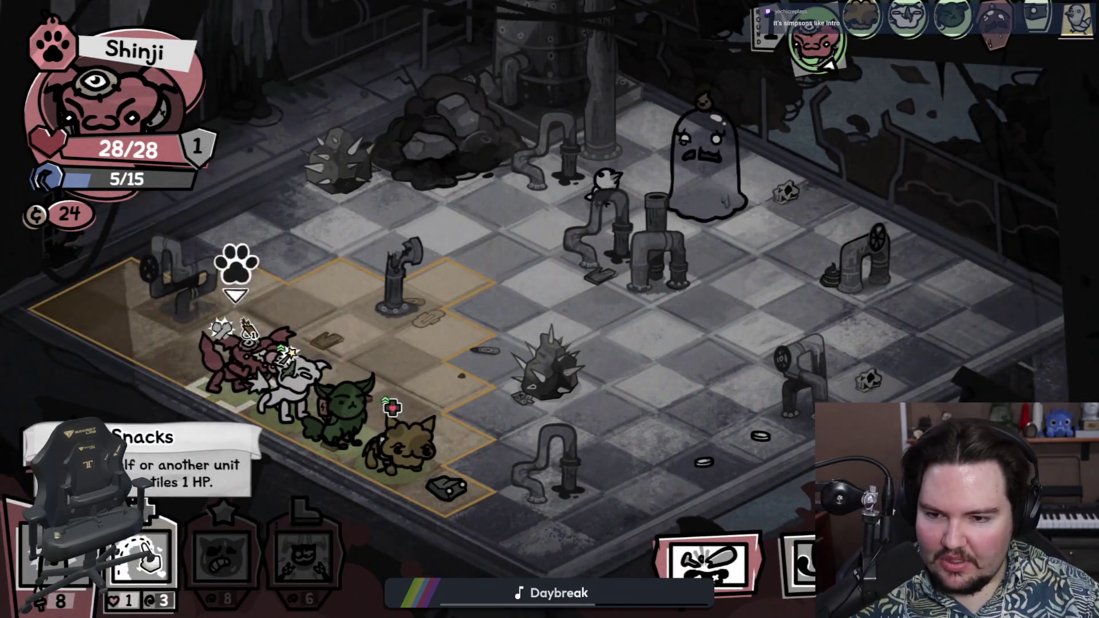
pyautogui.click(290, 372)
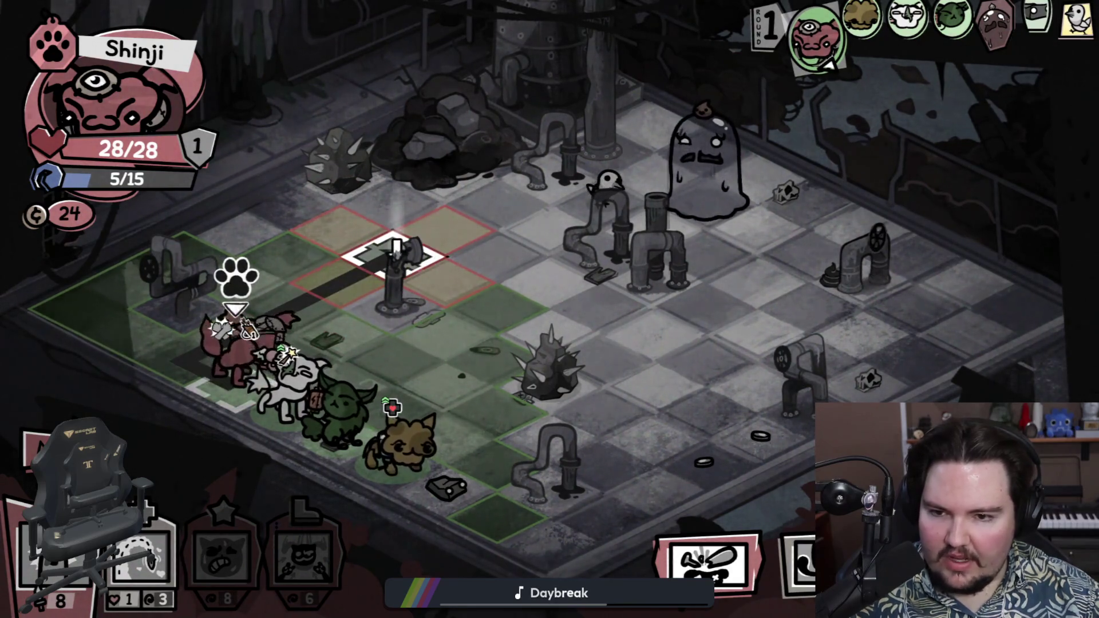
pyautogui.click(395, 253)
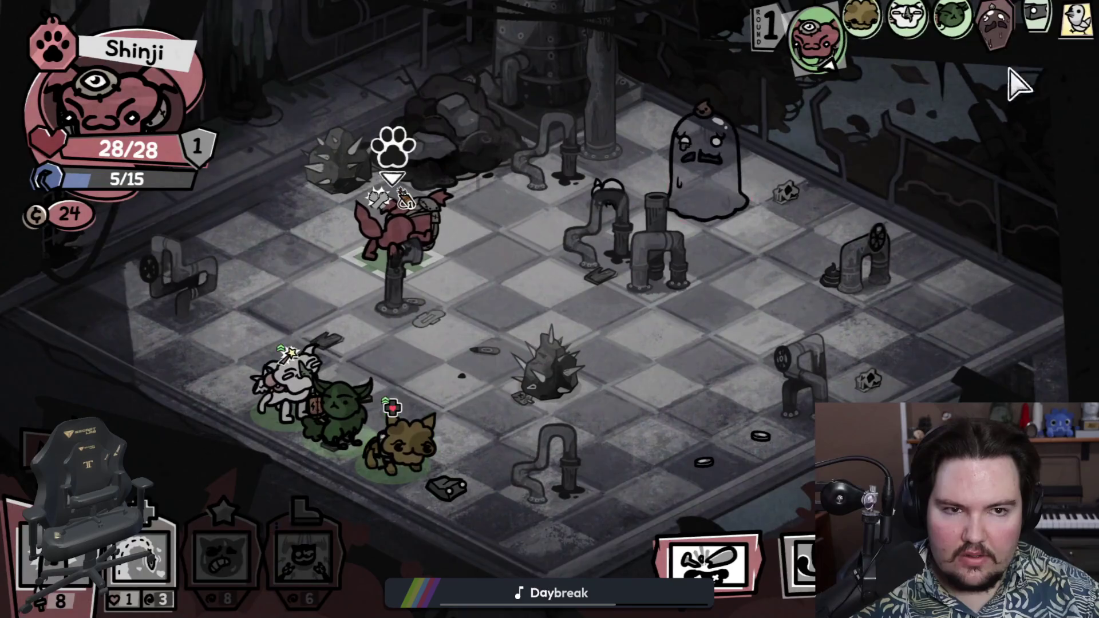
pyautogui.moveTo(998, 31)
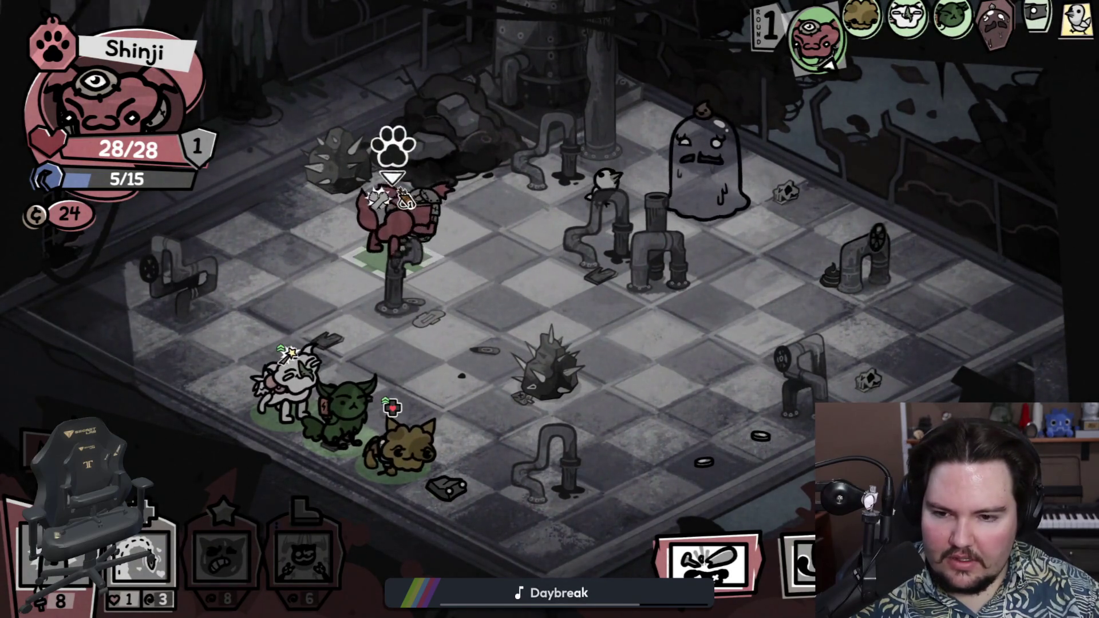
pyautogui.press('space')
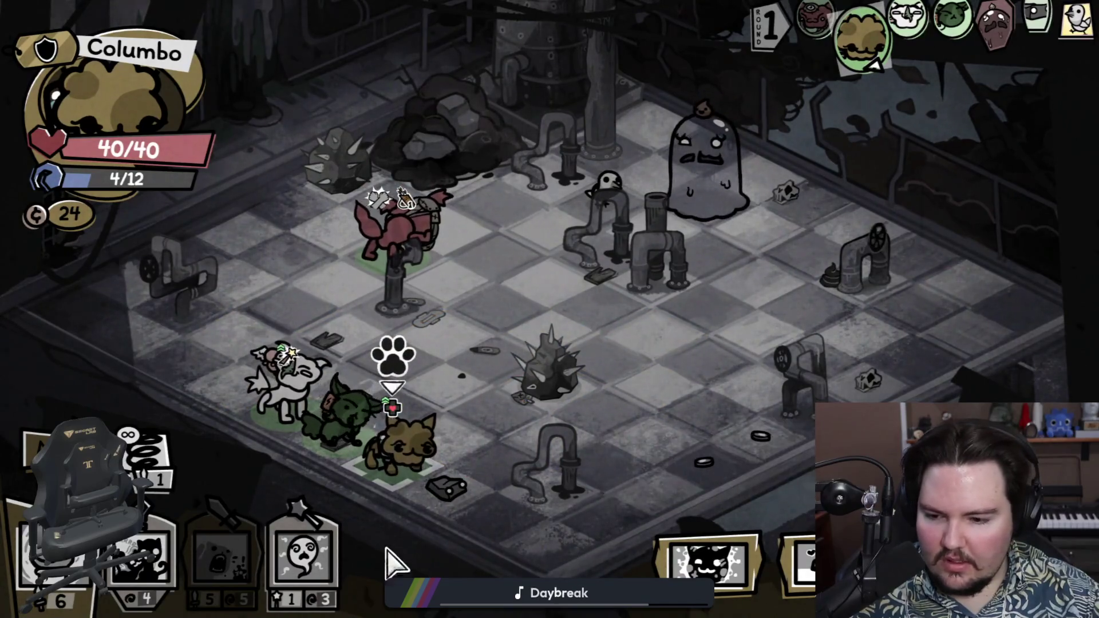
pyautogui.press('F1')
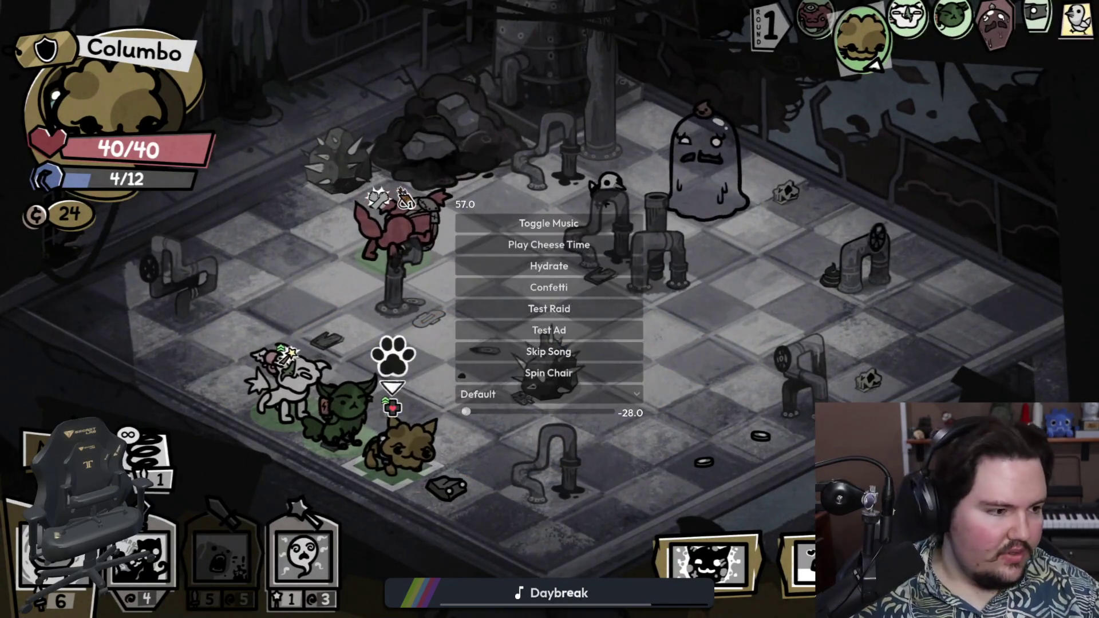
pyautogui.press('F1')
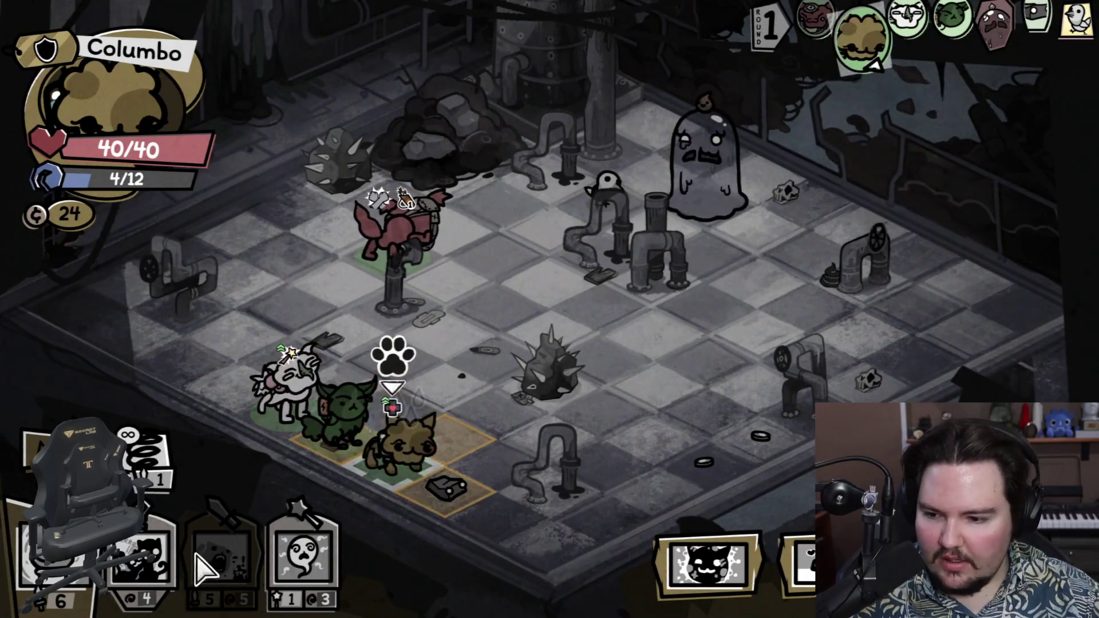
pyautogui.click(54, 553)
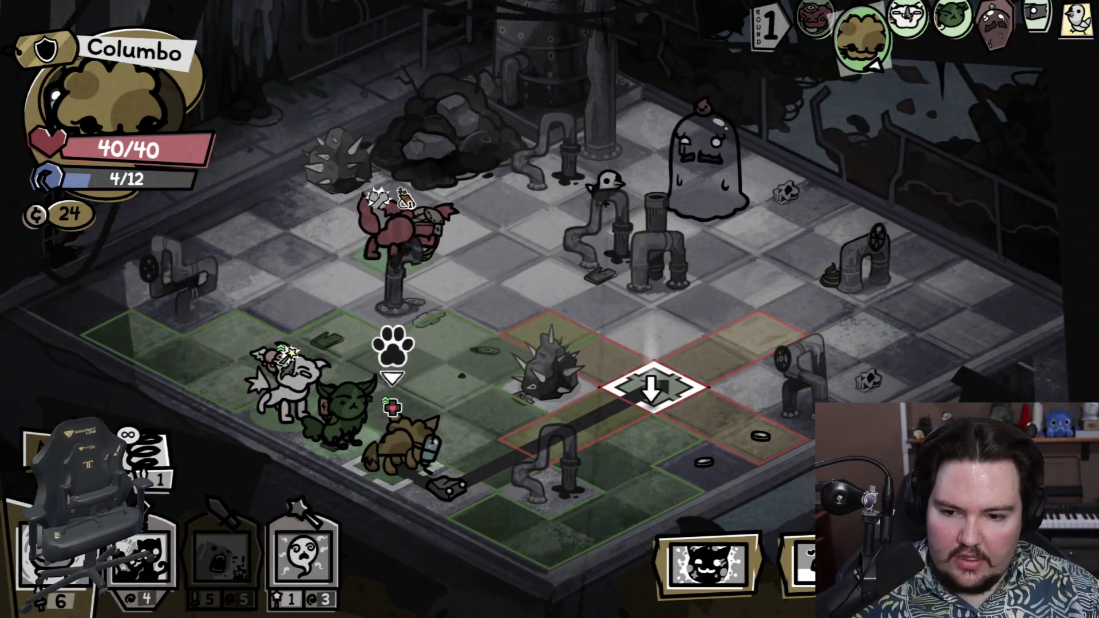
# Step: Hop Crosby forward one tile toward the enemies and end his turn
pyautogui.rightClick(653, 386)
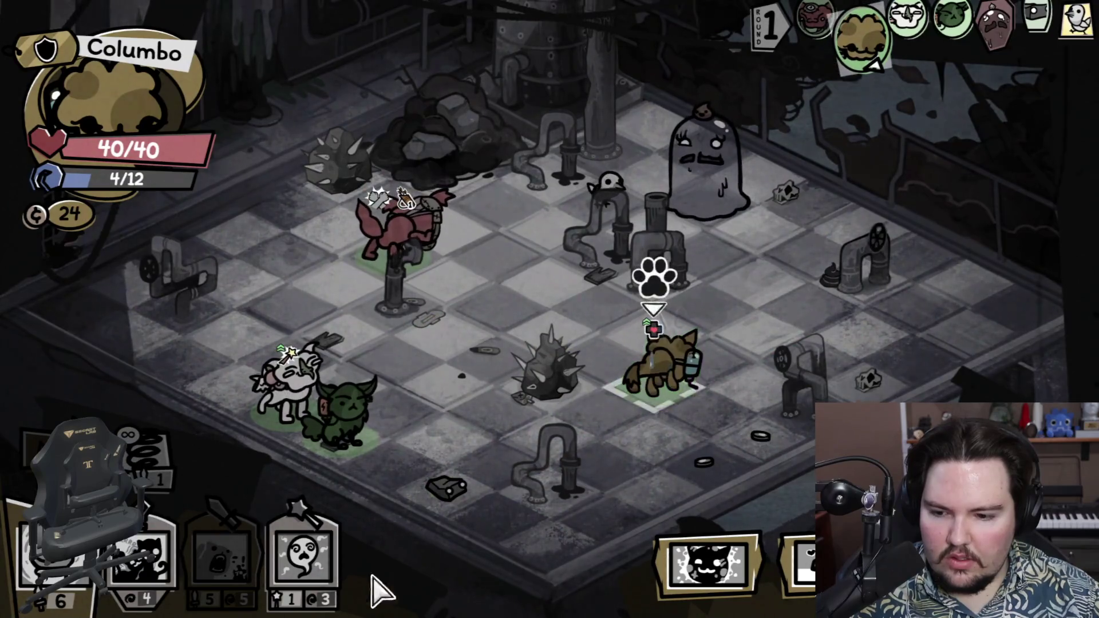
pyautogui.moveTo(314, 566)
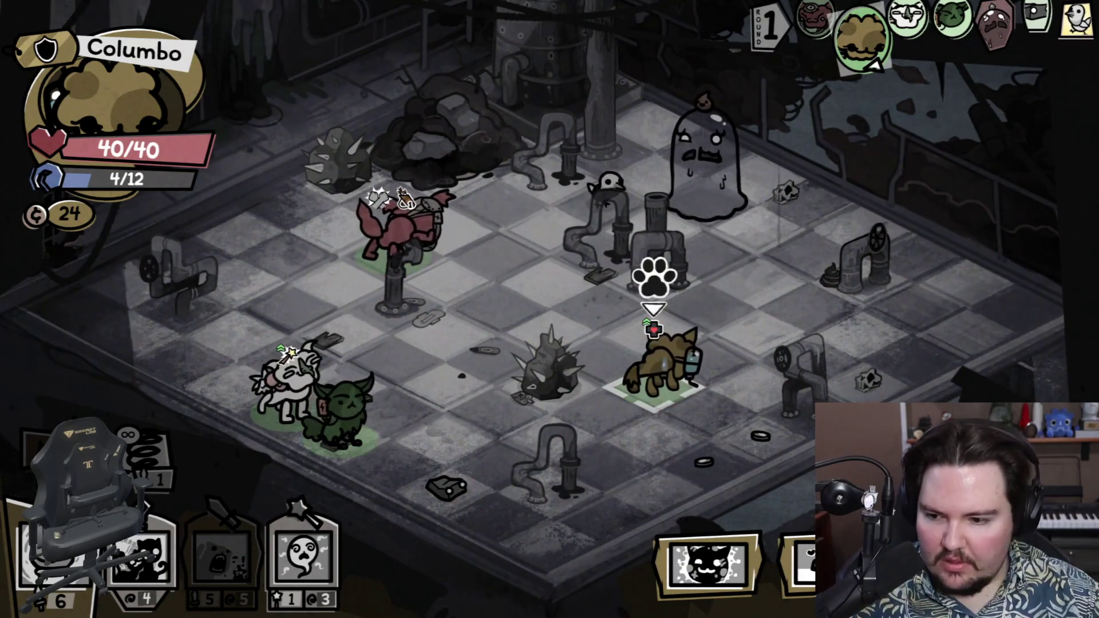
pyautogui.click(805, 557)
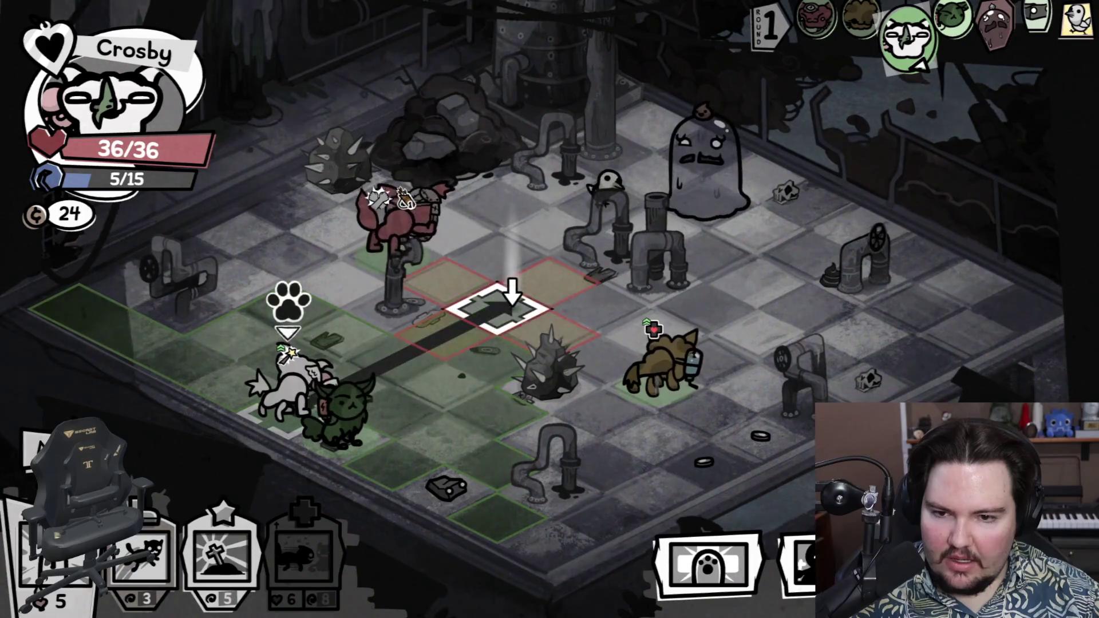
pyautogui.click(495, 304)
pyautogui.press('Escape')
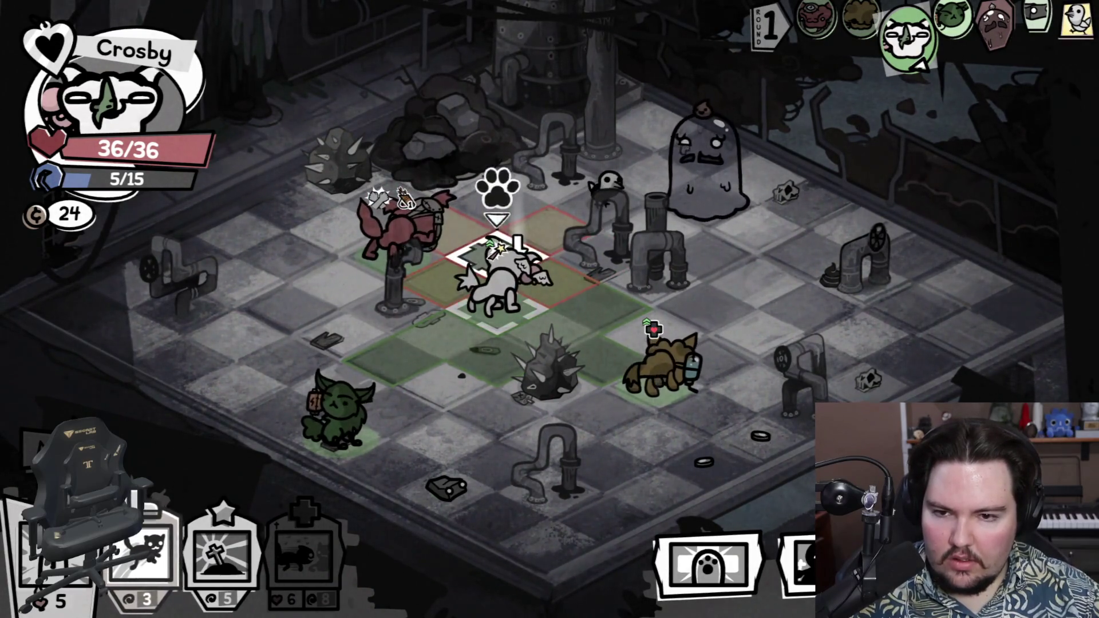
pyautogui.click(495, 252)
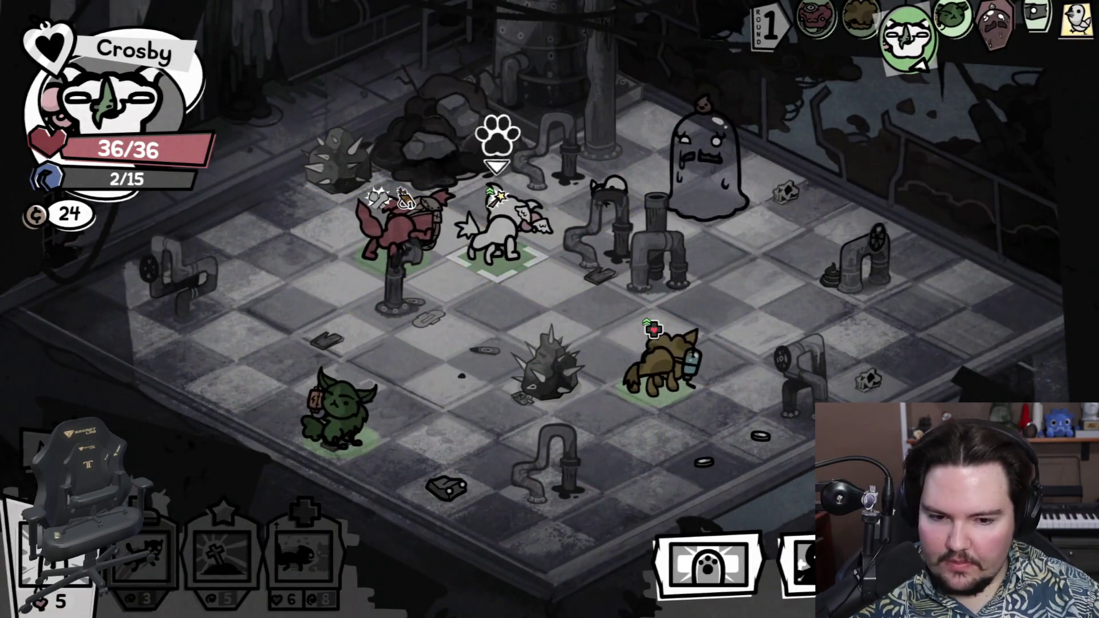
pyautogui.press('space')
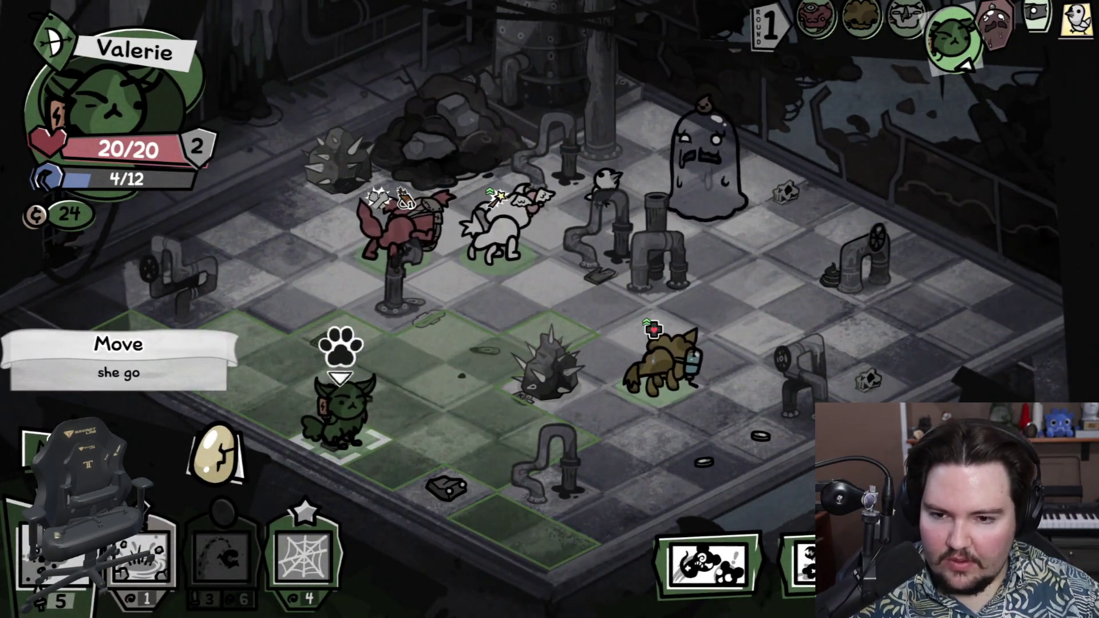
# Step: Move Valerie beside the spiky rock, place a Web Trap by the pipes, and end her turn
pyautogui.click(338, 412)
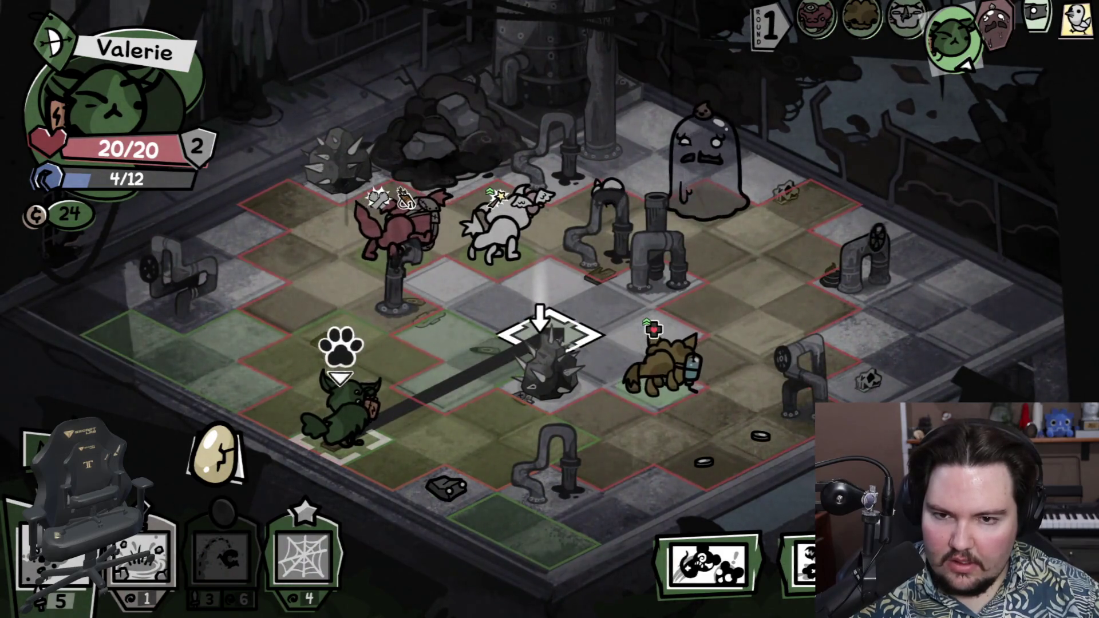
pyautogui.click(541, 335)
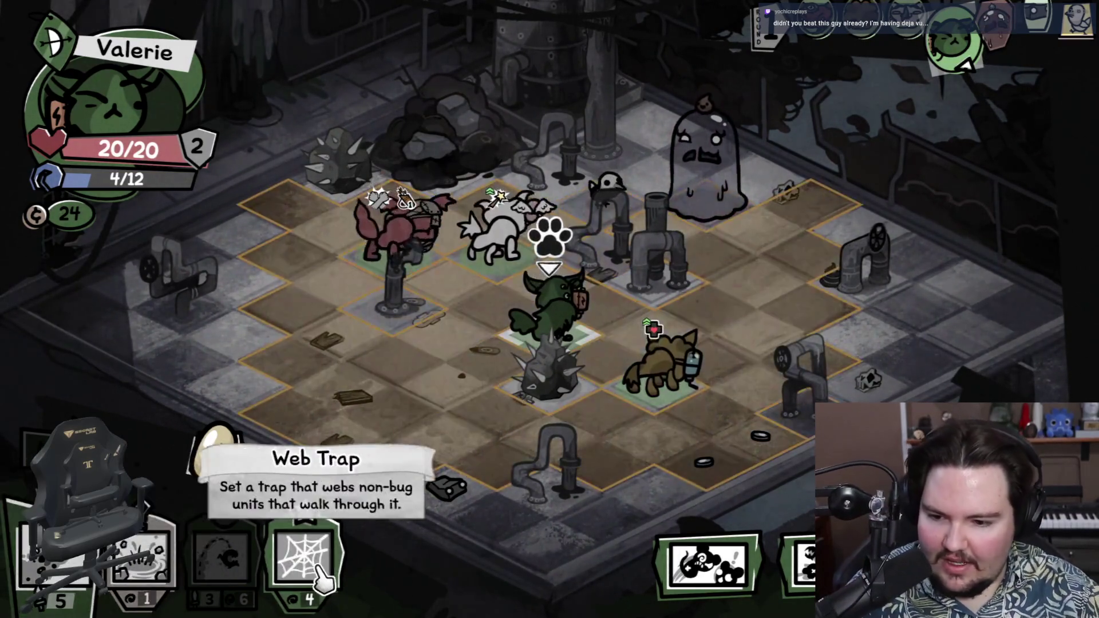
pyautogui.click(73, 598)
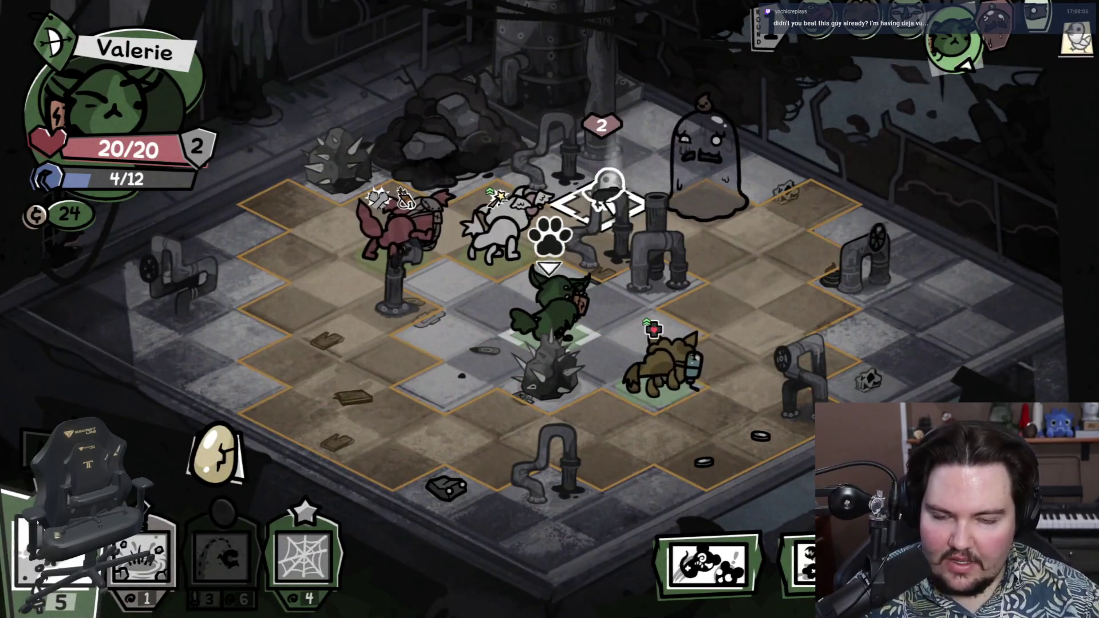
pyautogui.rightClick(549, 245)
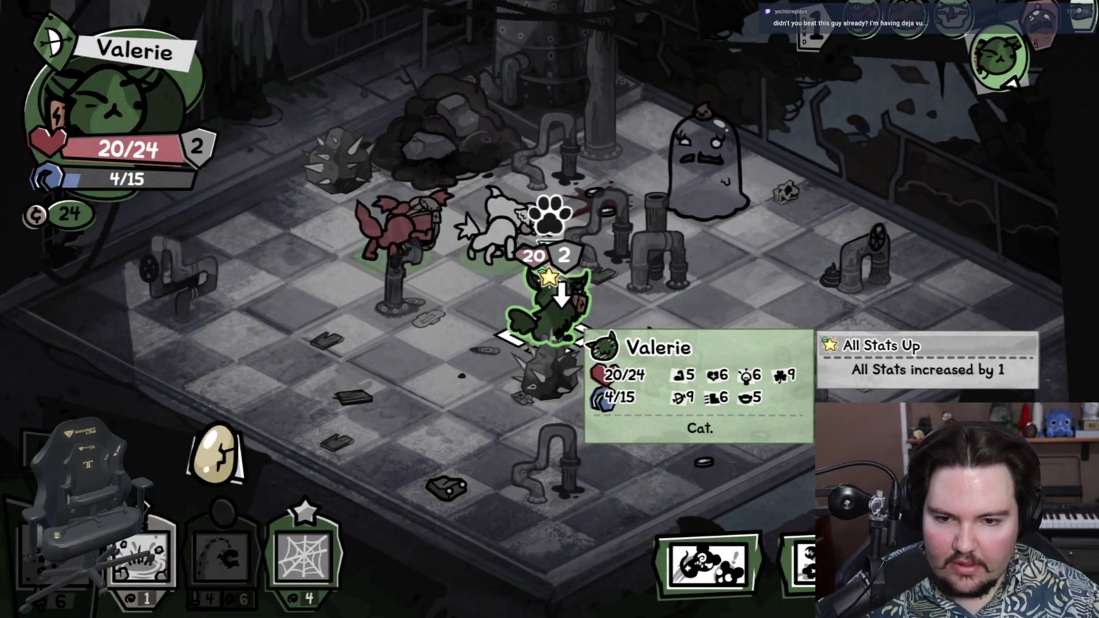
pyautogui.press('3')
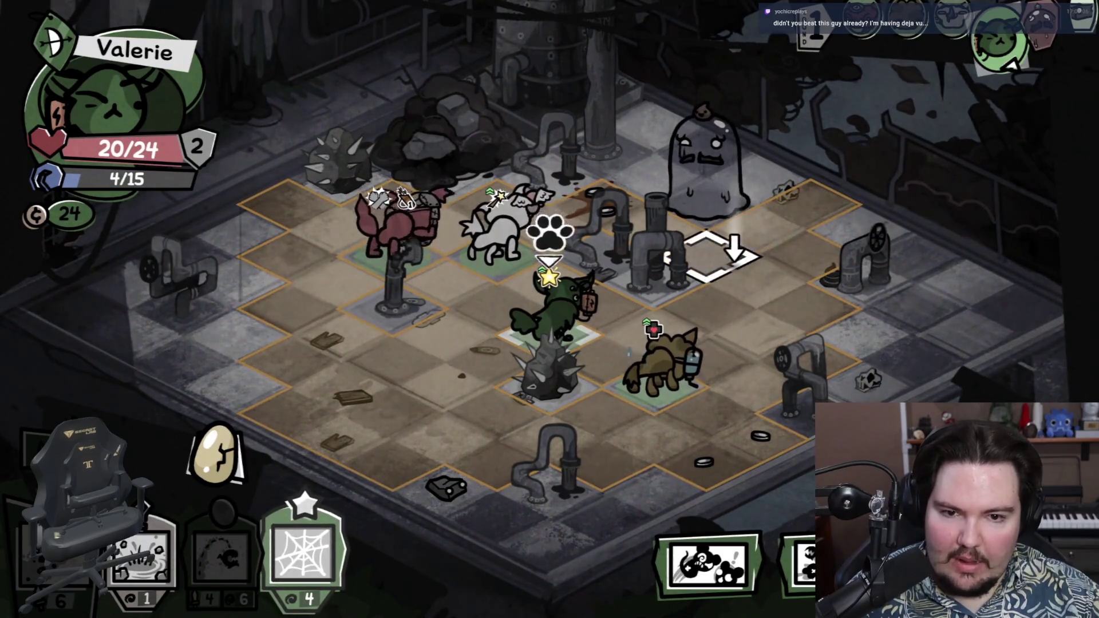
pyautogui.click(710, 255)
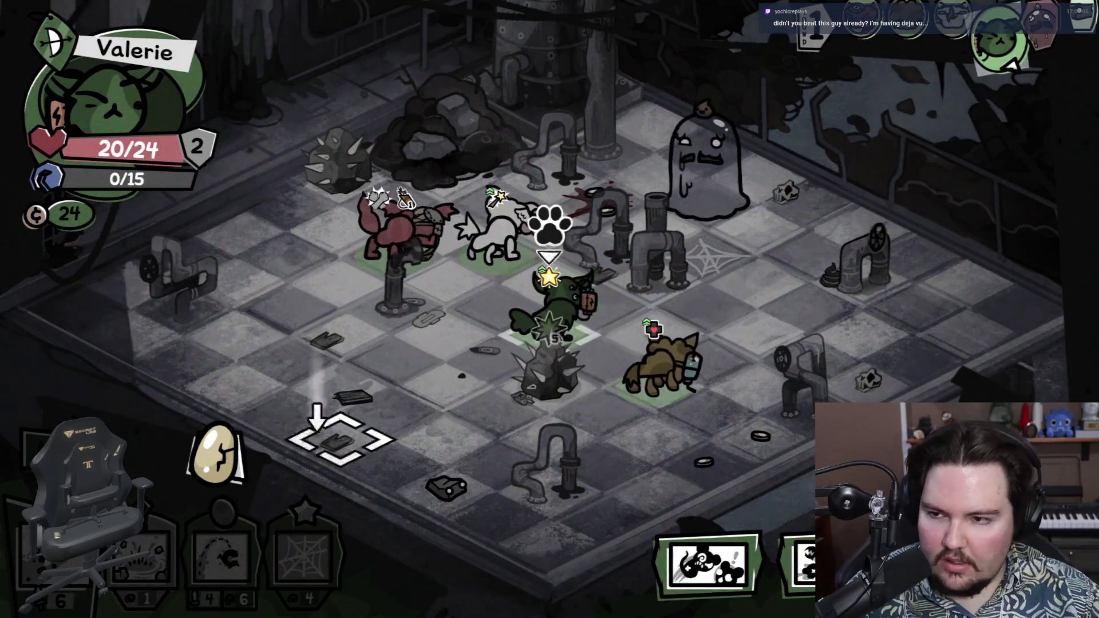
pyautogui.press('space')
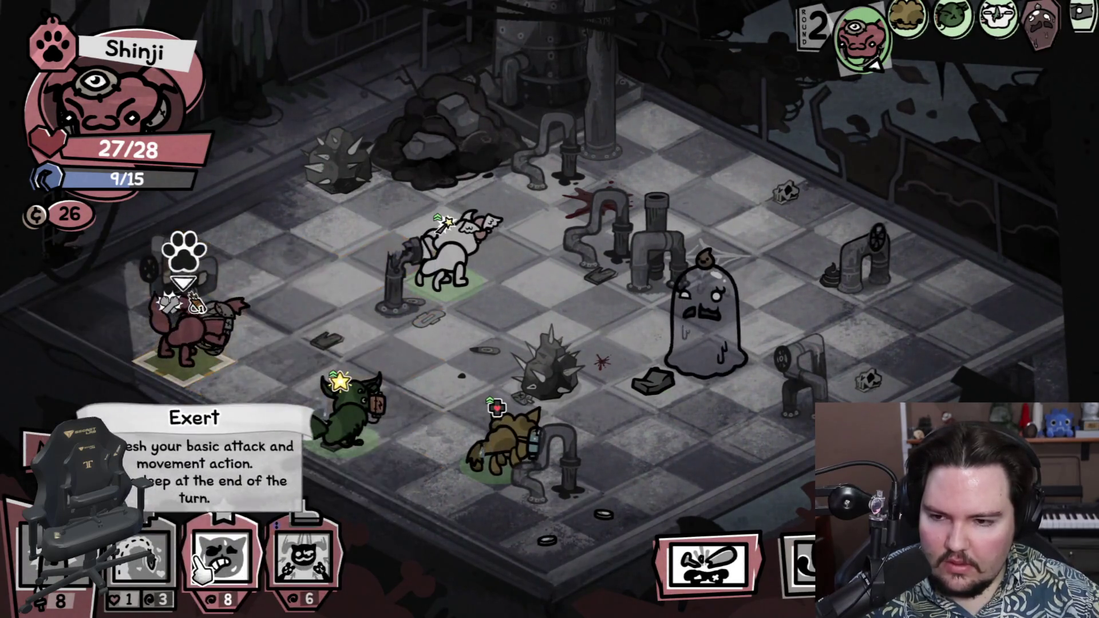
pyautogui.click(304, 552)
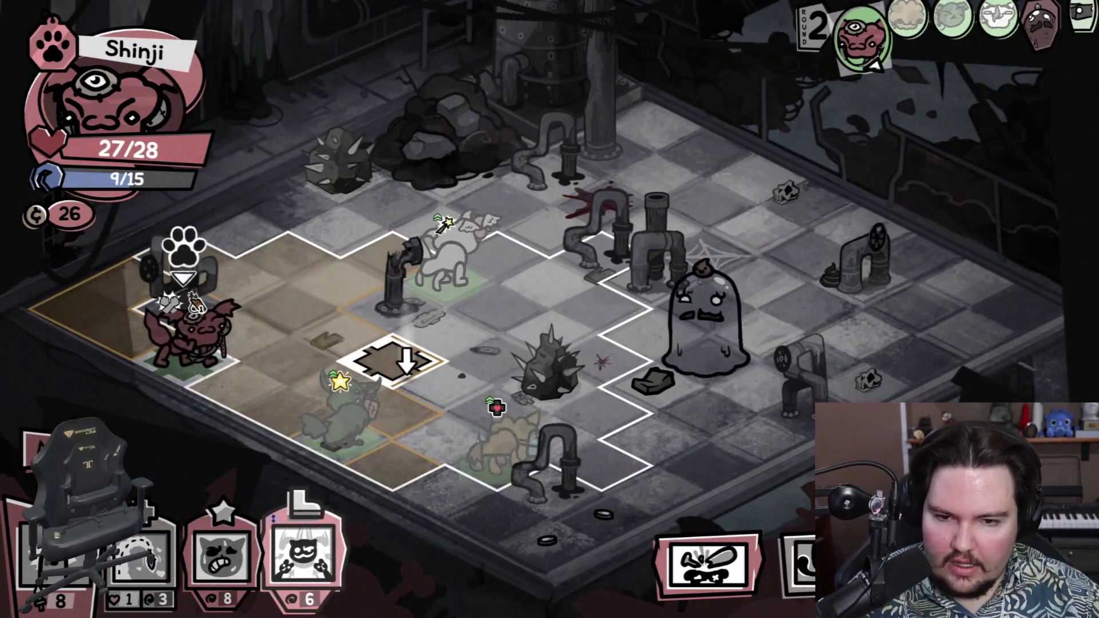
# Step: Reposition Shinji, Gravity Slam beside the rock to pull the ghost in, hit it, and end his turn
pyautogui.rightClick(263, 386)
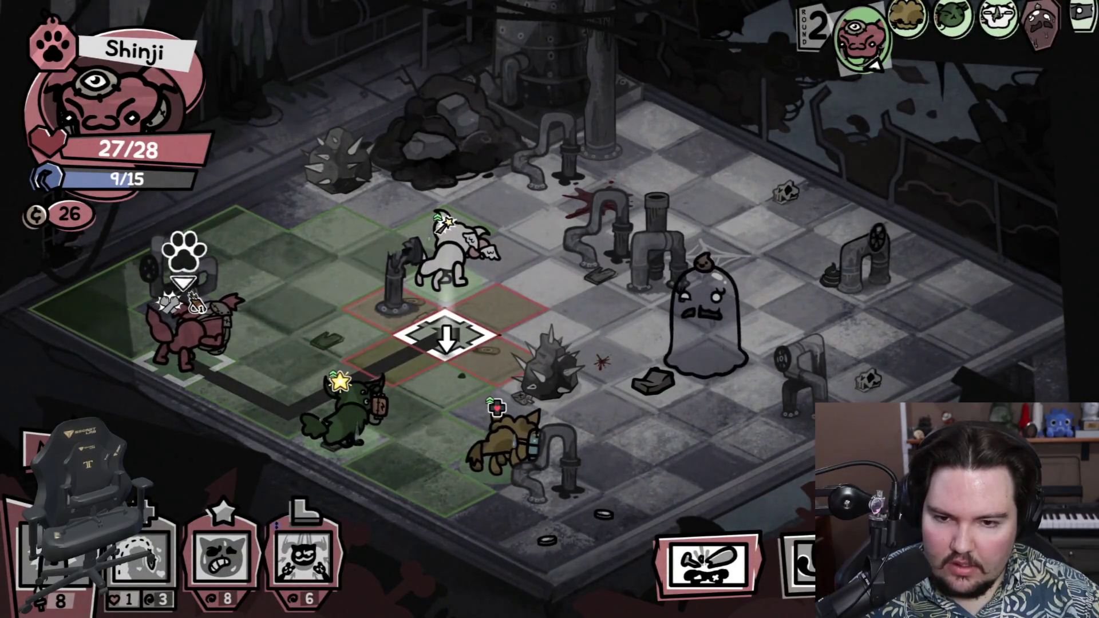
pyautogui.click(446, 341)
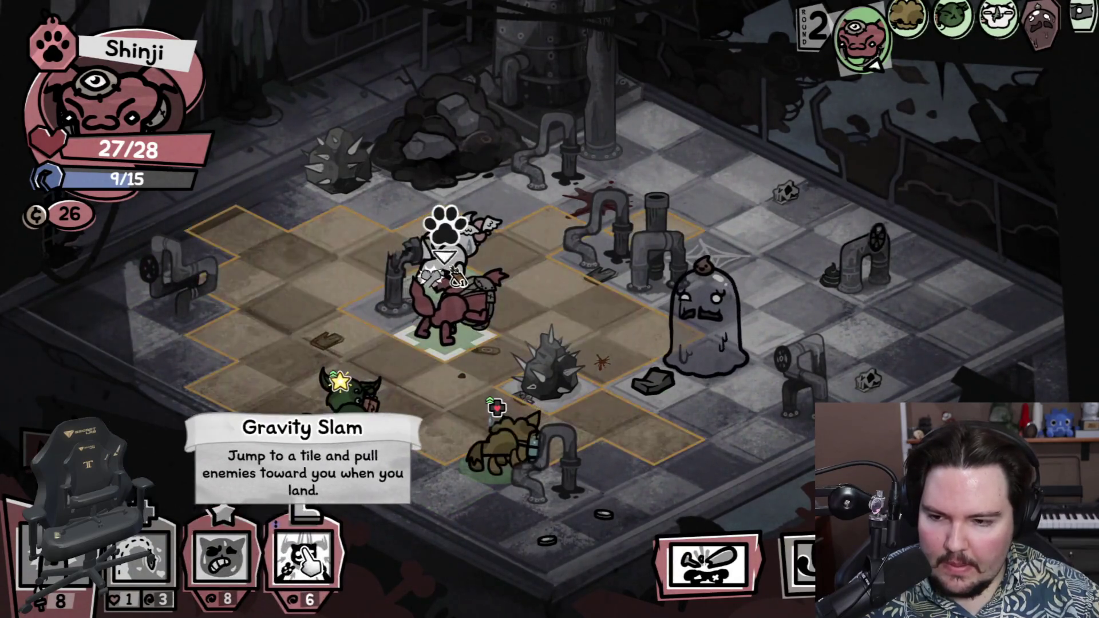
pyautogui.press('4')
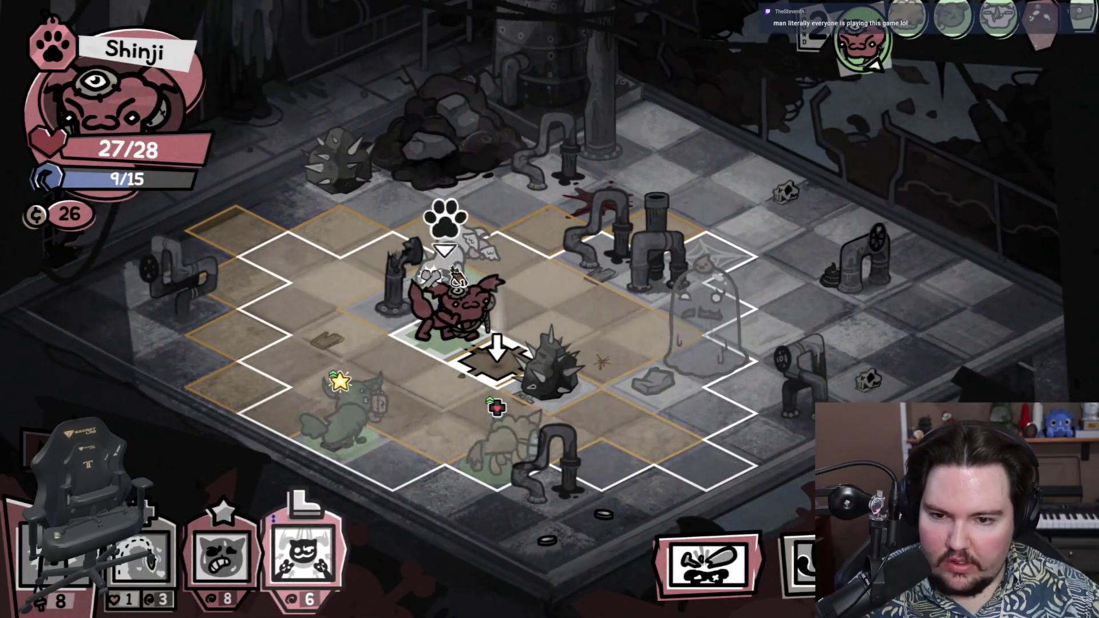
pyautogui.click(494, 359)
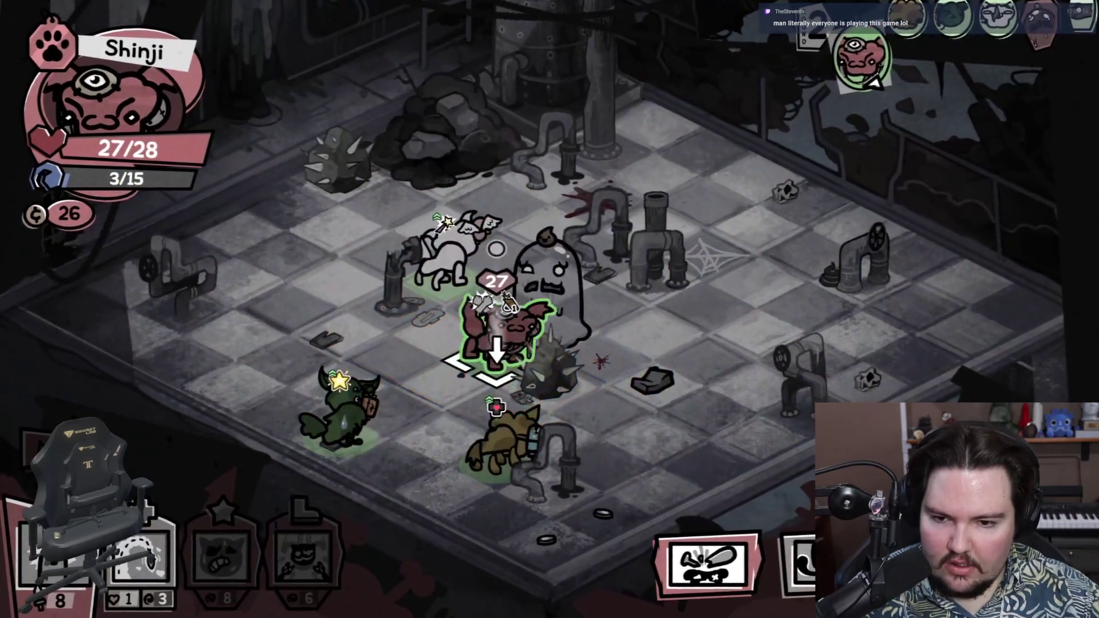
pyautogui.press('1')
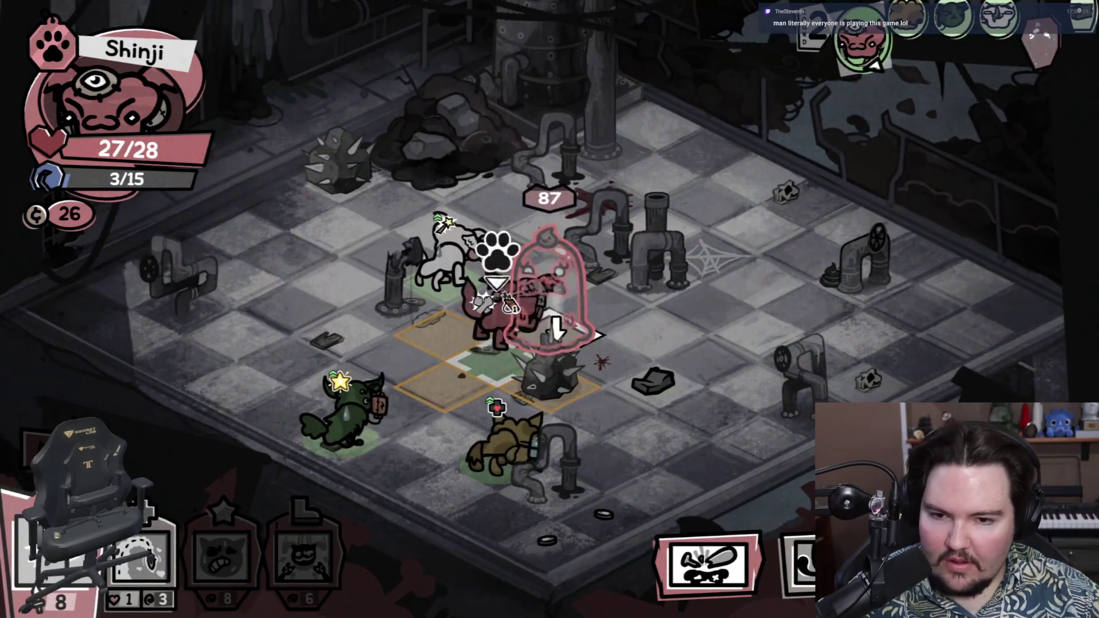
pyautogui.click(595, 335)
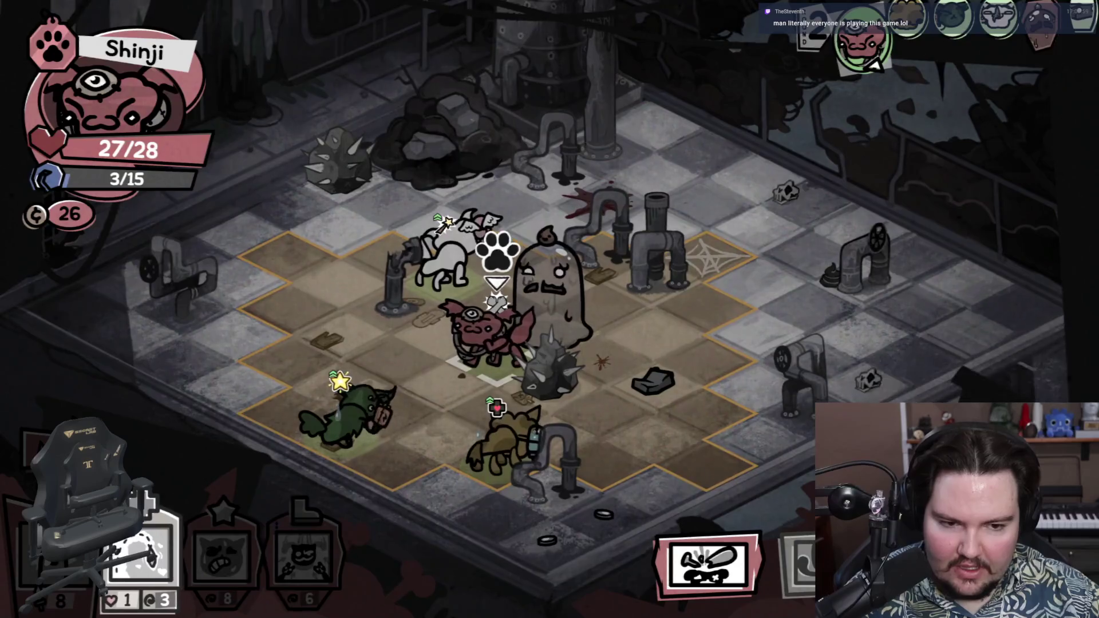
pyautogui.press('space')
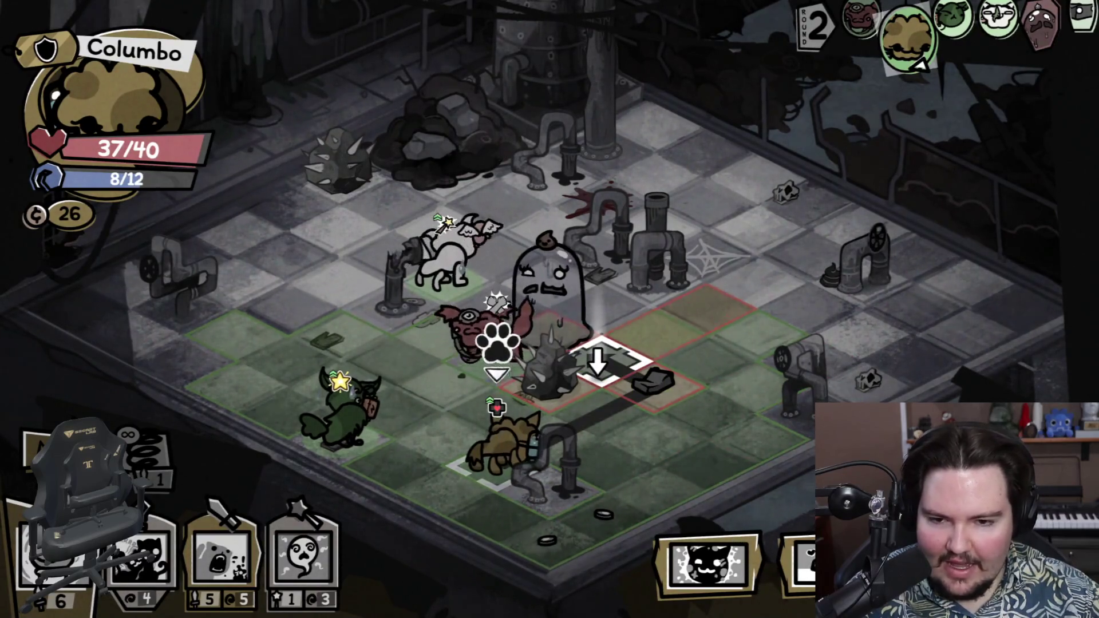
pyautogui.click(598, 360)
# Step: Have Columbo move up, bash the Flushmaster, cast Soul Reap on it, and end his turn
pyautogui.click(220, 553)
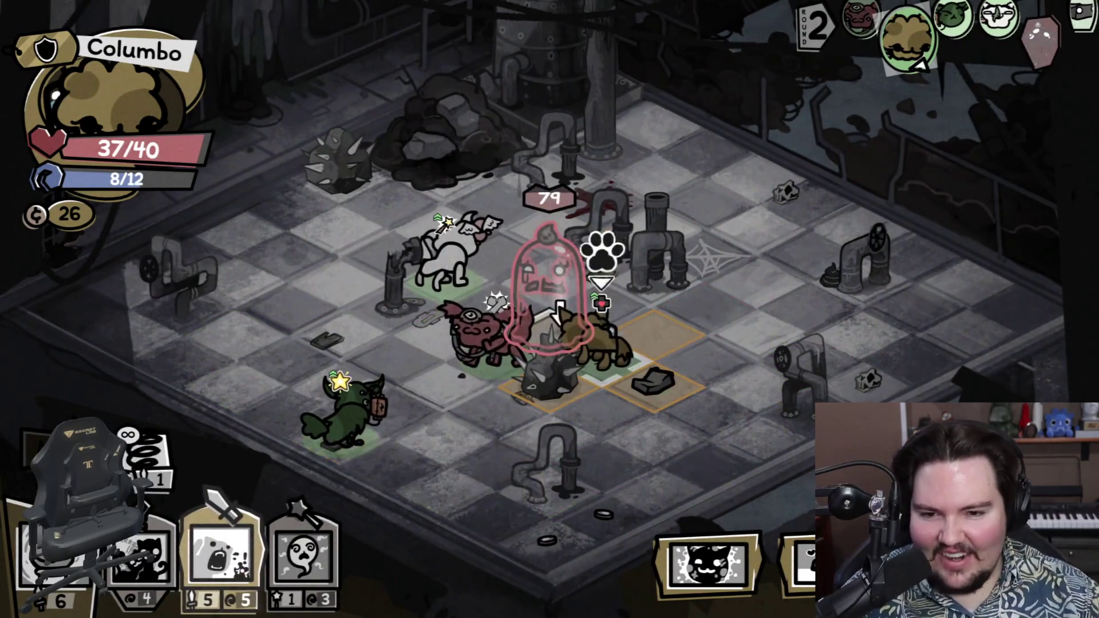
pyautogui.click(553, 309)
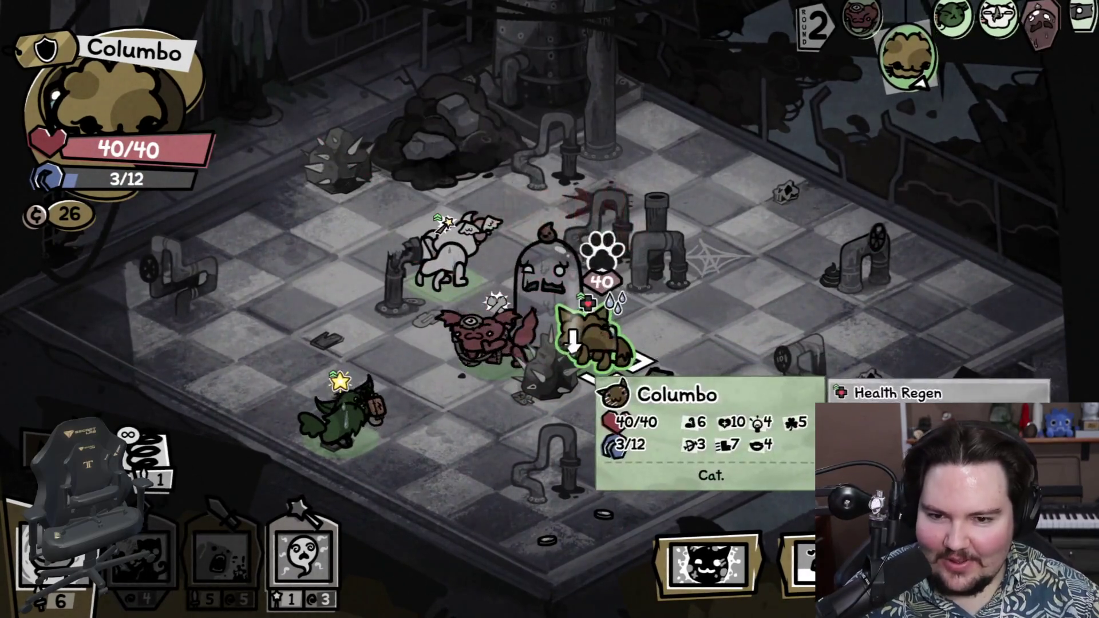
pyautogui.click(58, 549)
pyautogui.click(601, 249)
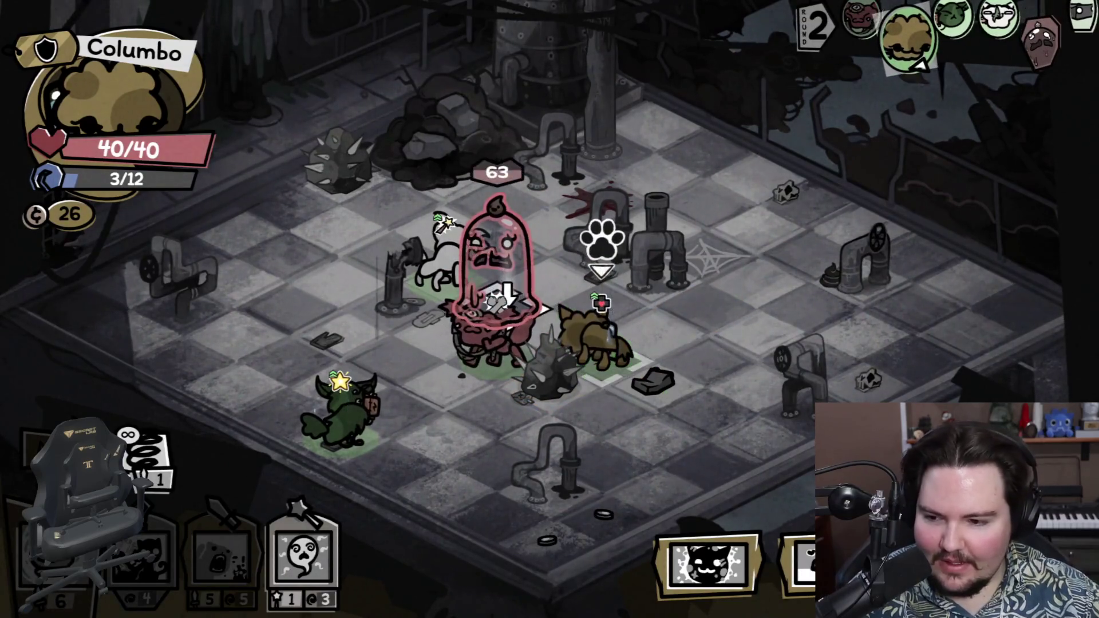
pyautogui.click(152, 467)
pyautogui.press('Escape')
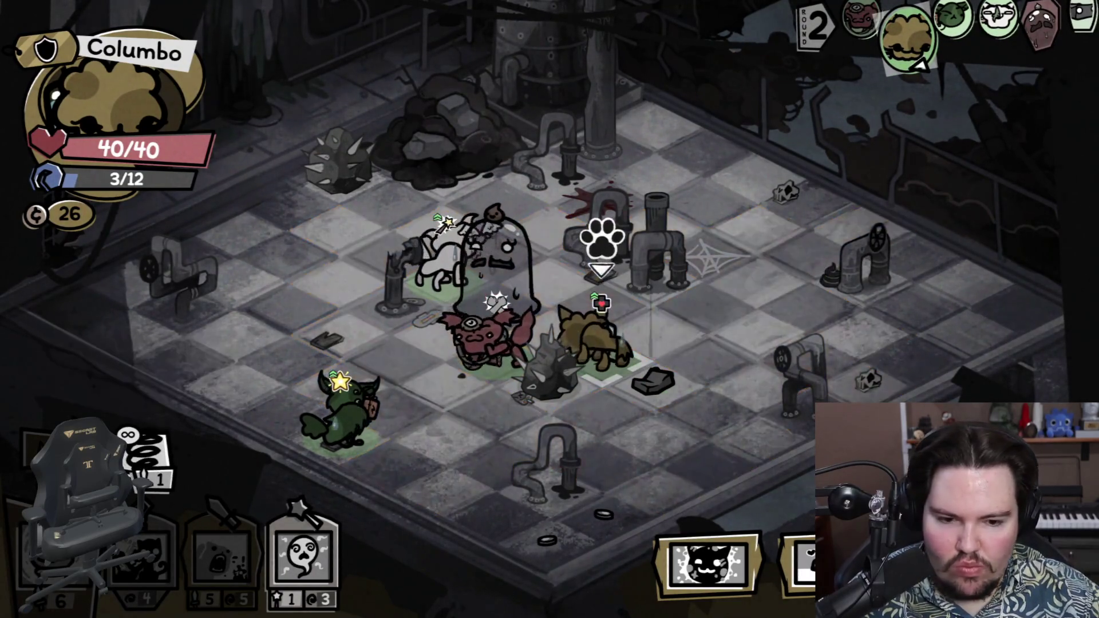
pyautogui.click(295, 550)
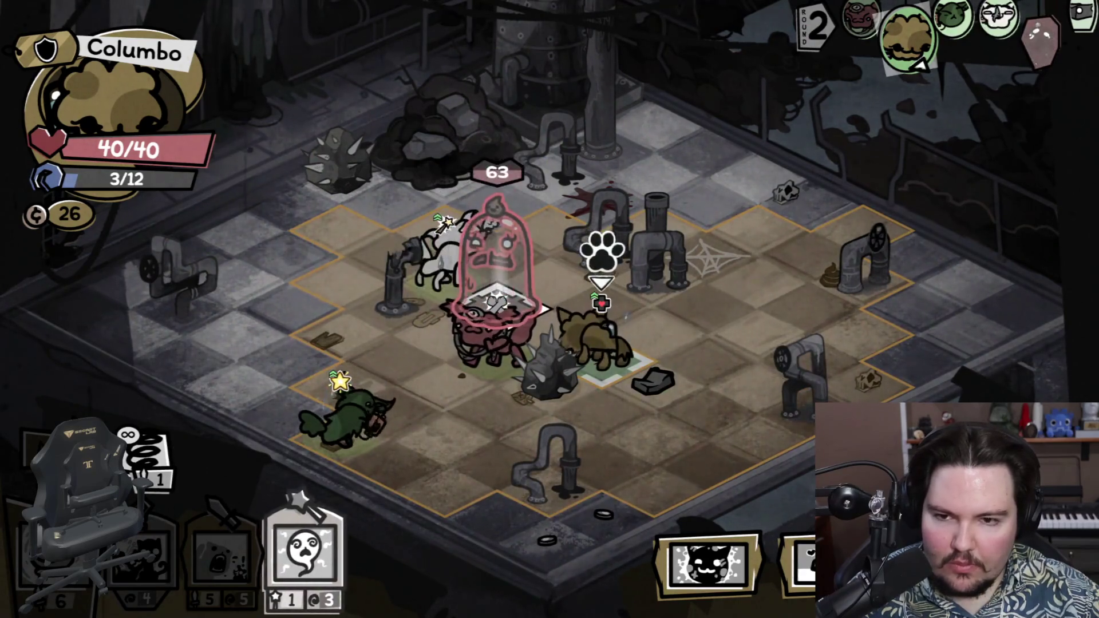
pyautogui.click(501, 274)
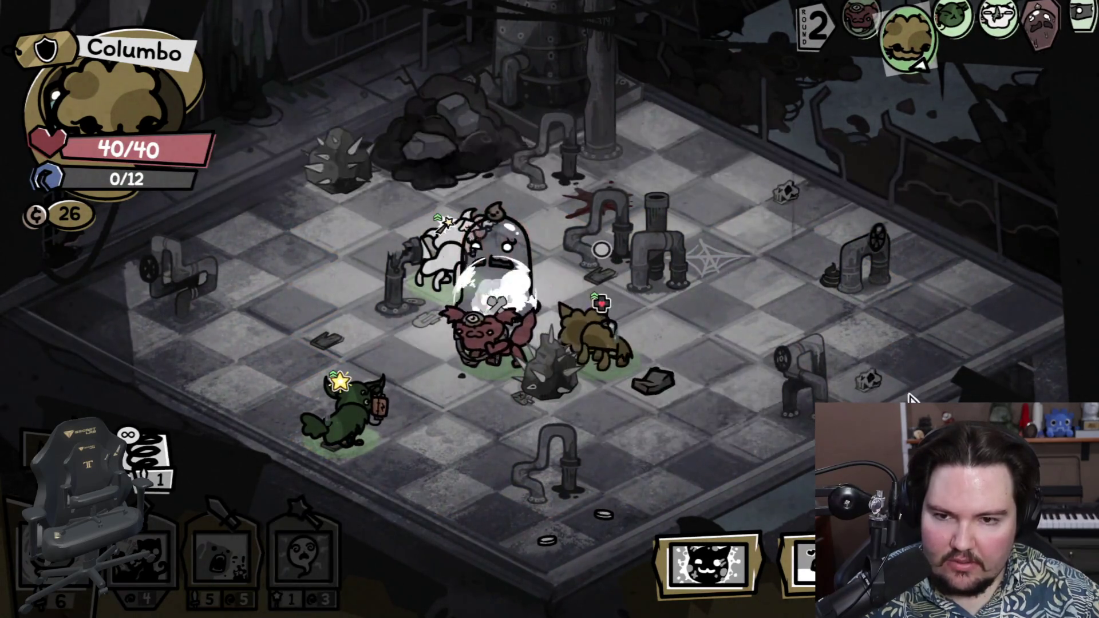
pyautogui.click(805, 558)
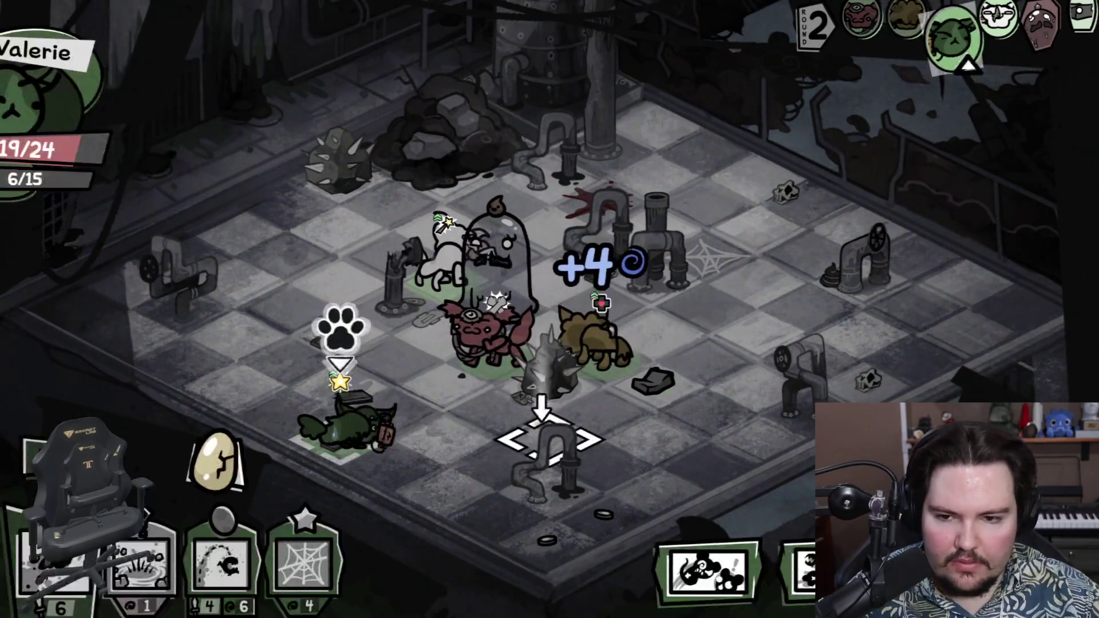
# Step: Have Valerie hit the Flushmaster with Flea Shot and a basic shot, then grab the coin and end her turn
pyautogui.click(221, 552)
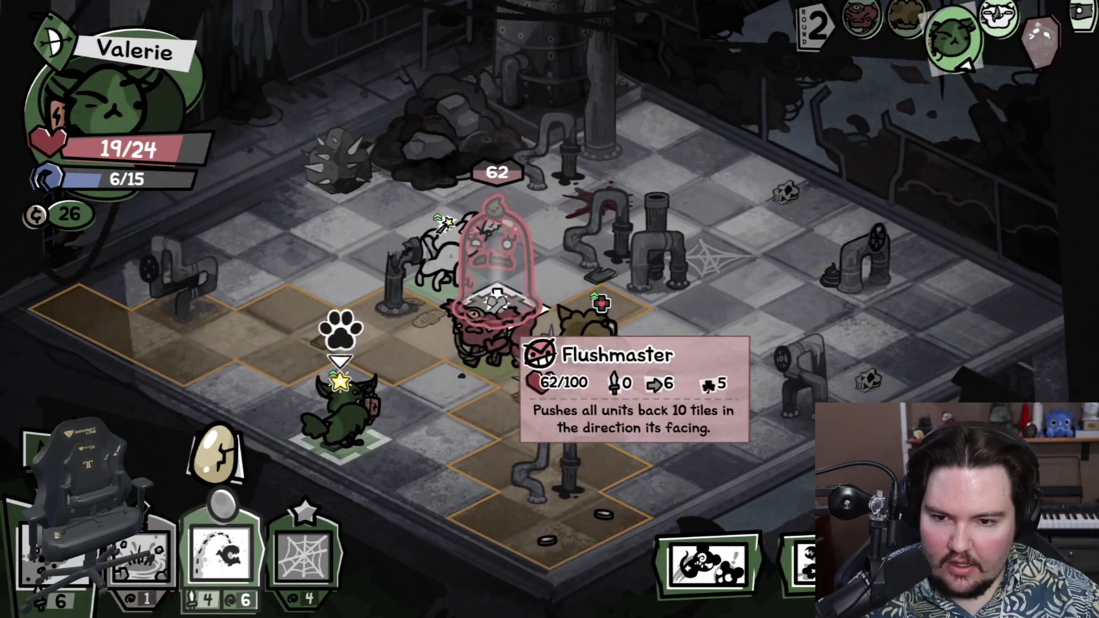
pyautogui.click(496, 298)
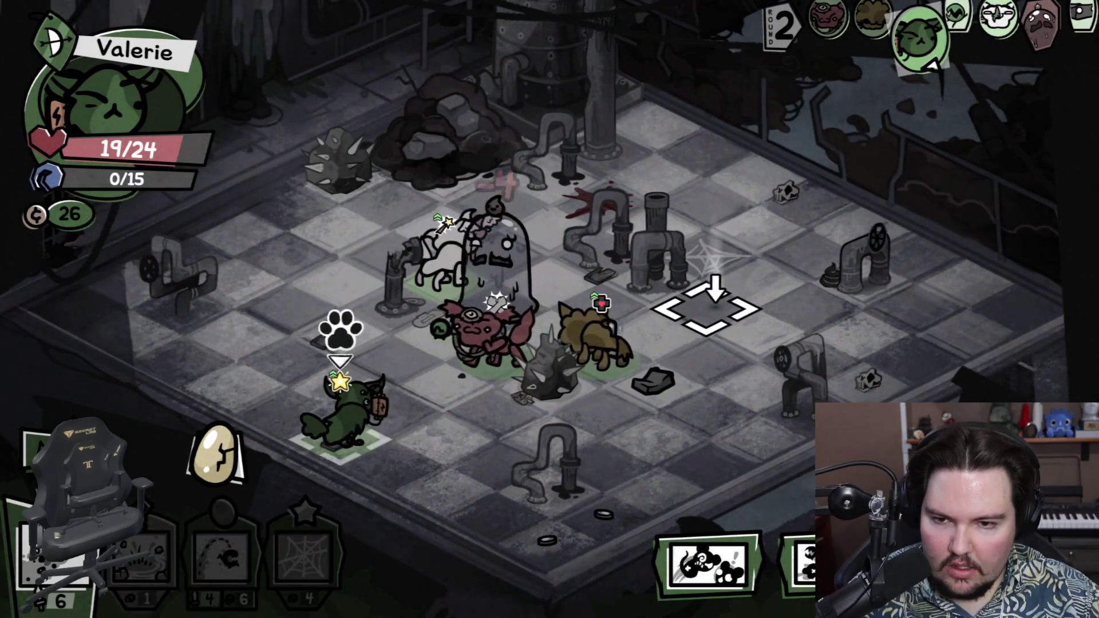
pyautogui.moveTo(496, 295)
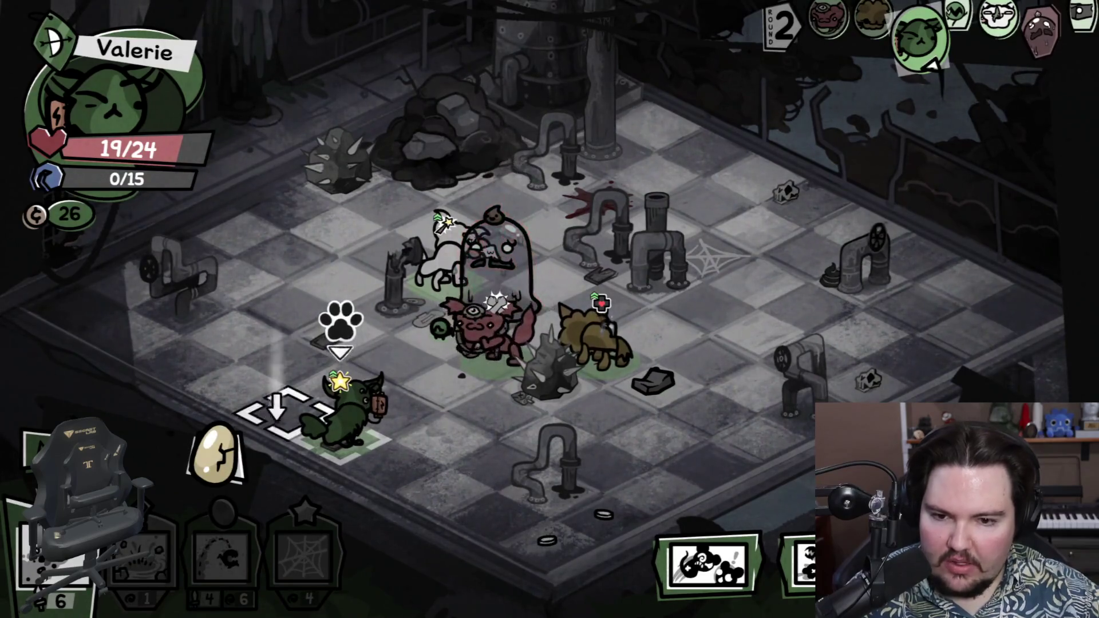
pyautogui.press('1')
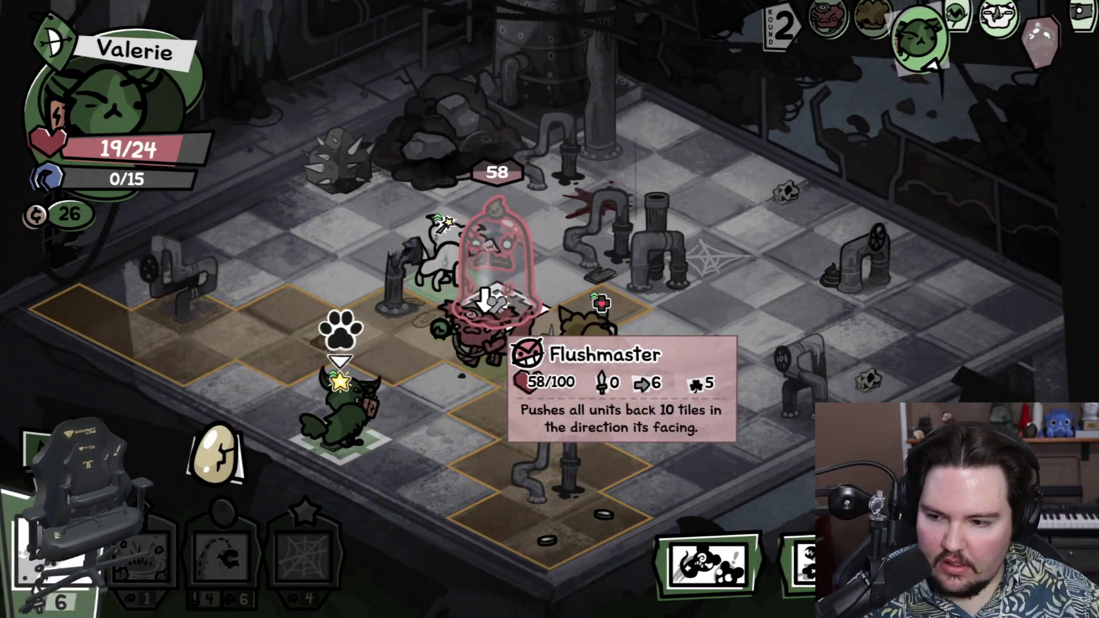
pyautogui.click(486, 300)
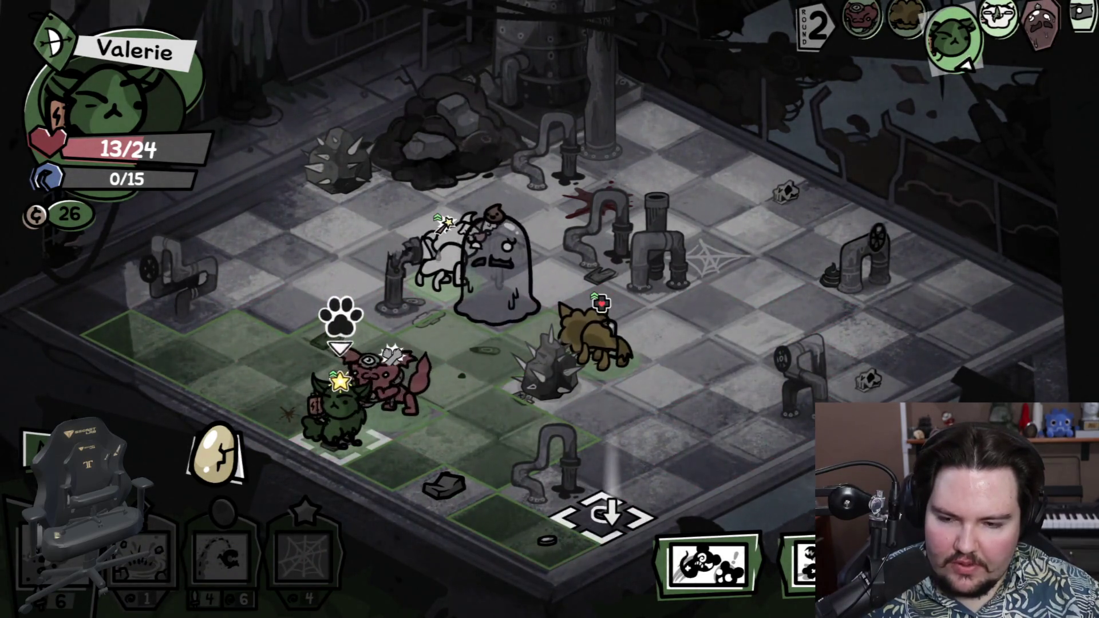
pyautogui.click(558, 535)
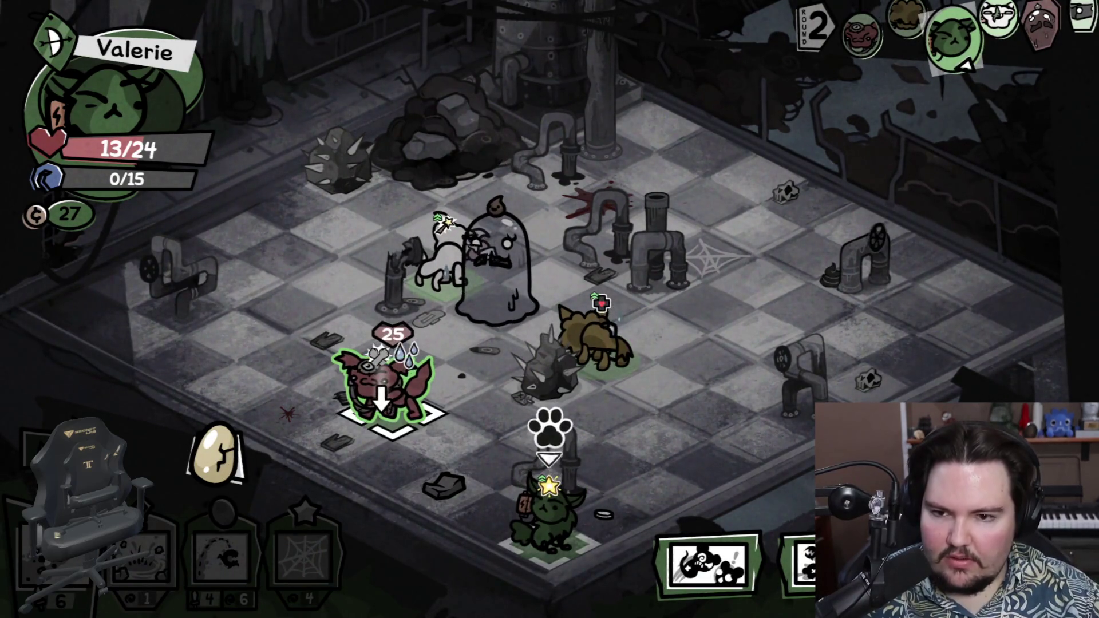
pyautogui.moveTo(549, 544)
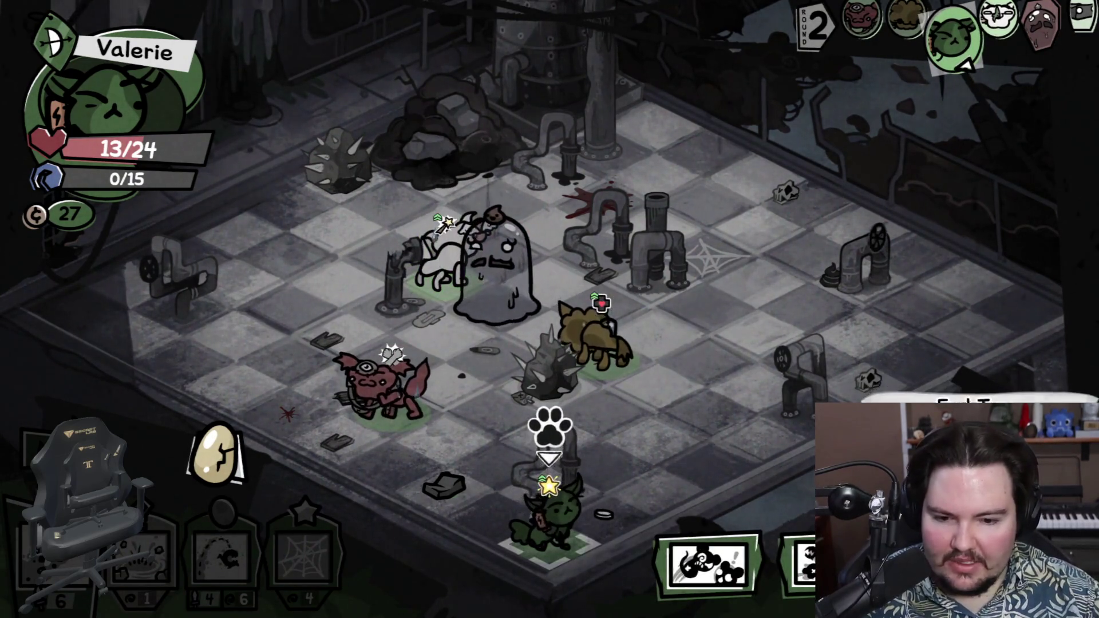
pyautogui.press('space')
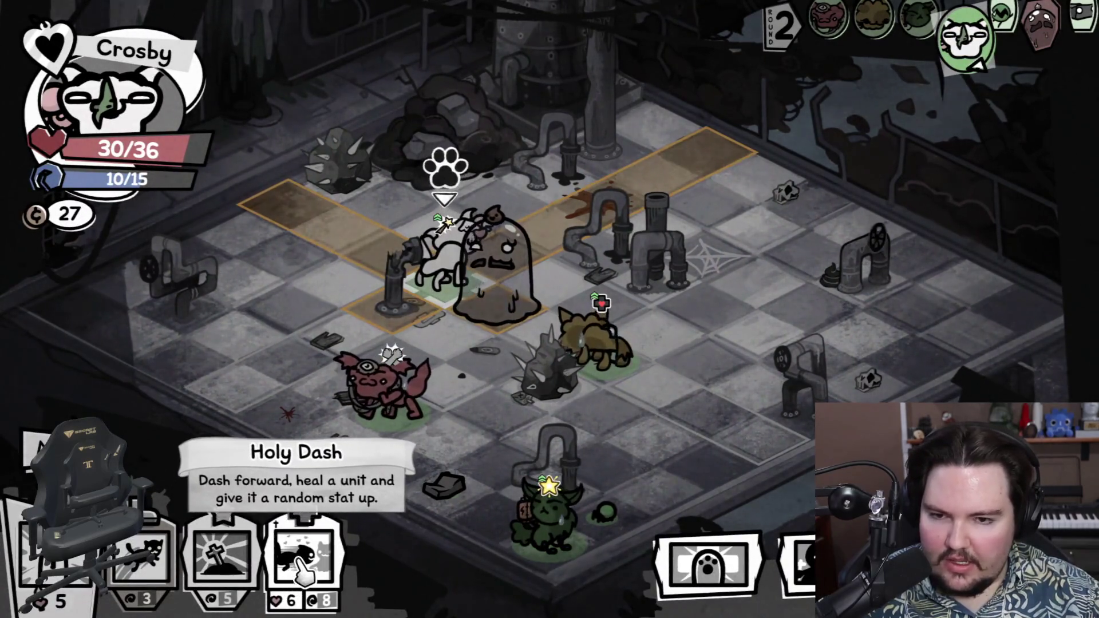
# Step: Move Crosby beside the brown creature, hop him three tiles down the board, and end his turn
pyautogui.press('1')
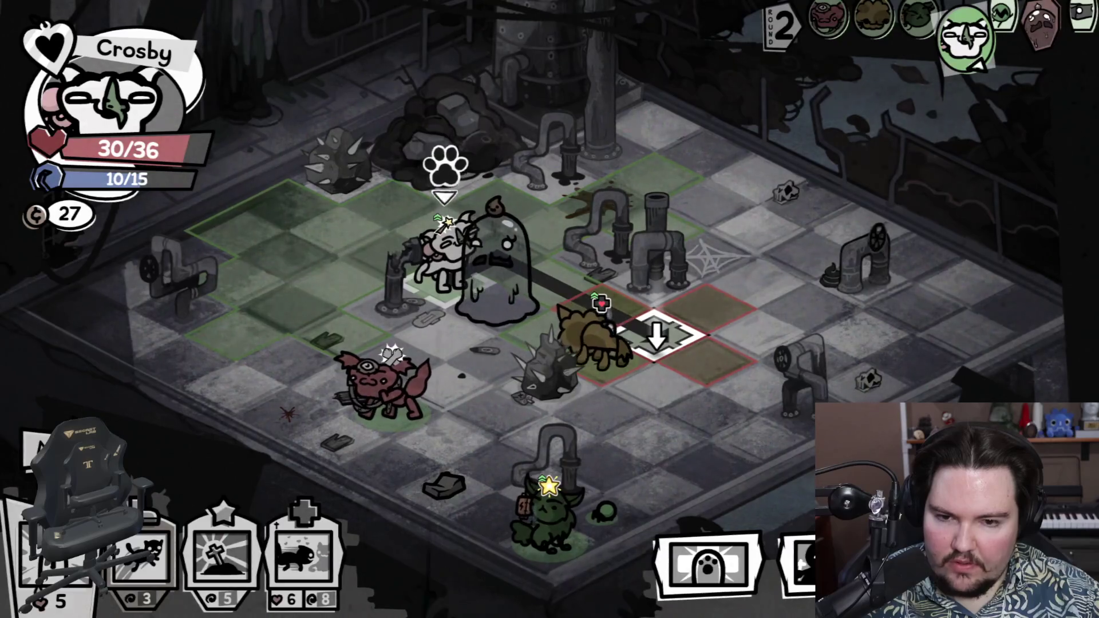
pyautogui.click(656, 335)
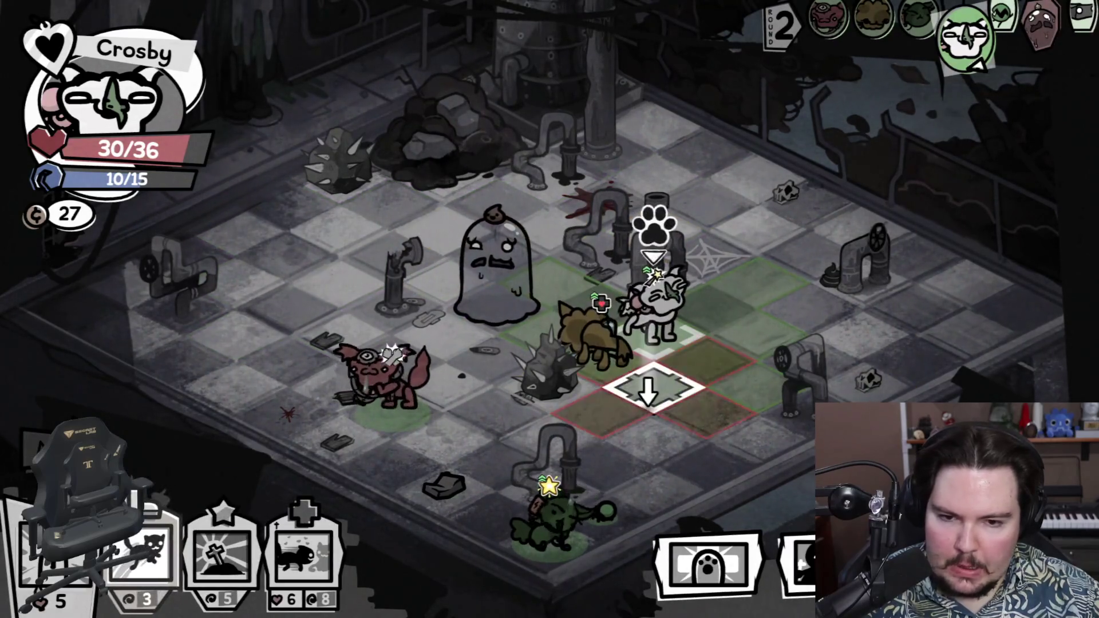
pyautogui.click(656, 389)
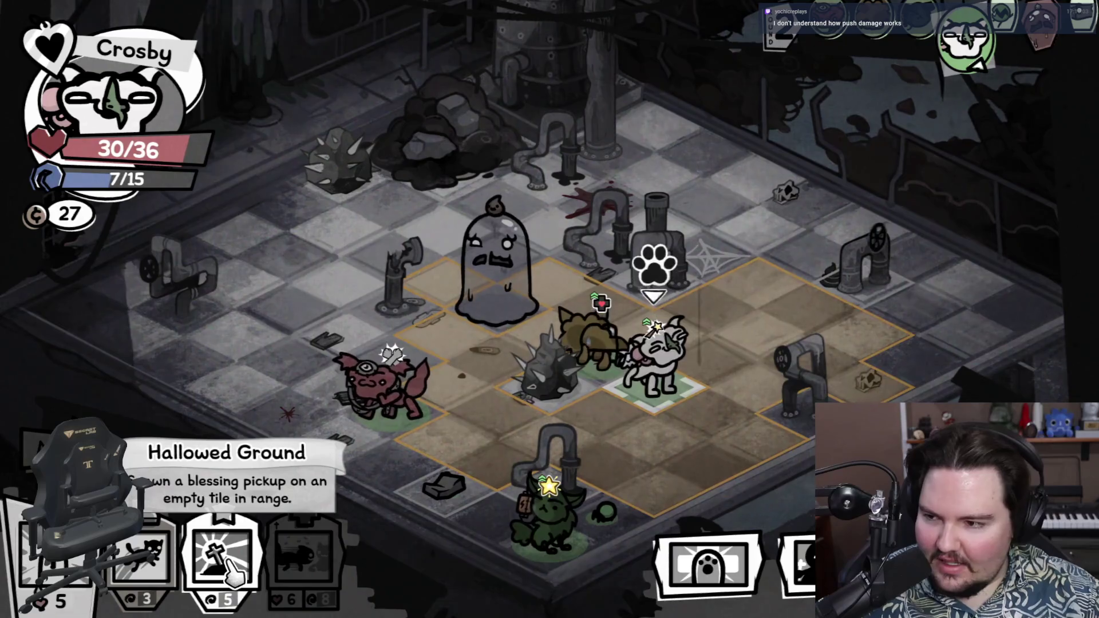
pyautogui.click(145, 575)
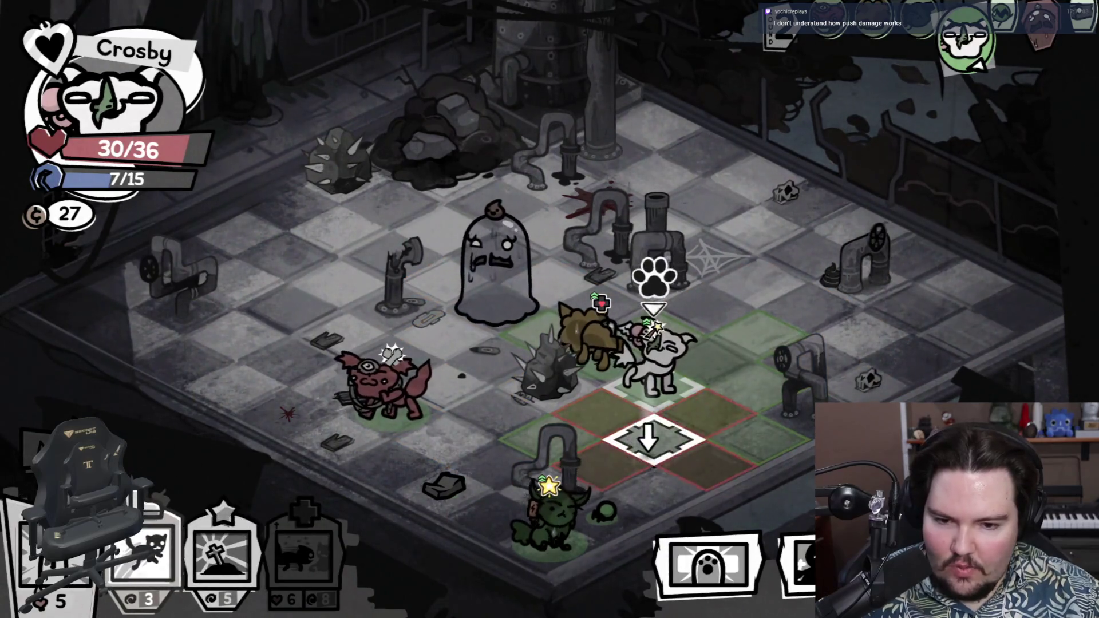
pyautogui.click(650, 440)
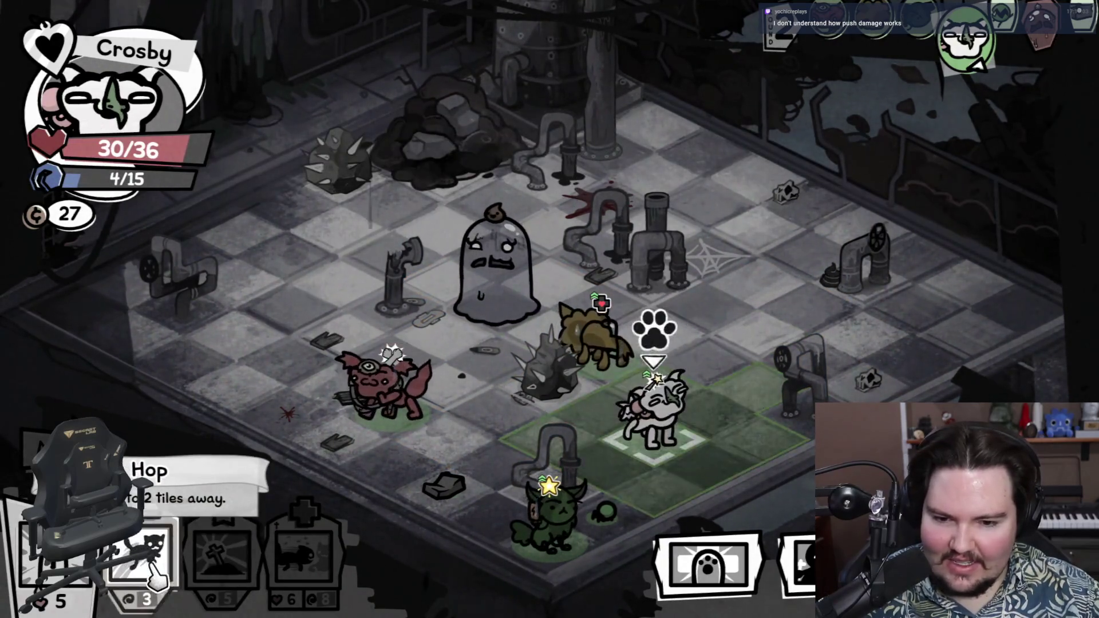
pyautogui.moveTo(610, 518)
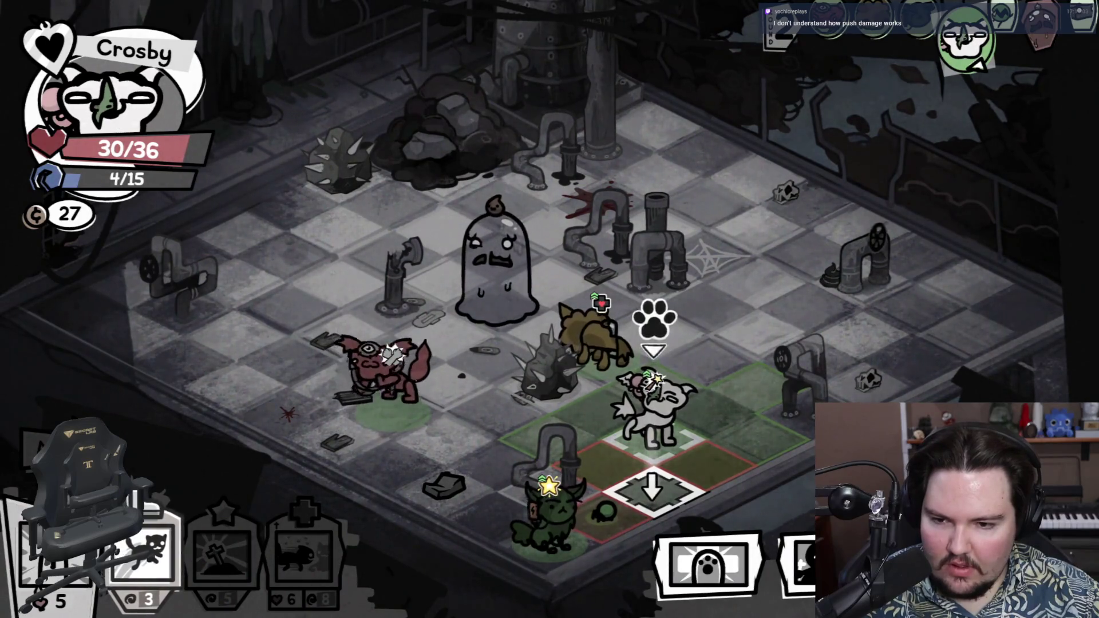
pyautogui.click(698, 464)
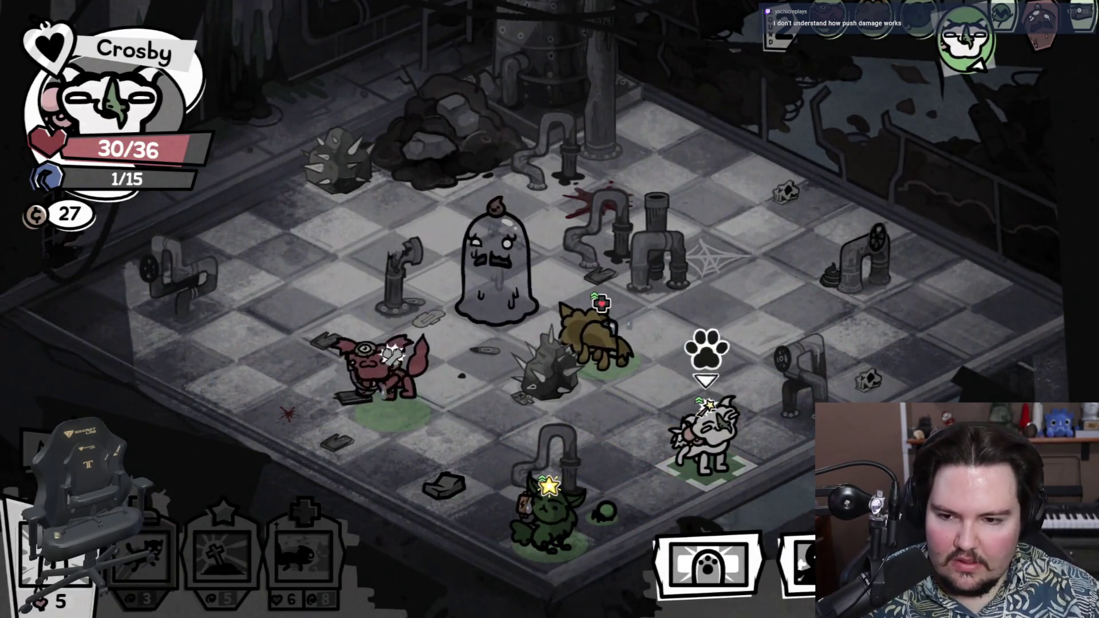
pyautogui.press('space')
pyautogui.press('space')
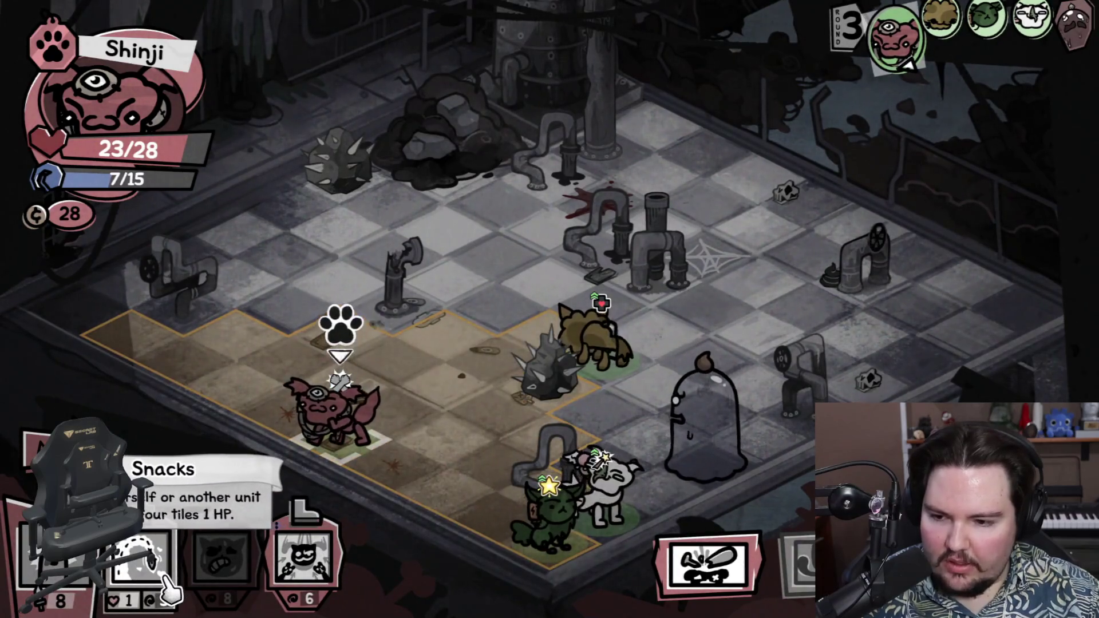
# Step: Heal Valerie twice with Shinji's Snacks and walk Shinji next to the spiked enemy
pyautogui.click(140, 553)
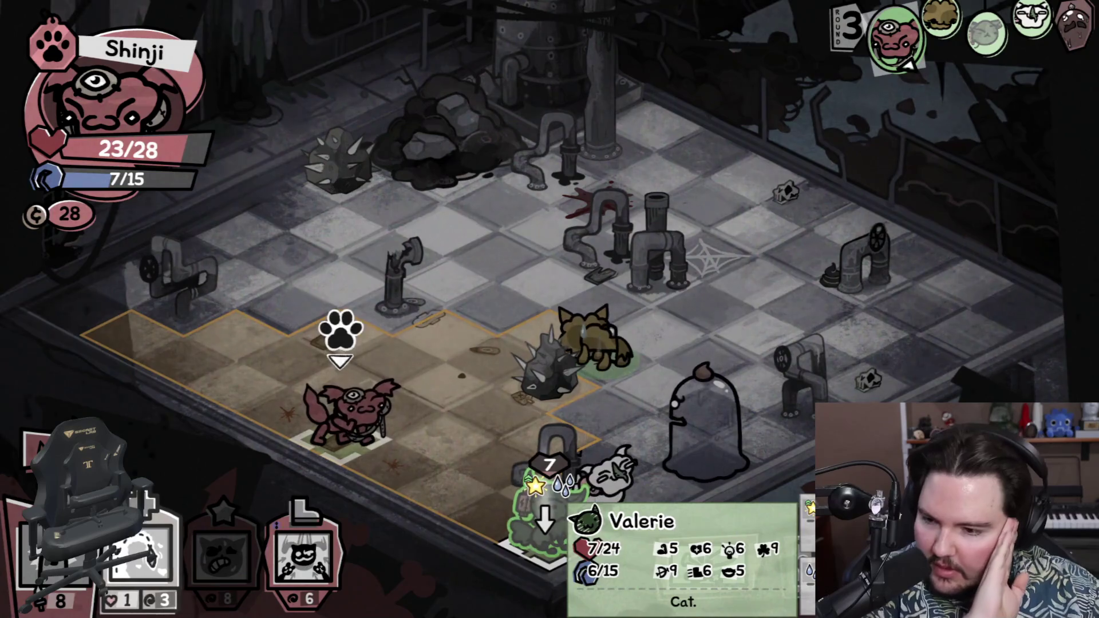
pyautogui.click(543, 521)
pyautogui.press('1')
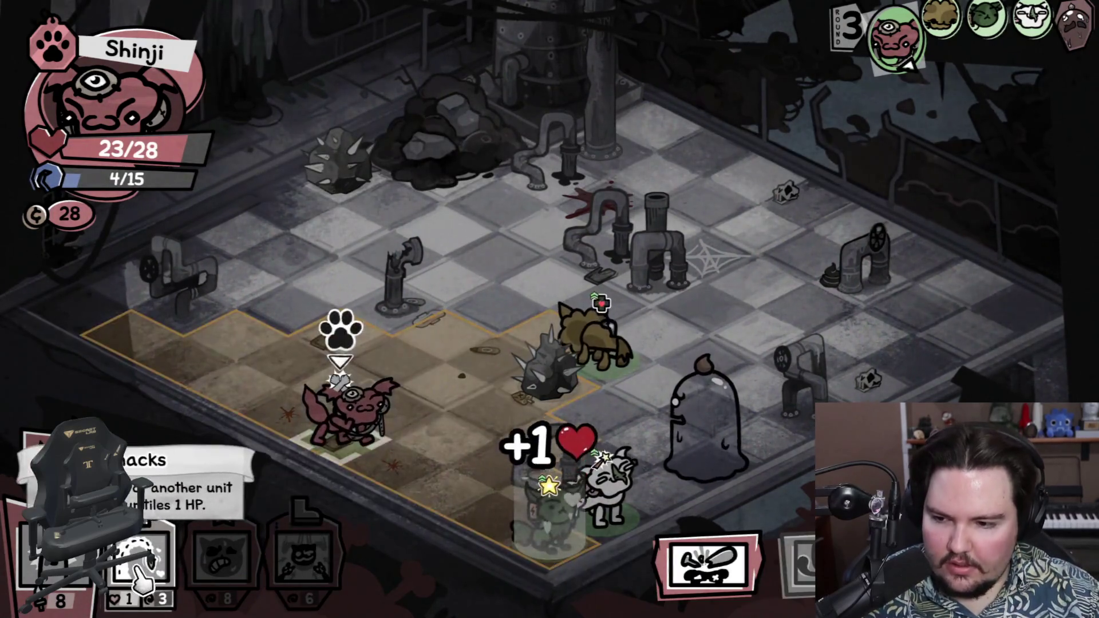
pyautogui.click(547, 526)
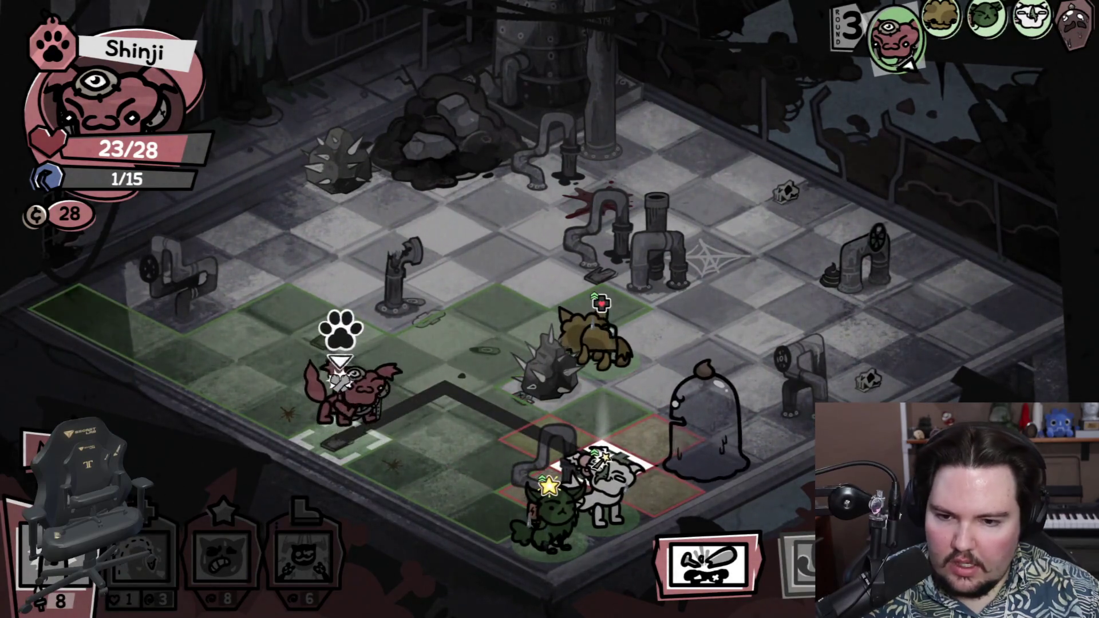
pyautogui.click(601, 456)
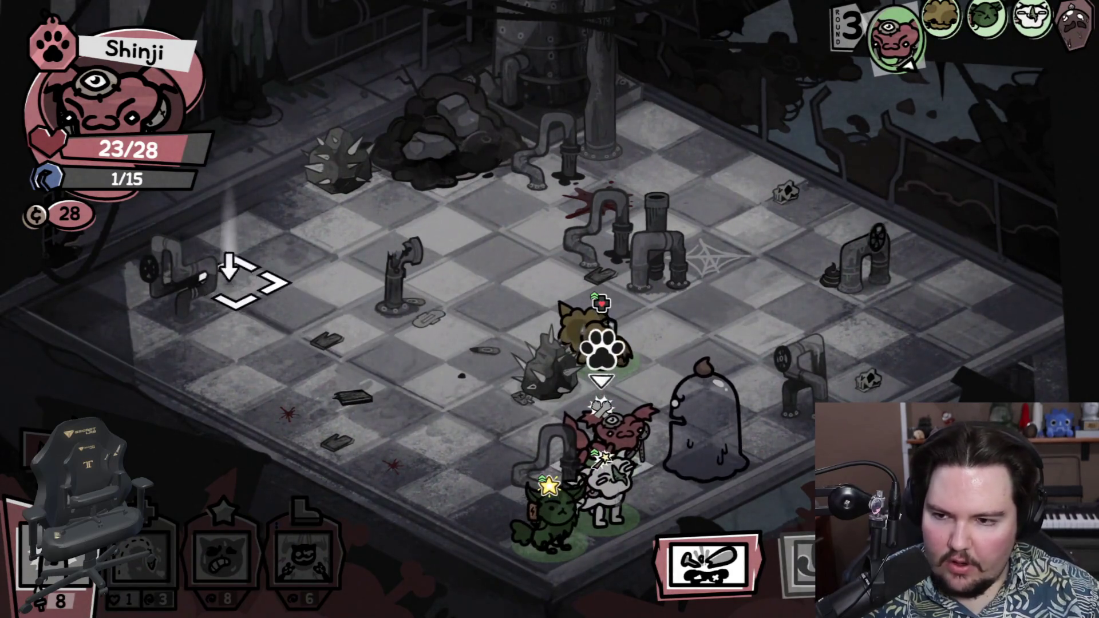
pyautogui.click(54, 549)
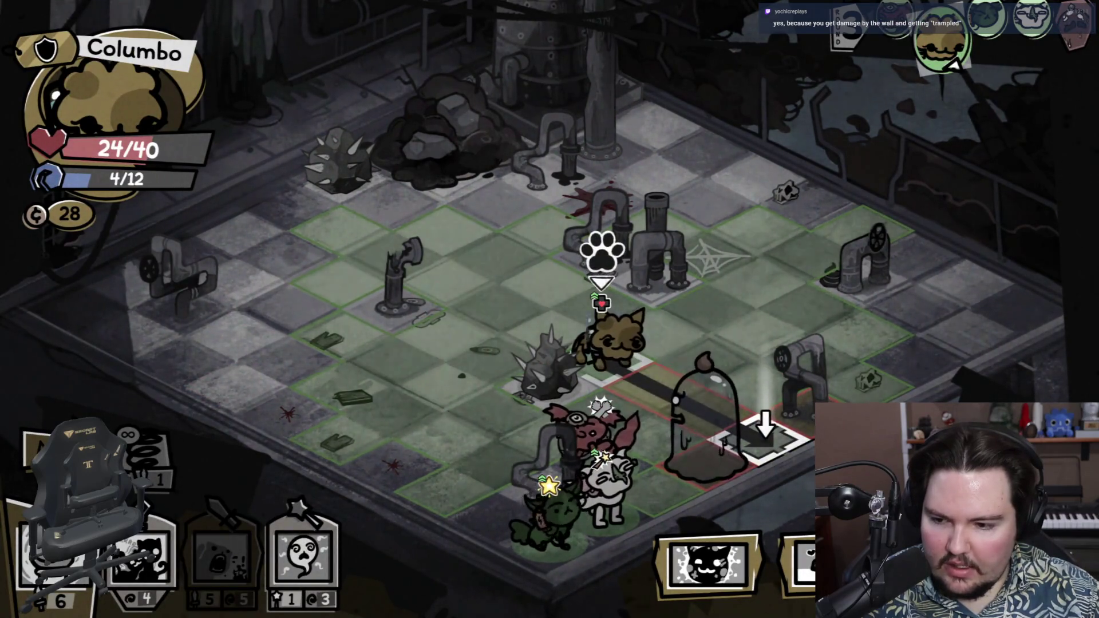
# Step: Move Columbo beside the ghost, hit it for 6 damage, and end his turn
pyautogui.click(667, 389)
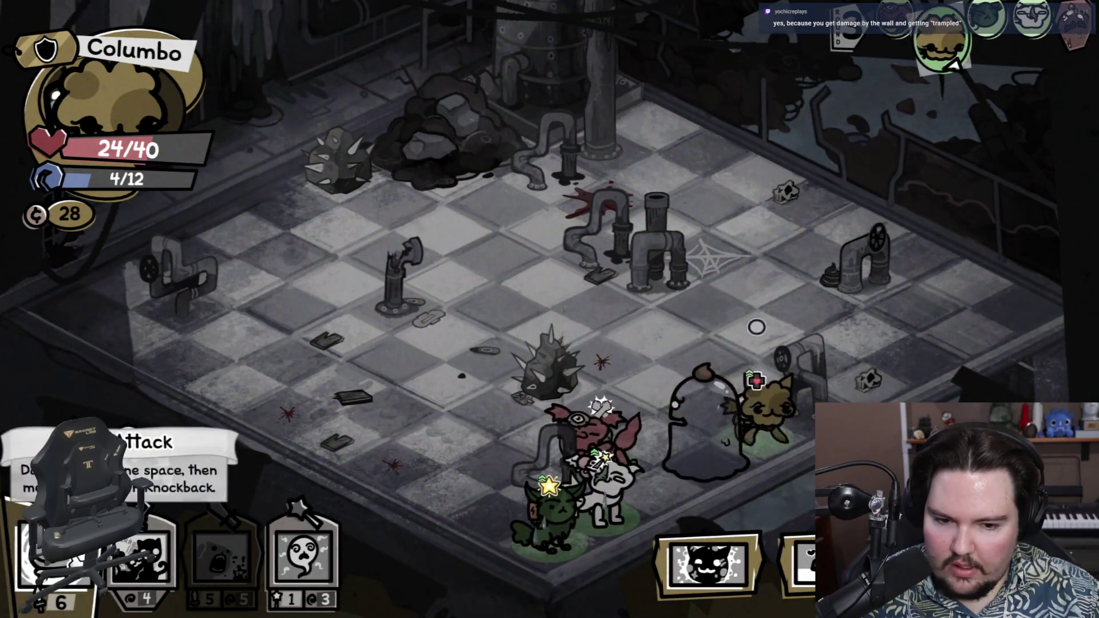
pyautogui.click(240, 494)
pyautogui.click(704, 435)
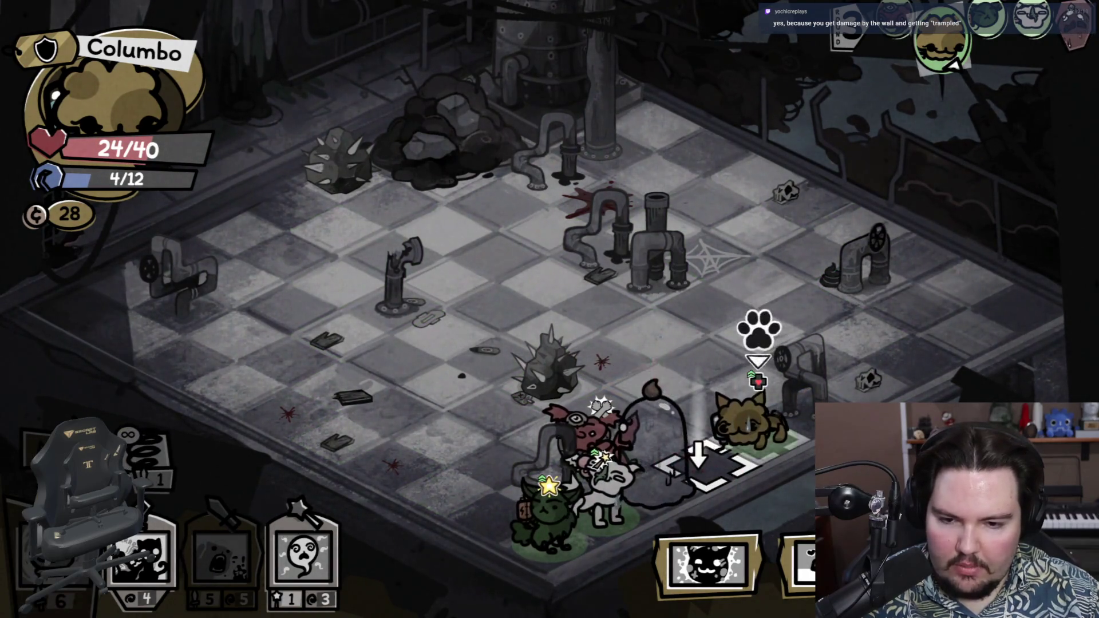
pyautogui.click(291, 564)
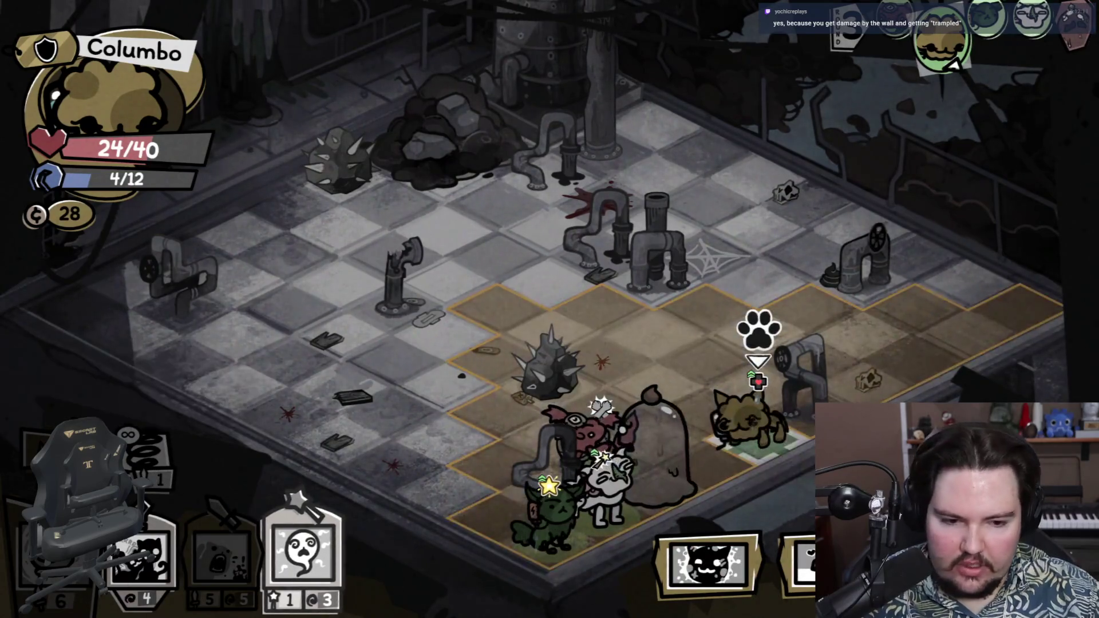
pyautogui.press('space')
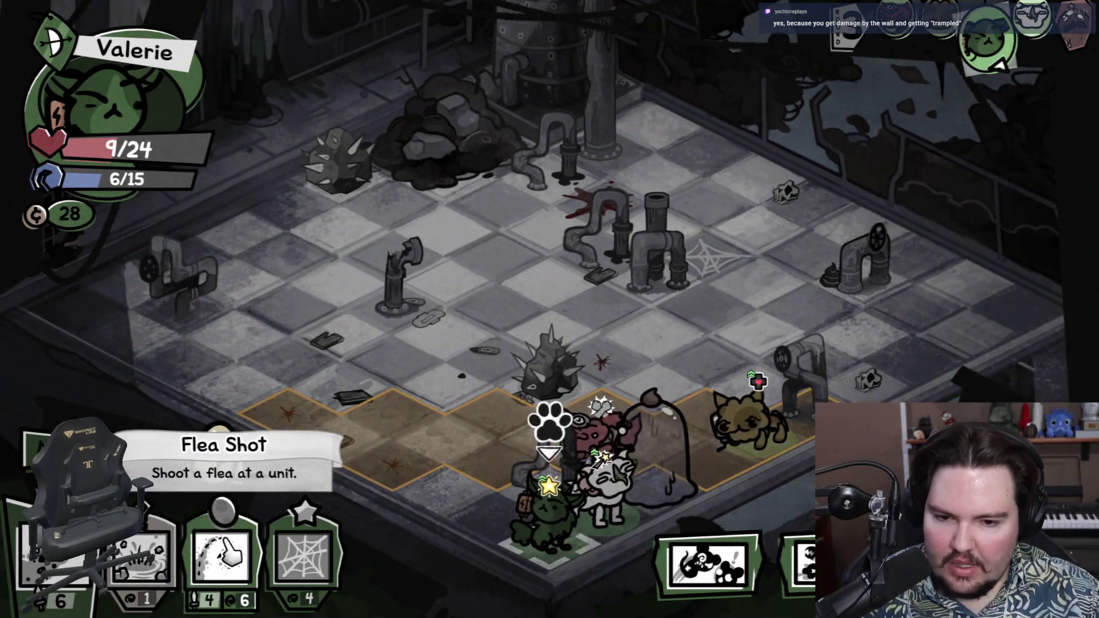
# Step: Leap Valerie to the left of the group and fire a flea at the bell jar, dropping it to 31 HP
pyautogui.click(229, 553)
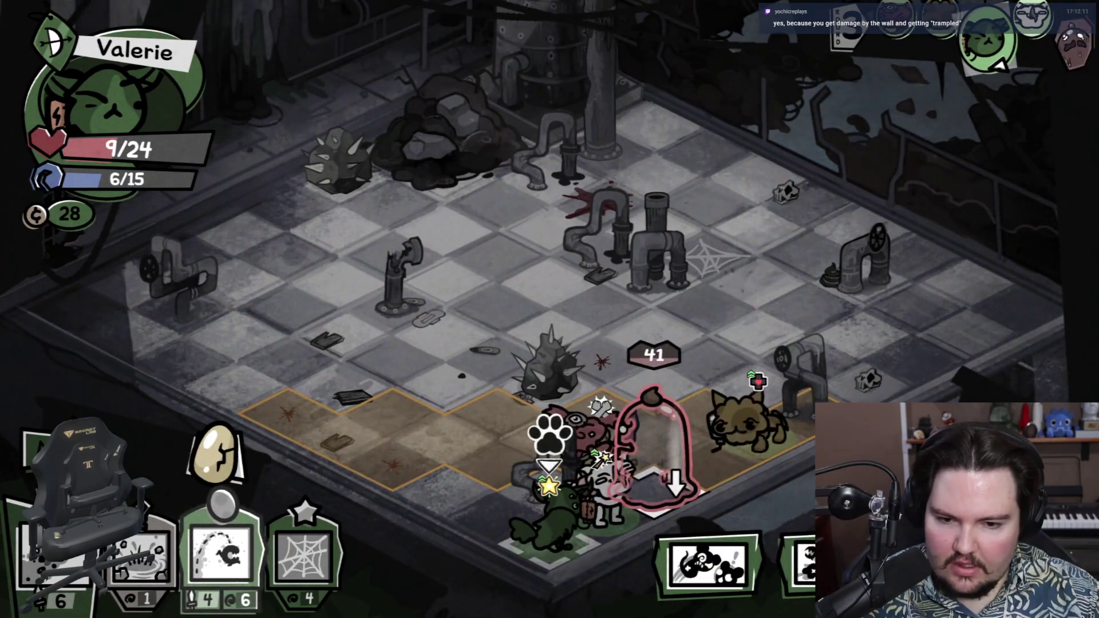
pyautogui.click(58, 549)
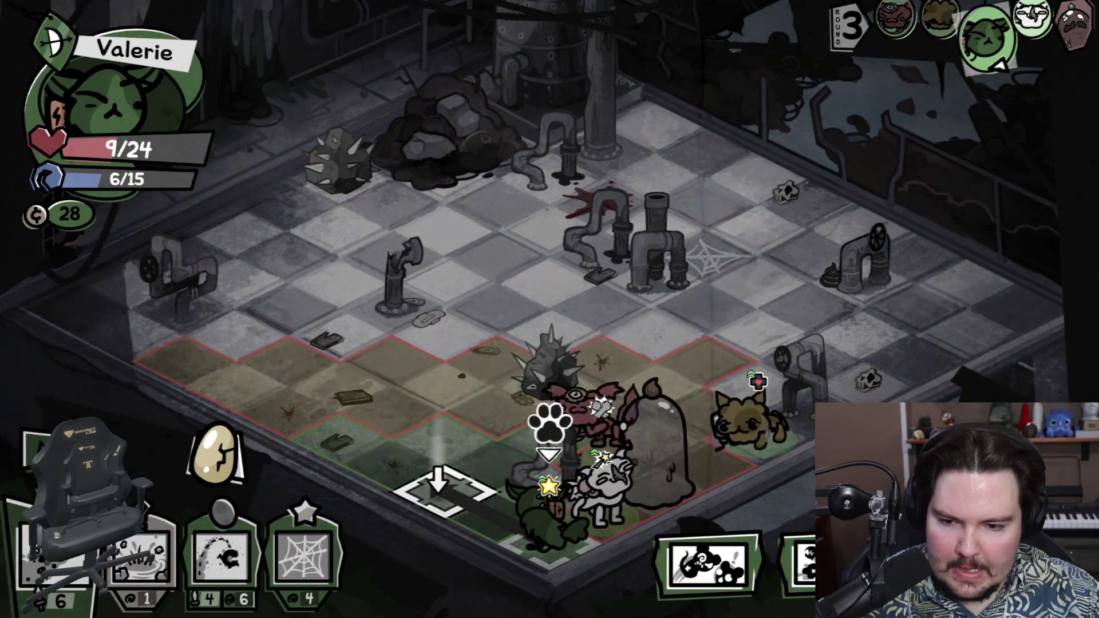
pyautogui.click(438, 484)
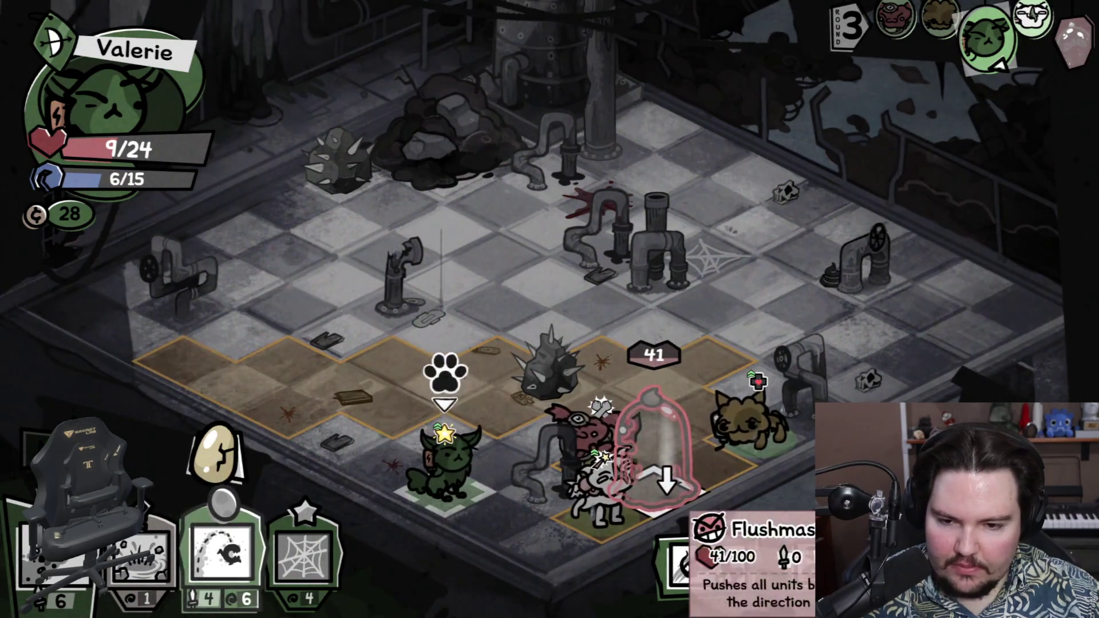
pyautogui.click(653, 453)
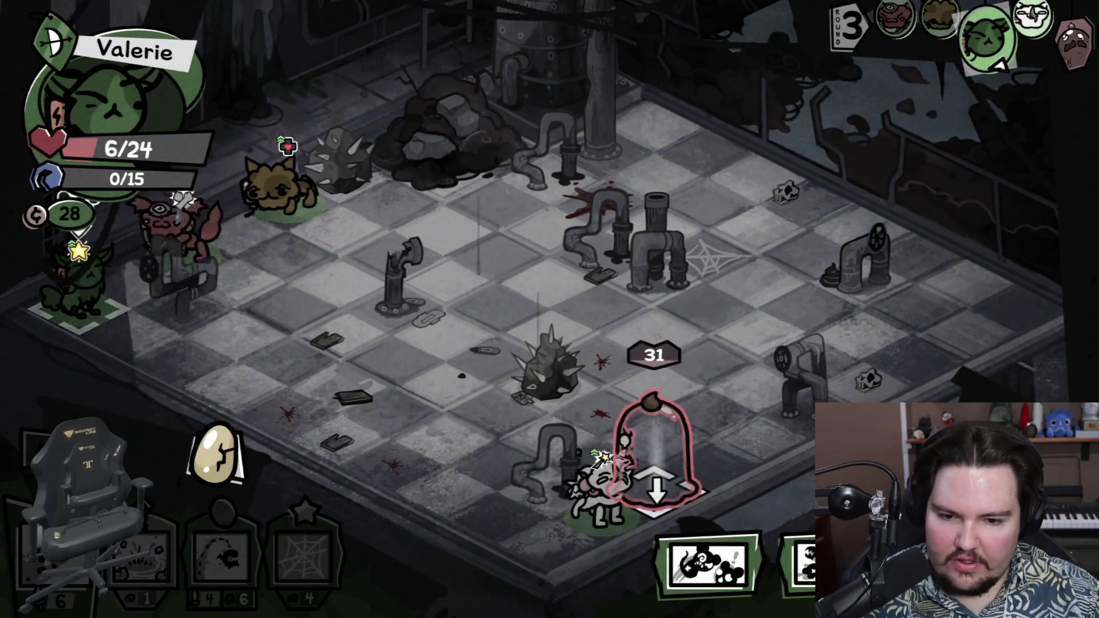
pyautogui.moveTo(561, 490)
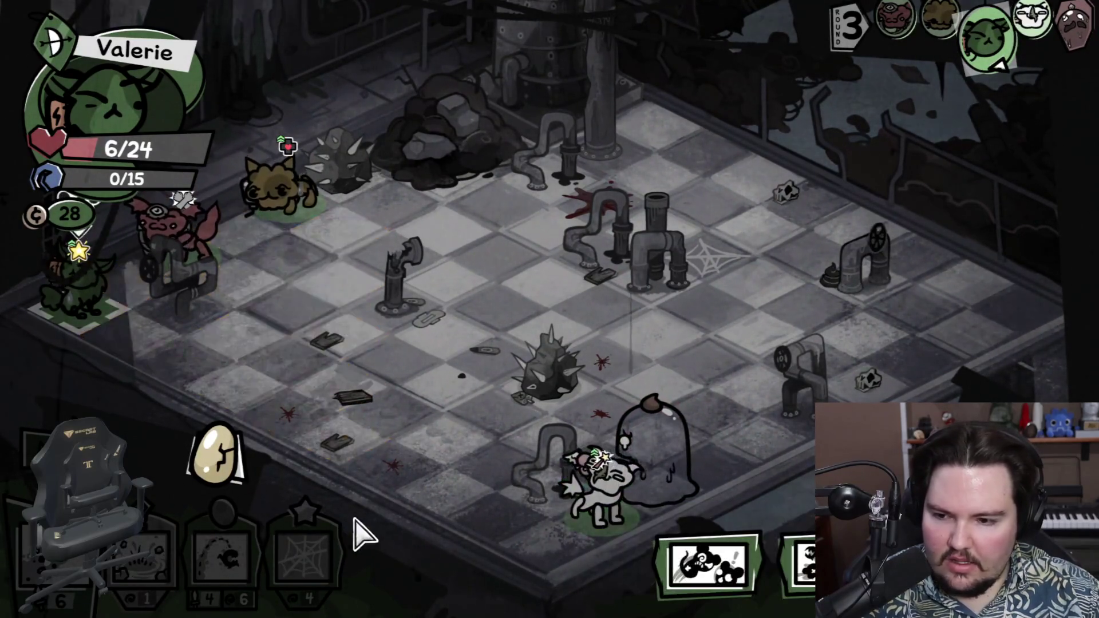
pyautogui.press('Tab')
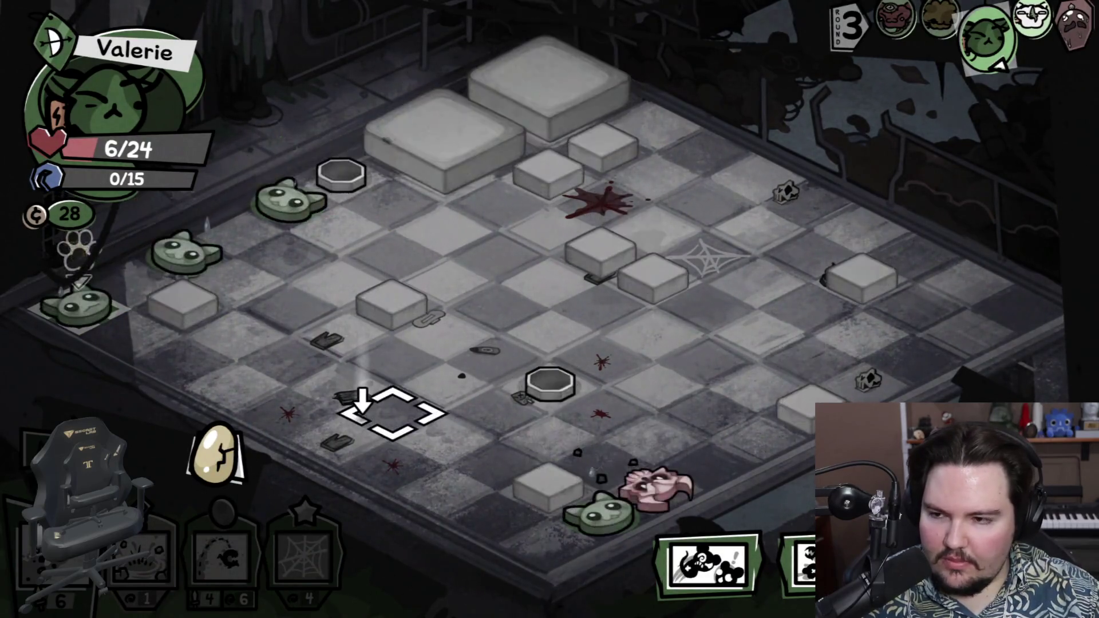
pyautogui.press('Tab')
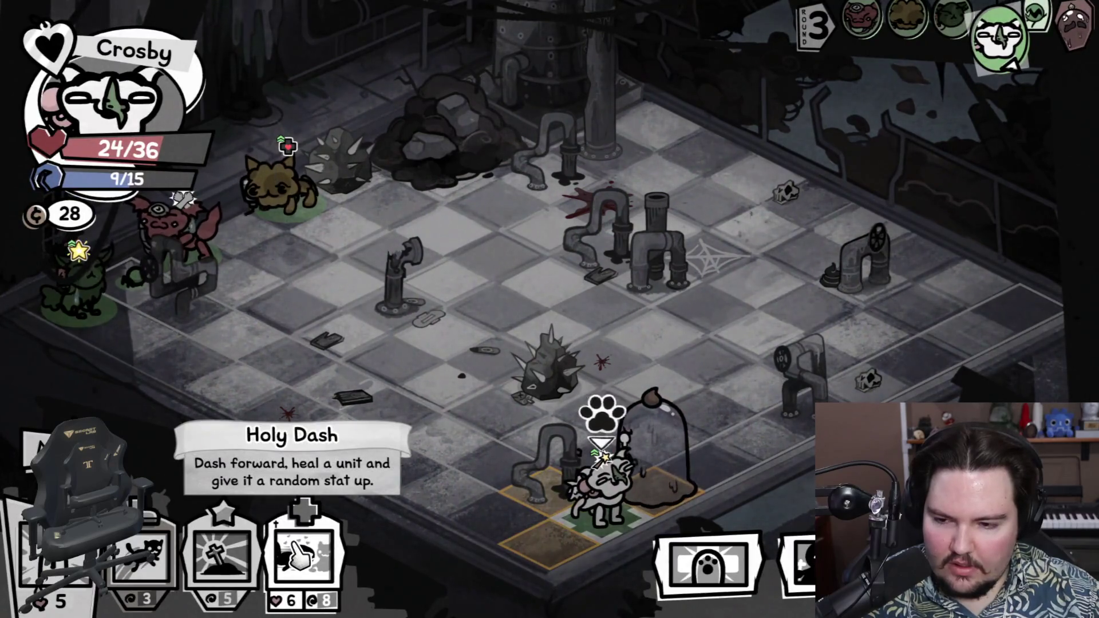
# Step: Move Crosby toward the left side and Holy Dash him over to the green cat
pyautogui.click(57, 553)
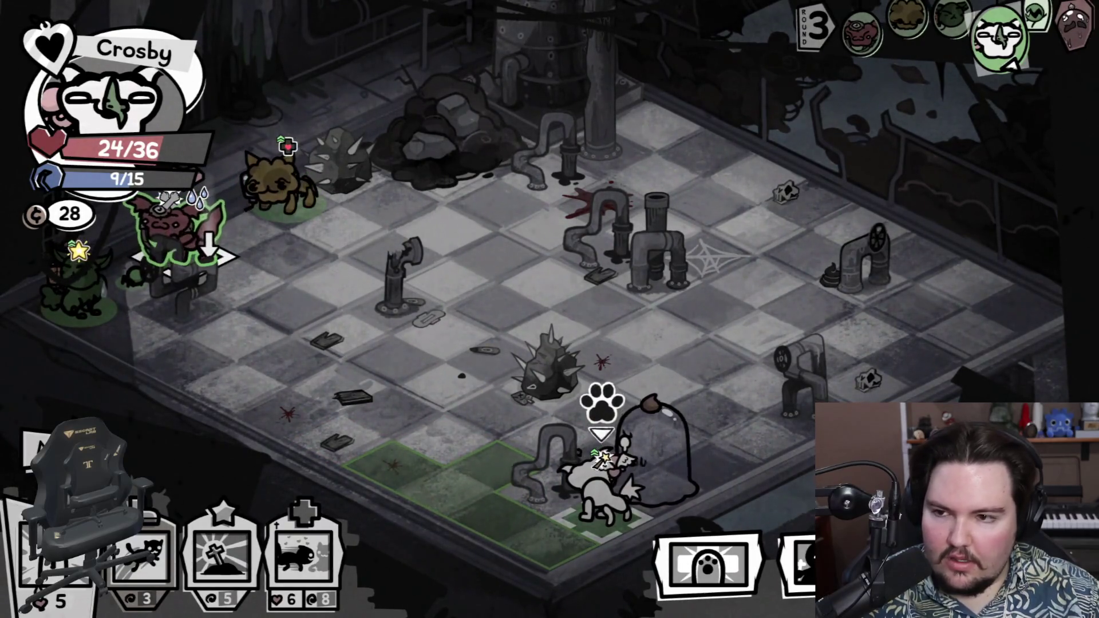
pyautogui.moveTo(601, 493)
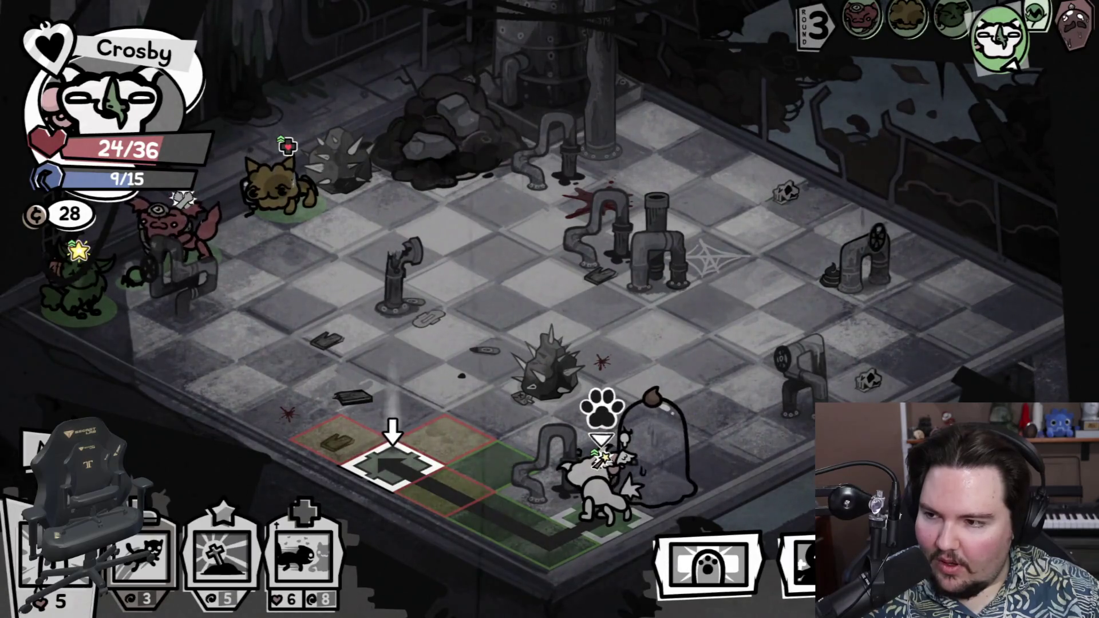
pyautogui.click(393, 458)
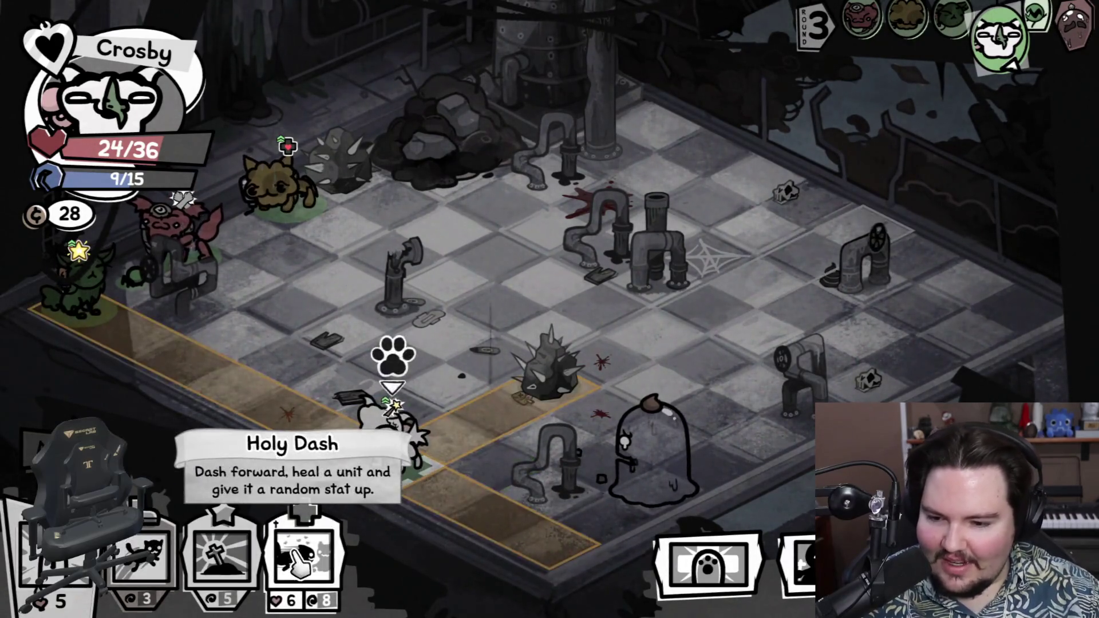
pyautogui.click(298, 558)
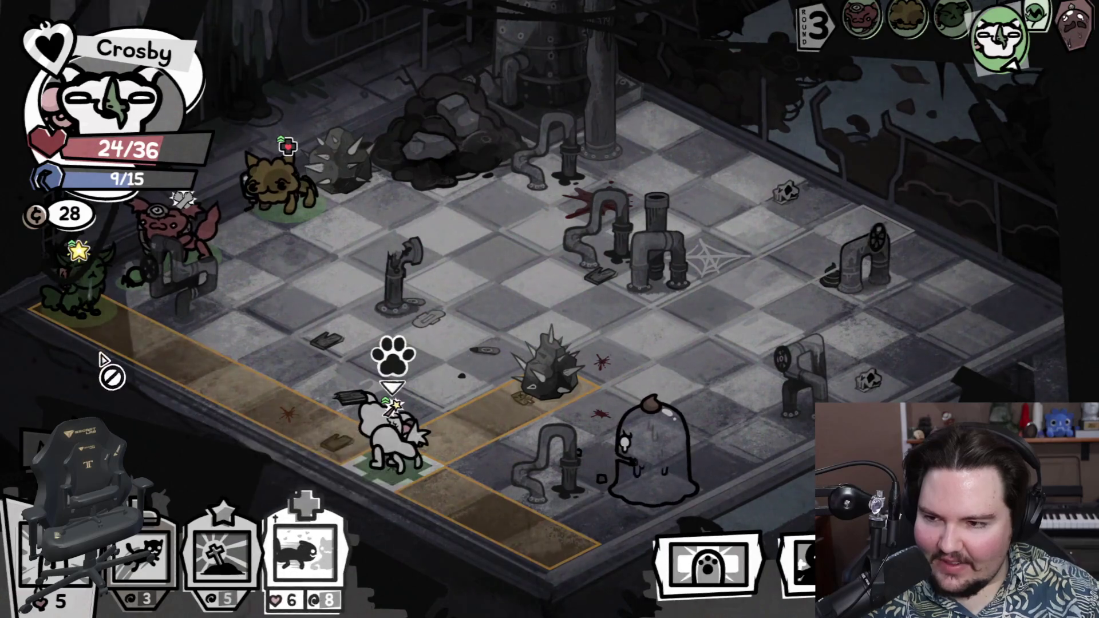
pyautogui.click(72, 303)
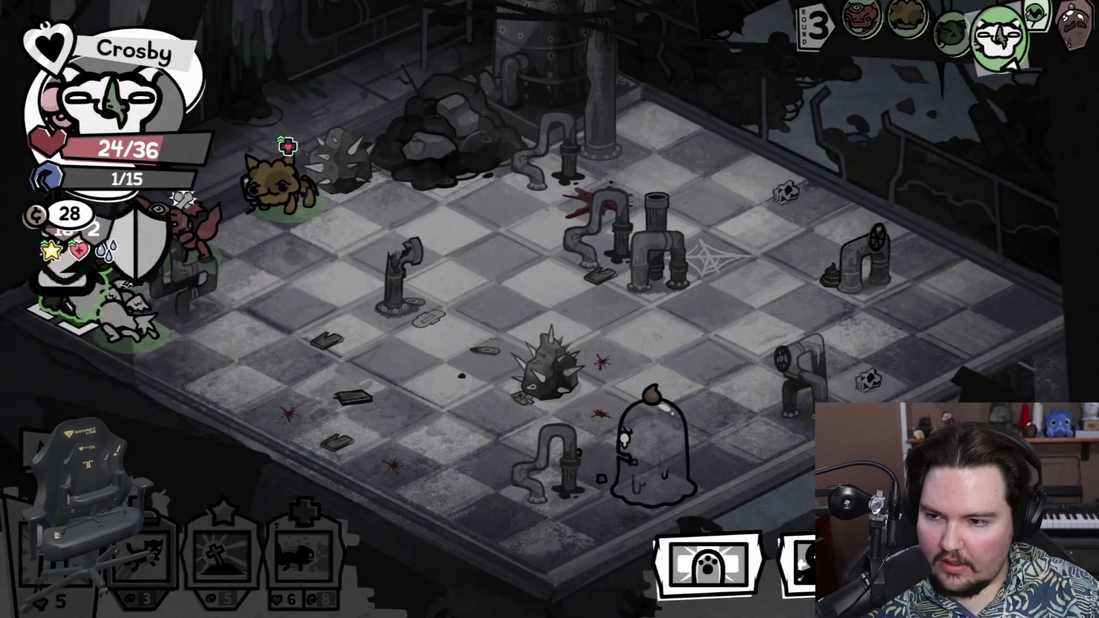
pyautogui.moveTo(72, 298)
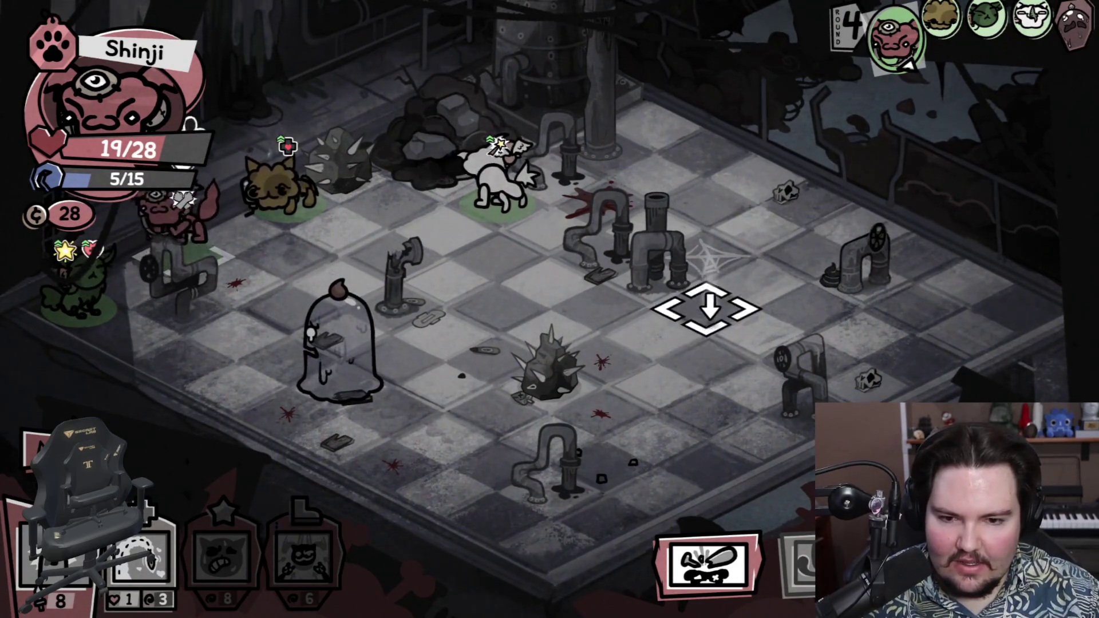
# Step: Move Shinji beside the Flushmaster, hit it for 8 damage, feed the green ally Snacks, and end the turn
pyautogui.moveTo(281, 572)
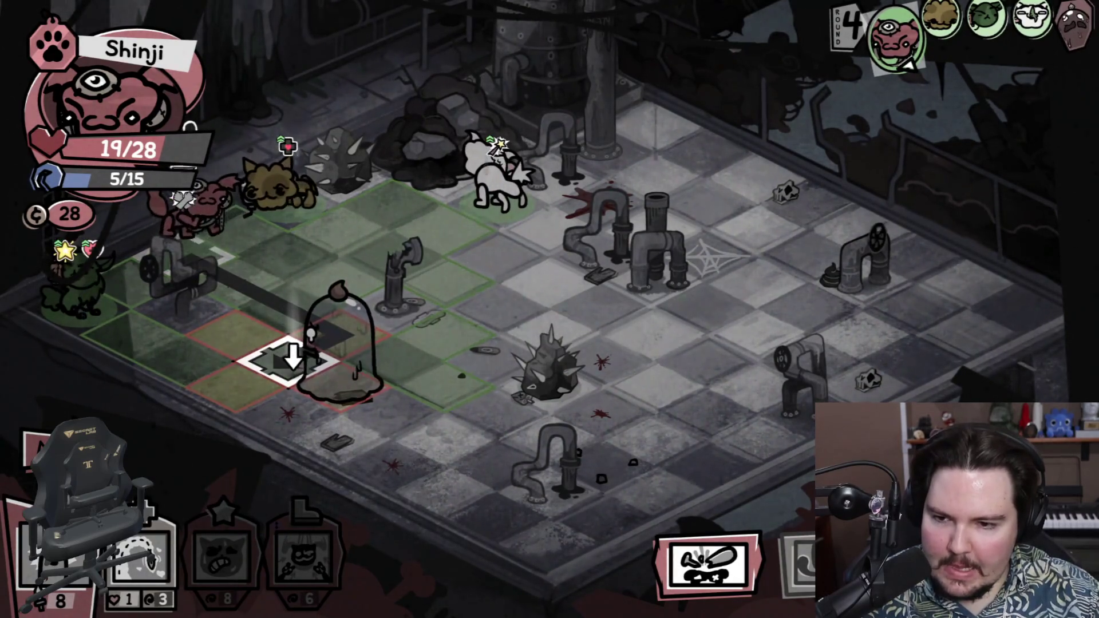
pyautogui.click(293, 359)
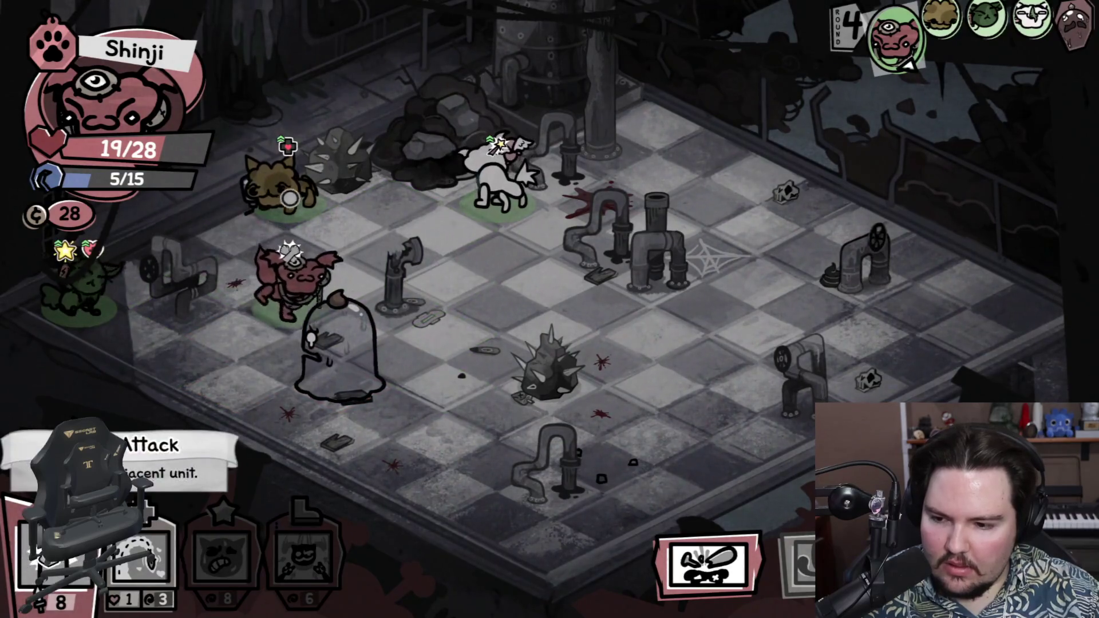
pyautogui.click(313, 375)
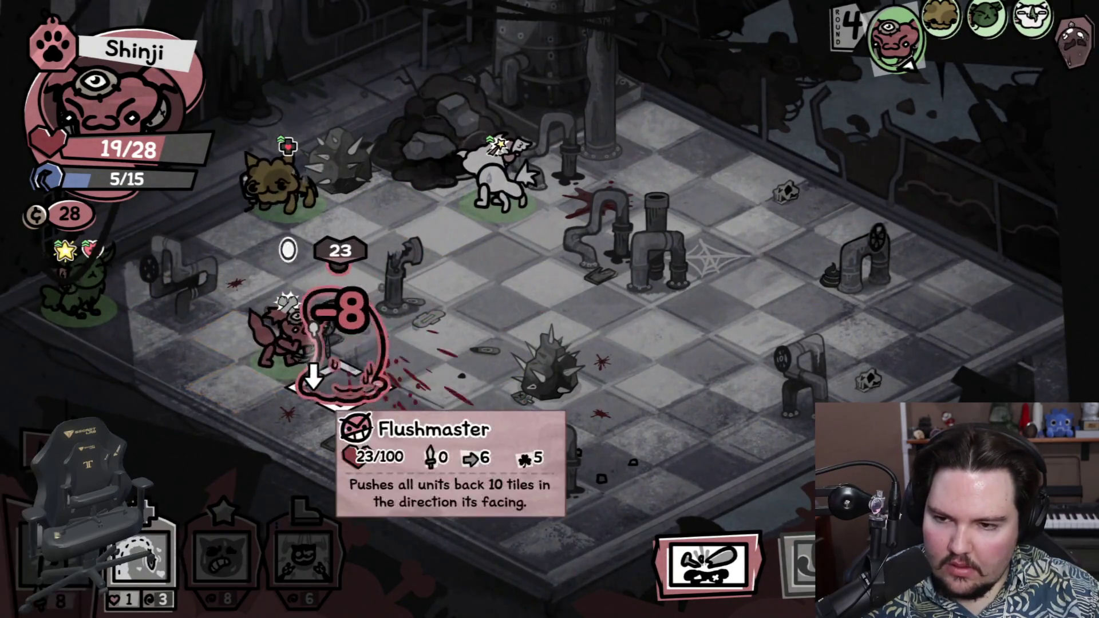
pyautogui.click(143, 552)
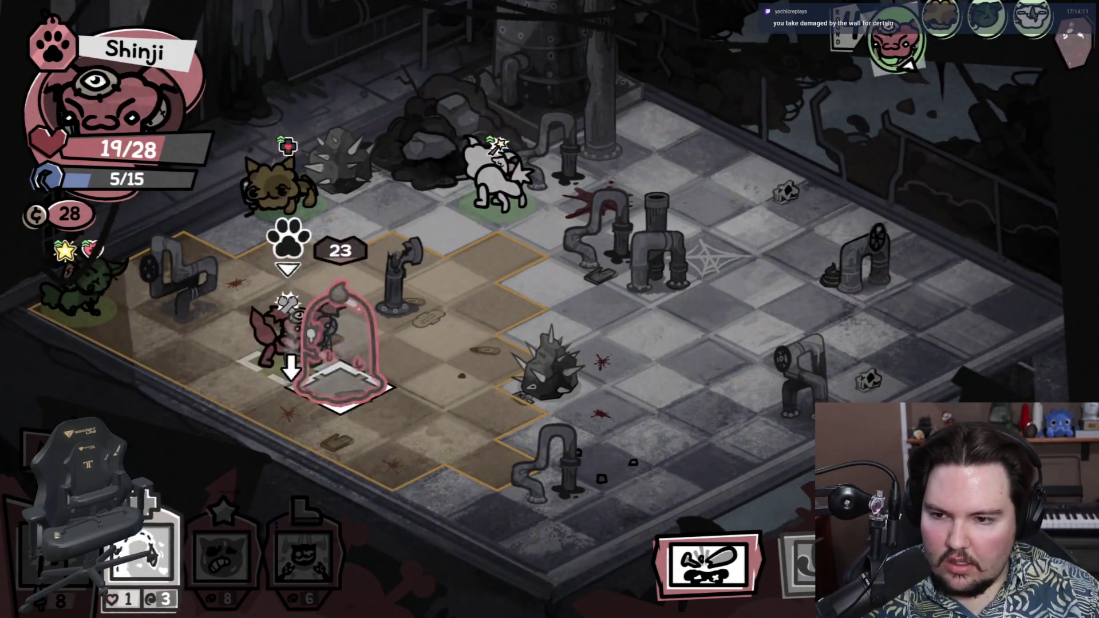
pyautogui.click(65, 302)
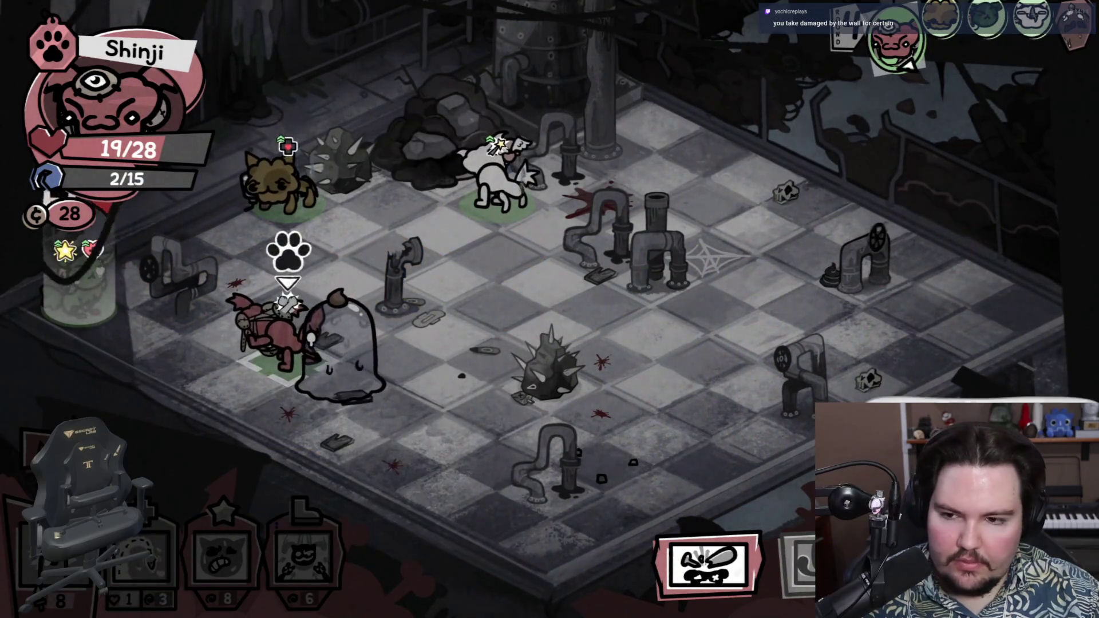
pyautogui.press('space')
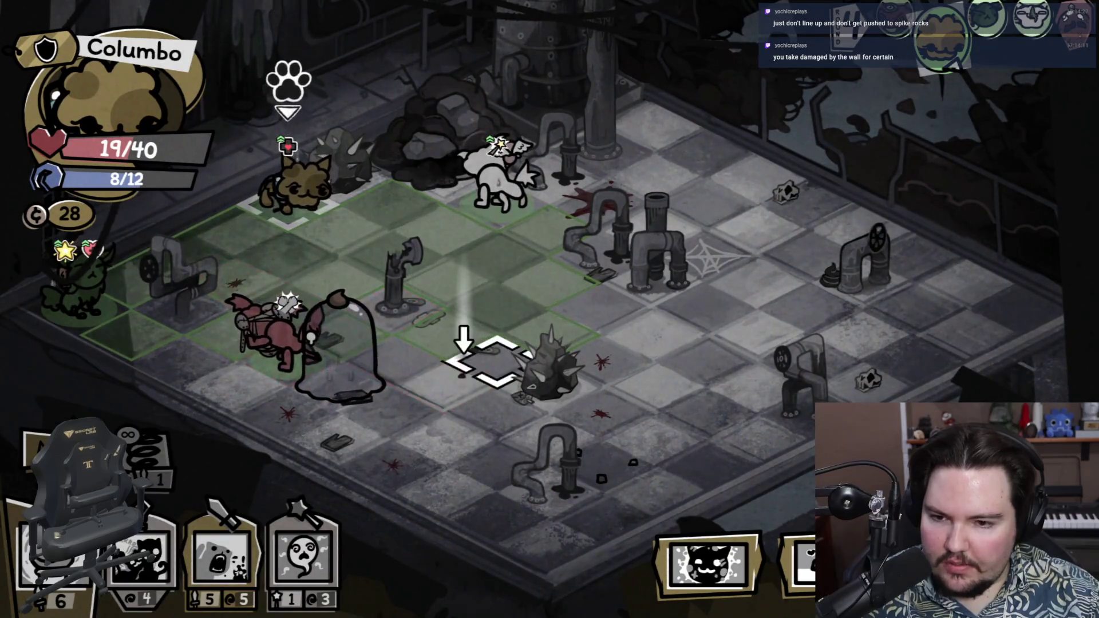
# Step: Walk Columbo up to the Flushmaster, attack it, and cast Soul Reap on it
pyautogui.click(439, 334)
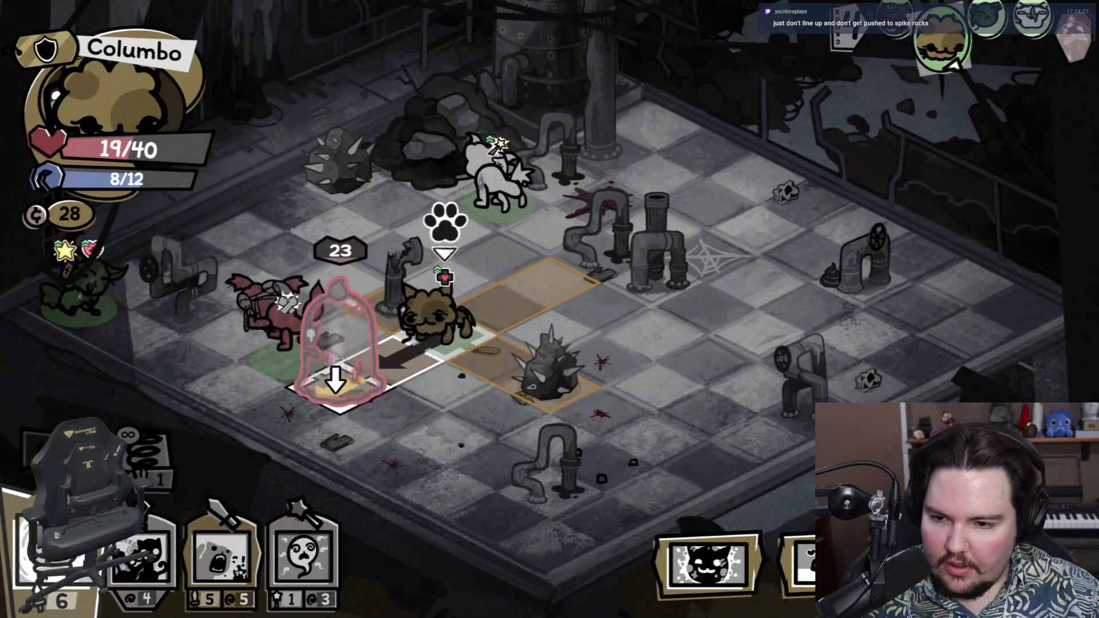
pyautogui.click(334, 373)
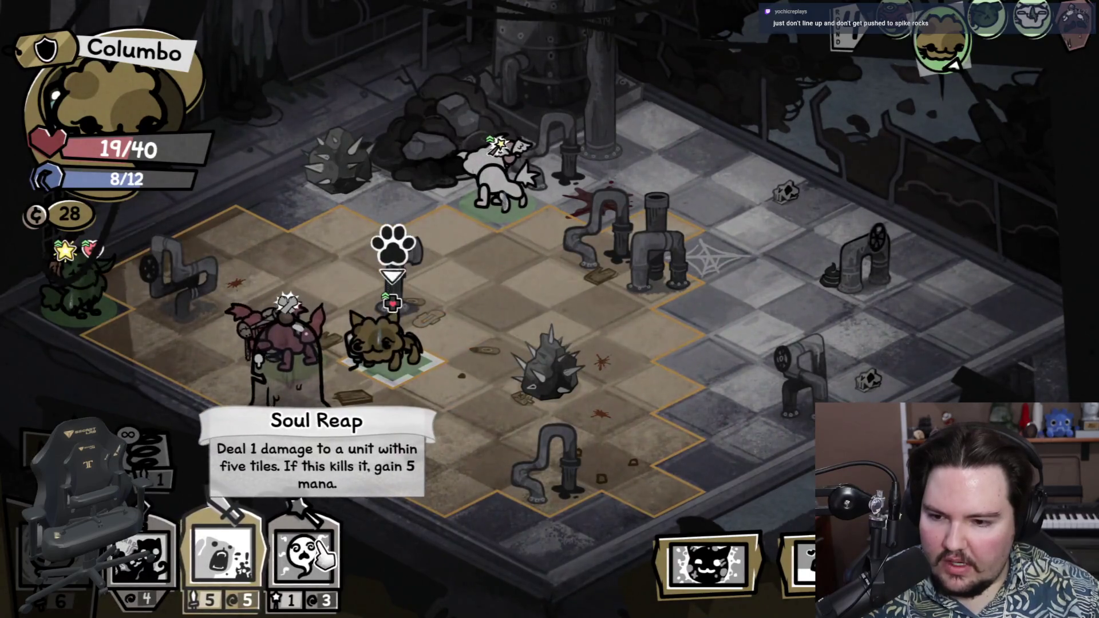
pyautogui.click(325, 561)
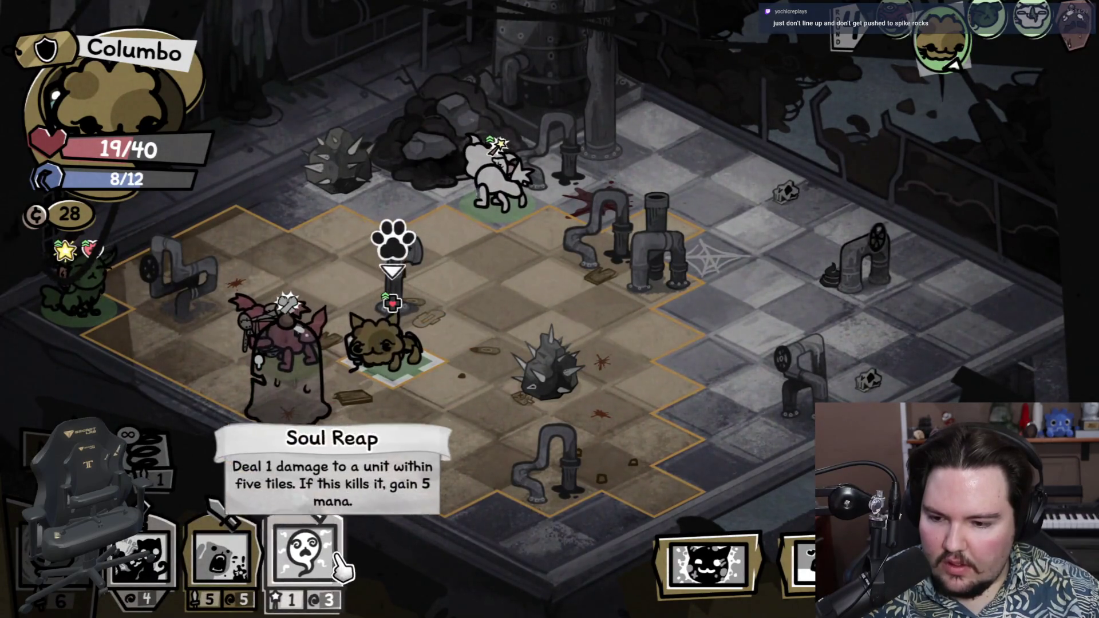
pyautogui.click(314, 549)
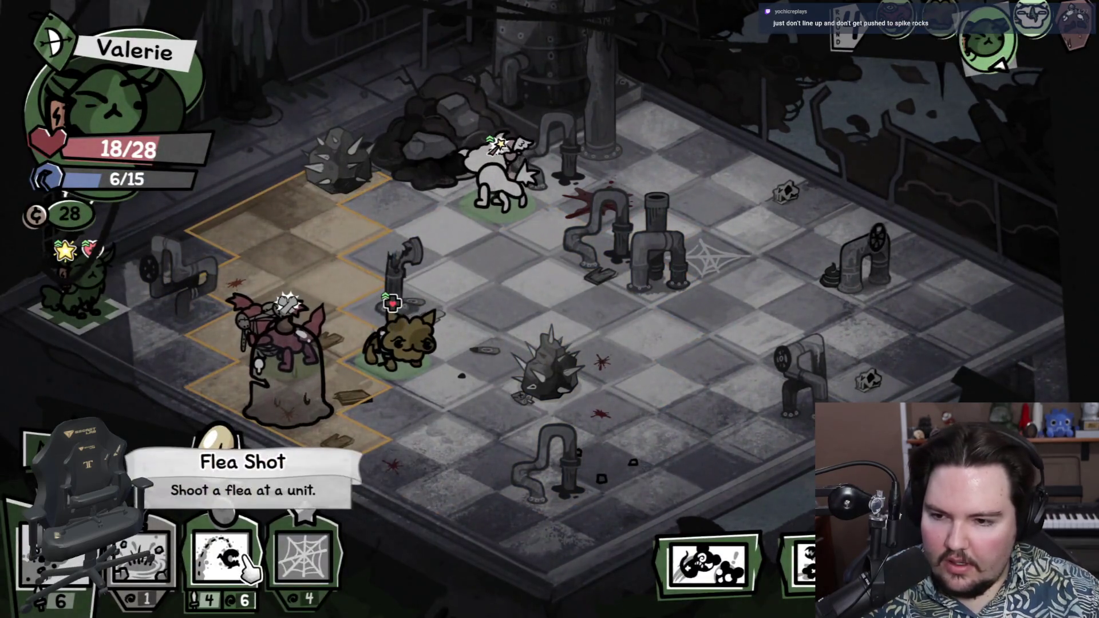
# Step: Have Valerie Flea Shot the Flushmaster down to 1/100 HP
pyautogui.moveTo(206, 430)
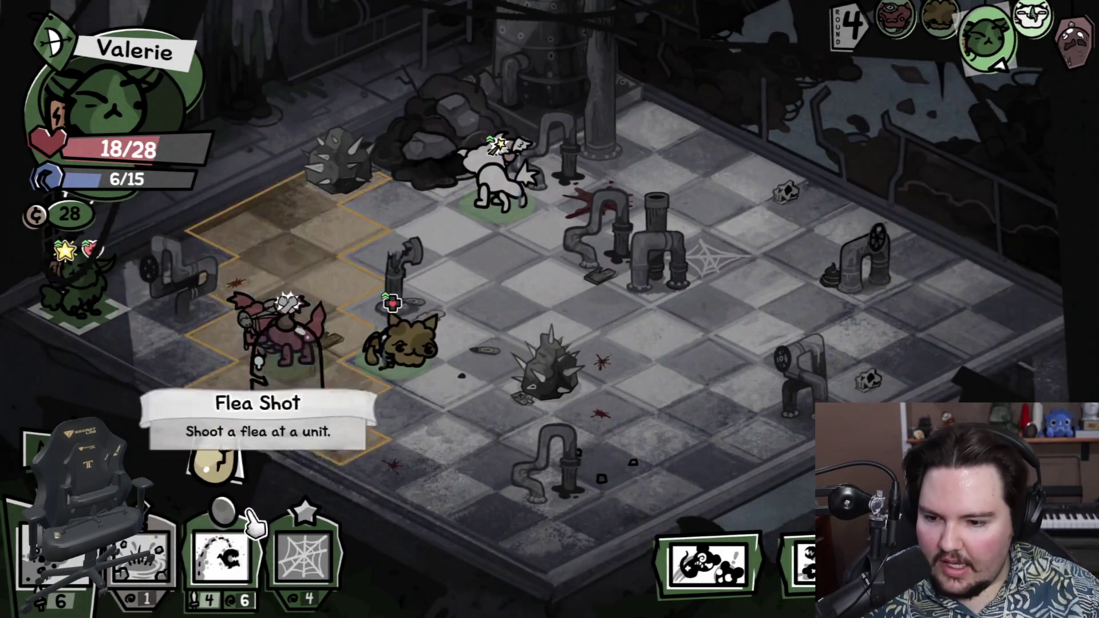
pyautogui.click(220, 552)
pyautogui.click(289, 372)
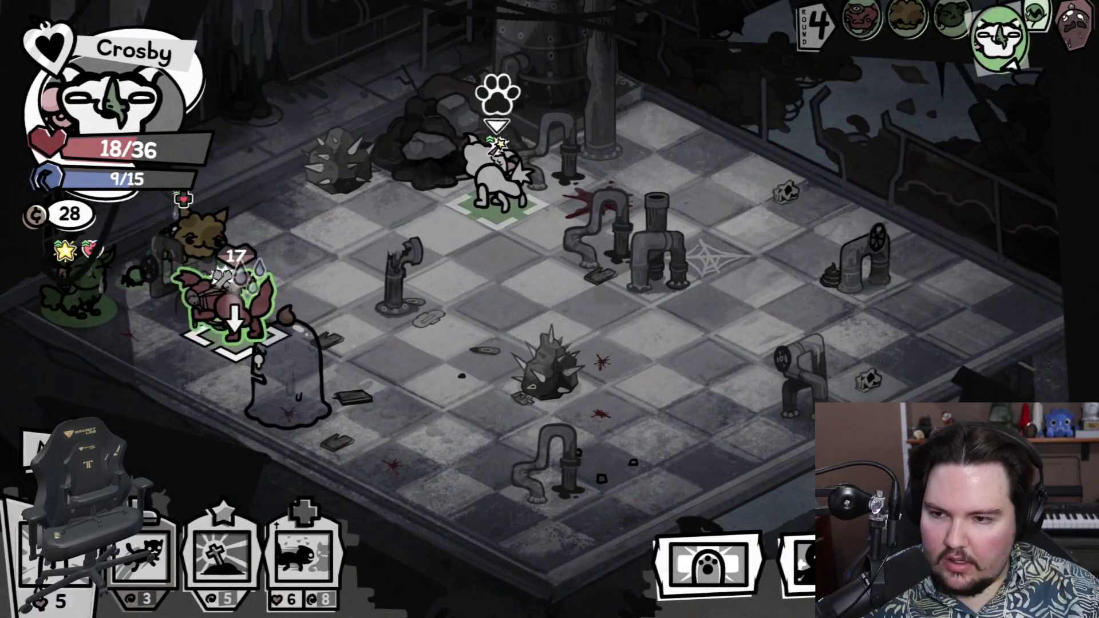
# Step: Holy Dash Crosby beside the red cat, move him next to the green cat, end the turn, and collect the victory rewards
pyautogui.moveTo(194, 246)
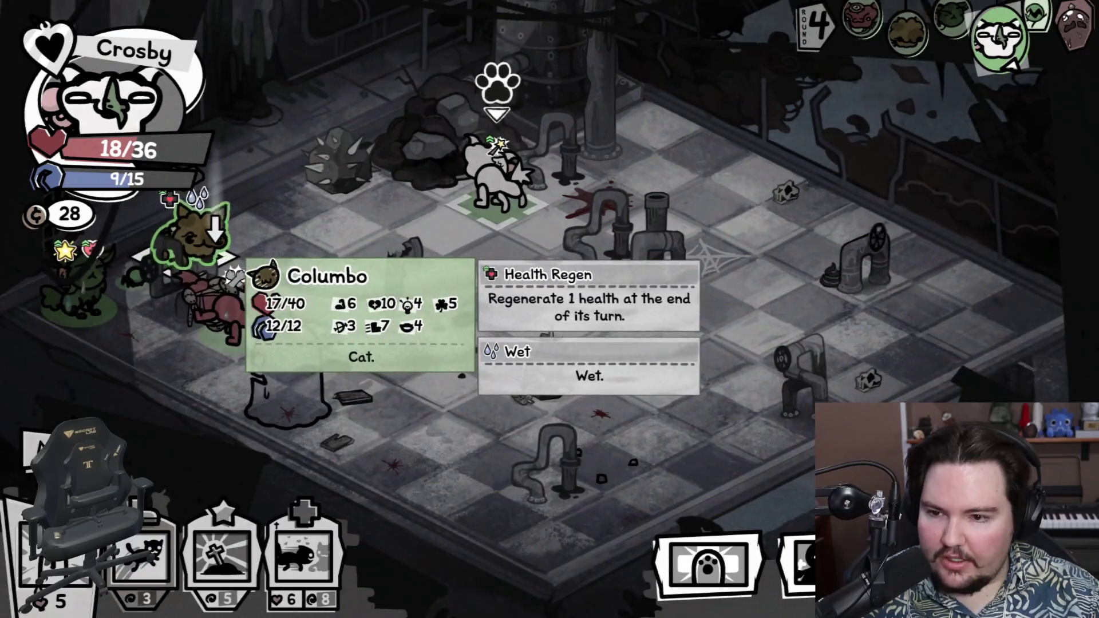
pyautogui.moveTo(105, 306)
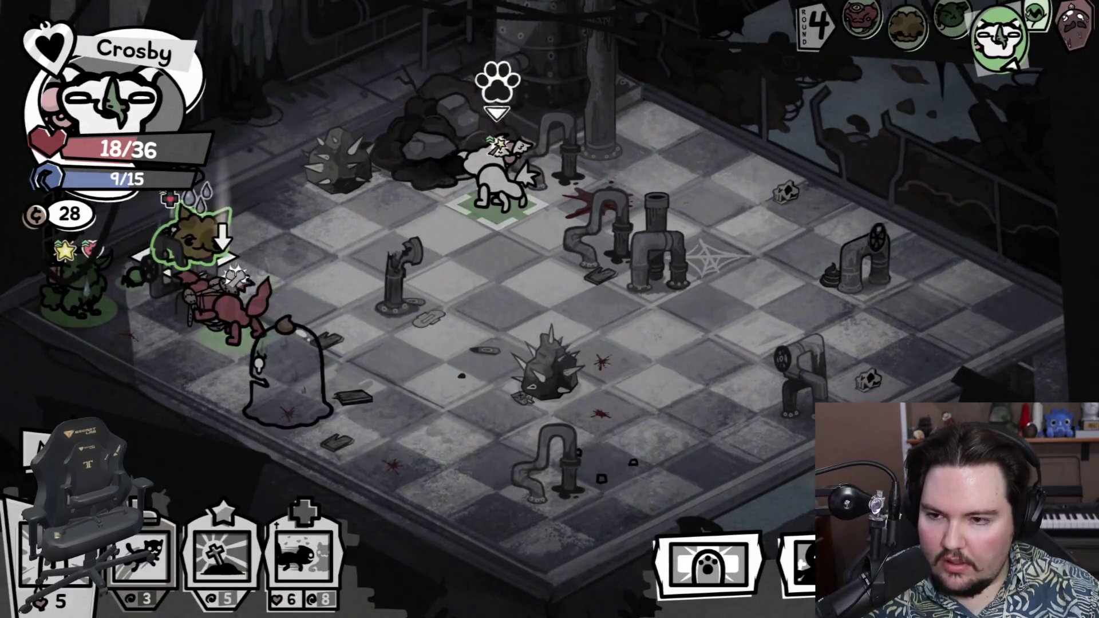
pyautogui.moveTo(224, 235)
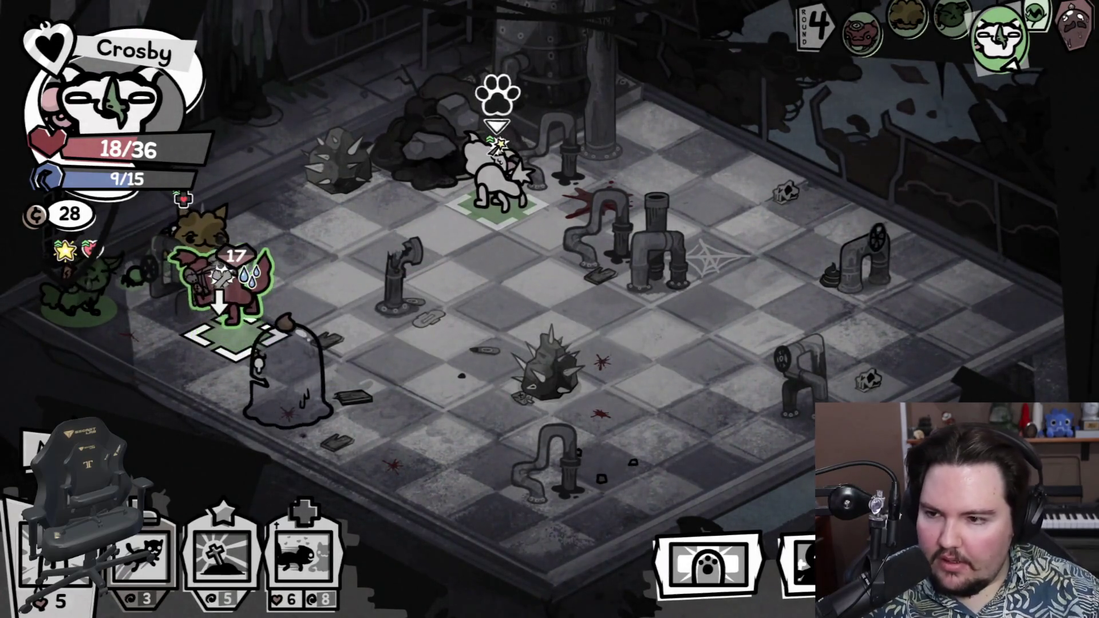
pyautogui.moveTo(81, 281)
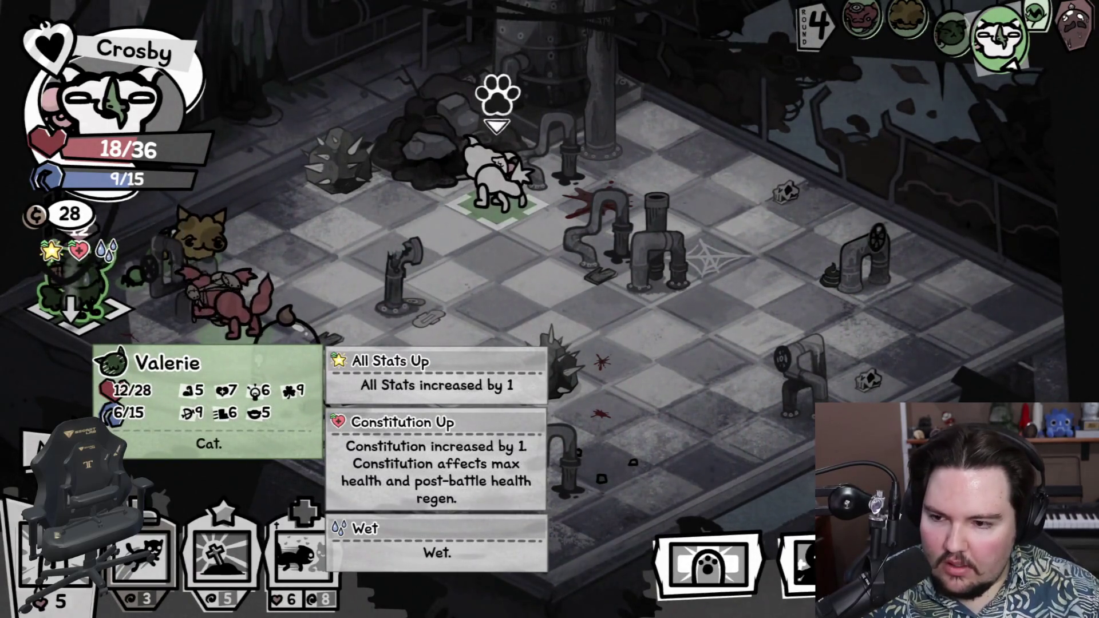
pyautogui.moveTo(229, 298)
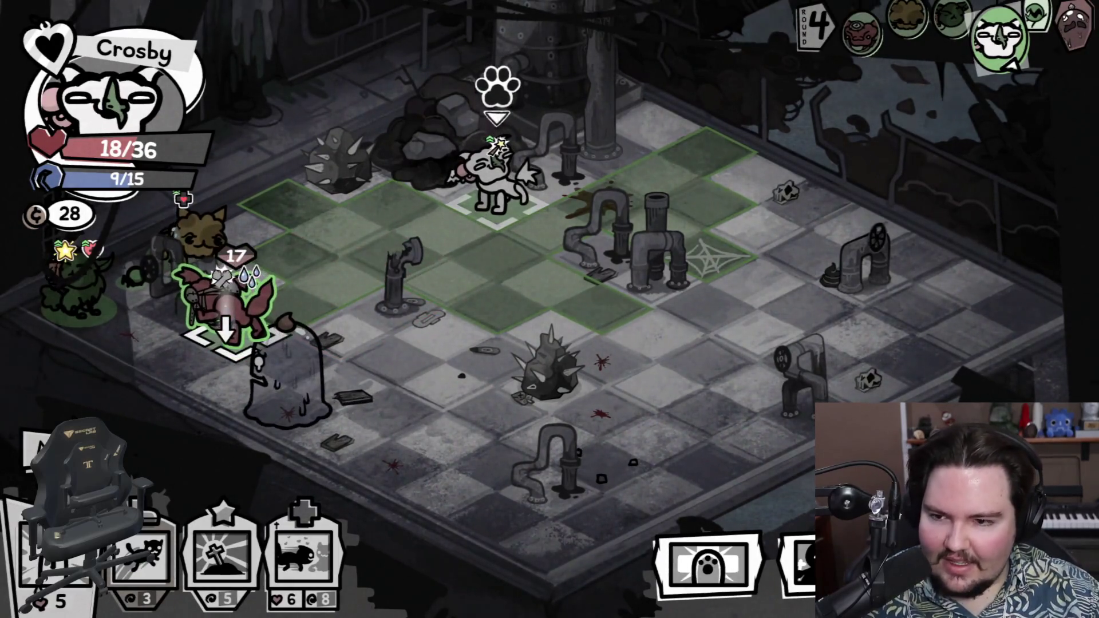
pyautogui.click(302, 544)
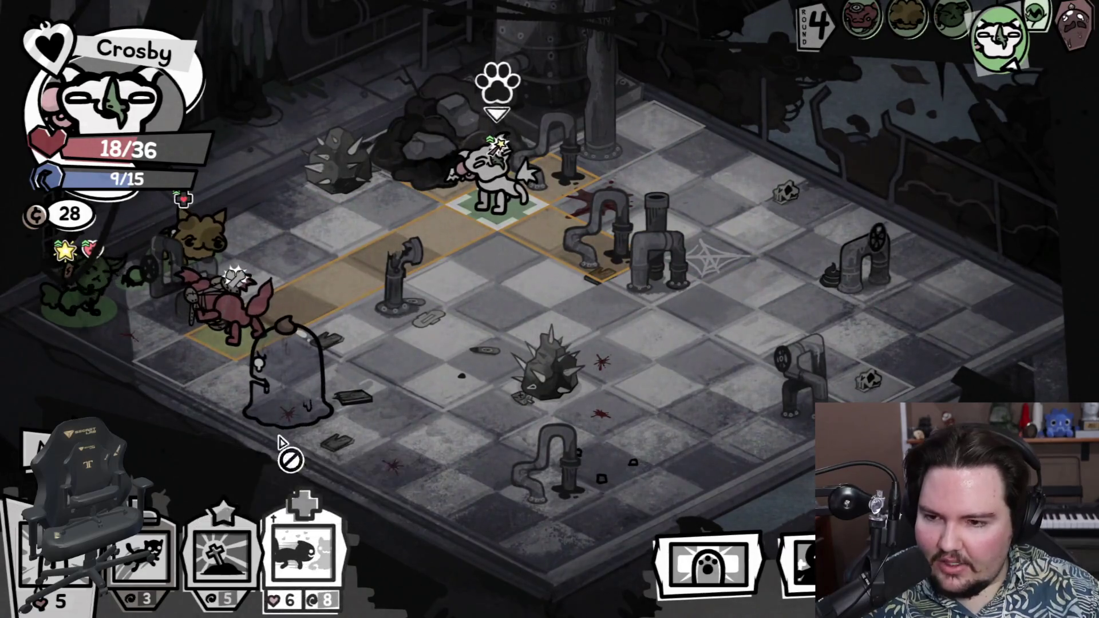
pyautogui.click(235, 332)
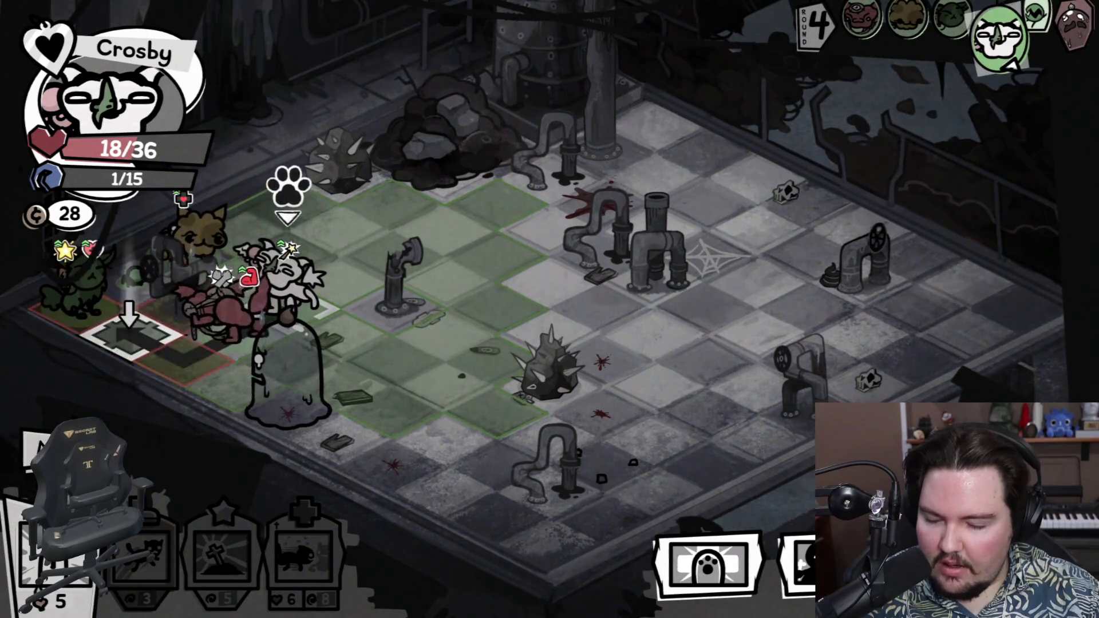
pyautogui.click(130, 335)
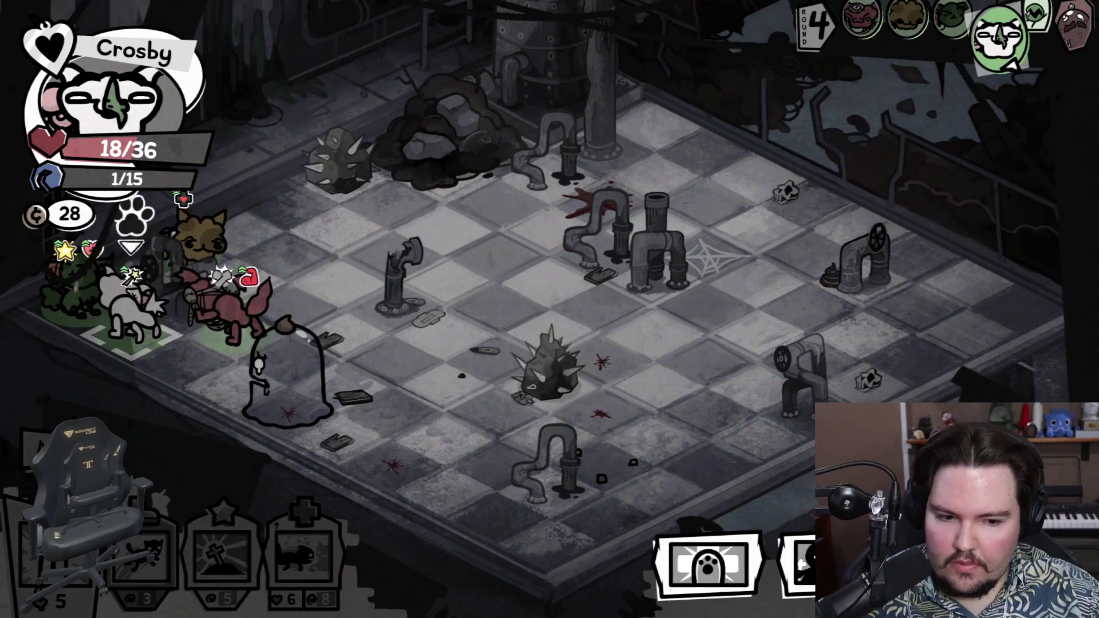
pyautogui.click(710, 564)
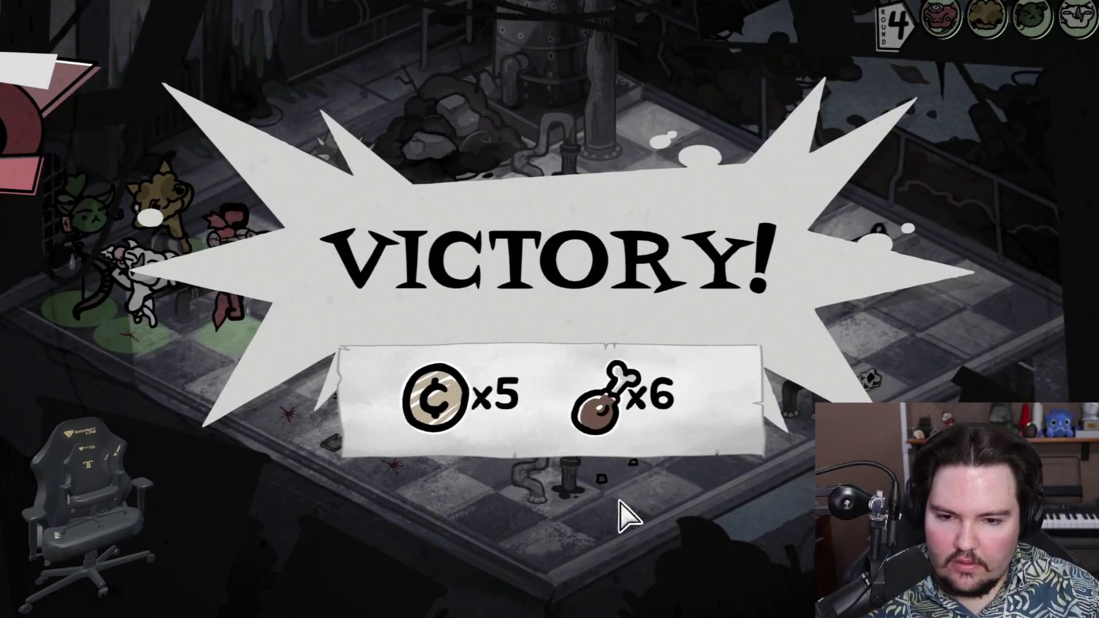
pyautogui.click(642, 503)
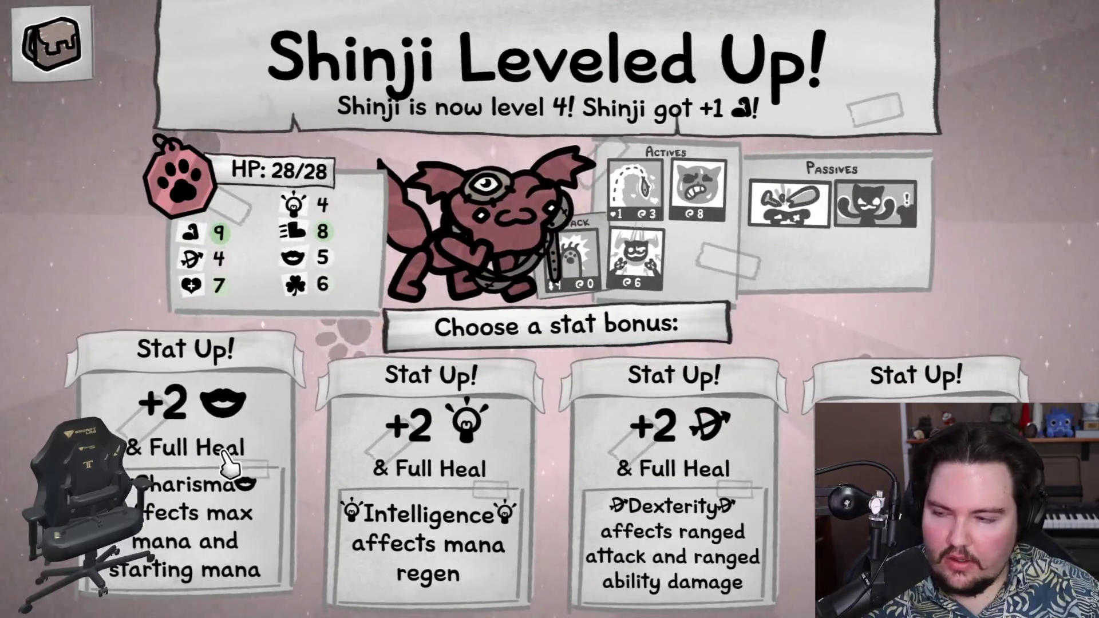
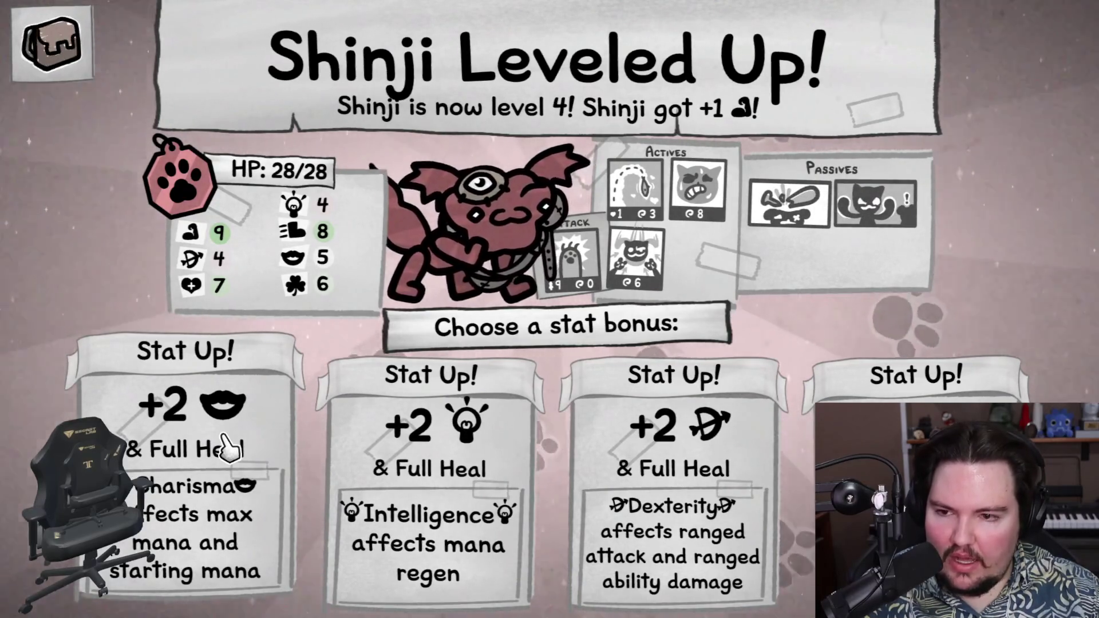
# Step: Pick a Stat Up! card as Shinji's level-4 stat bonus
pyautogui.moveTo(292, 286)
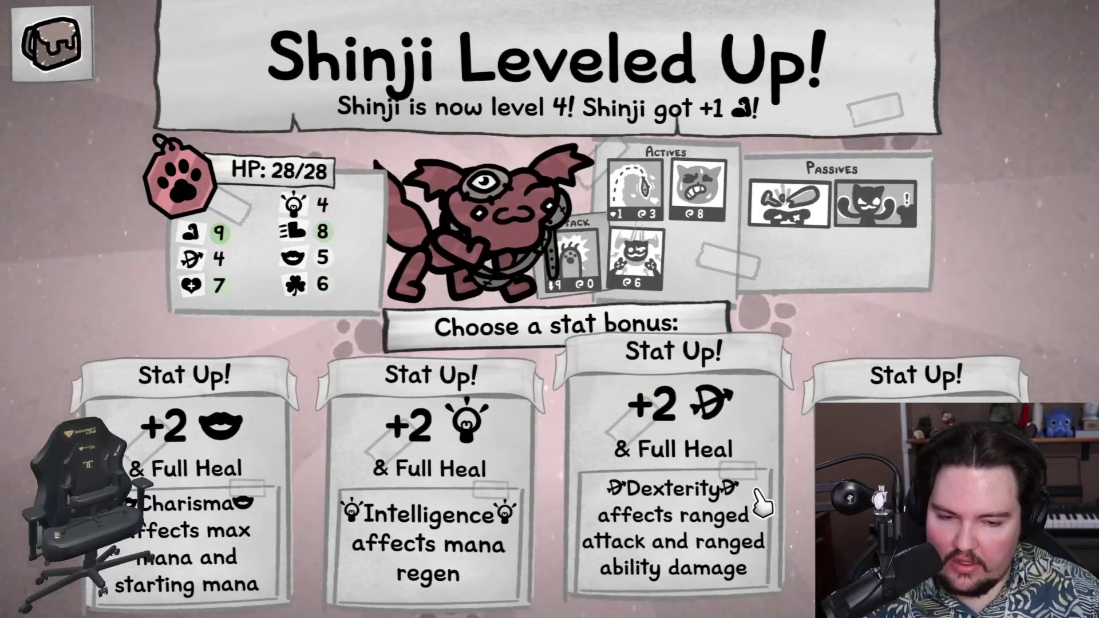
pyautogui.click(916, 390)
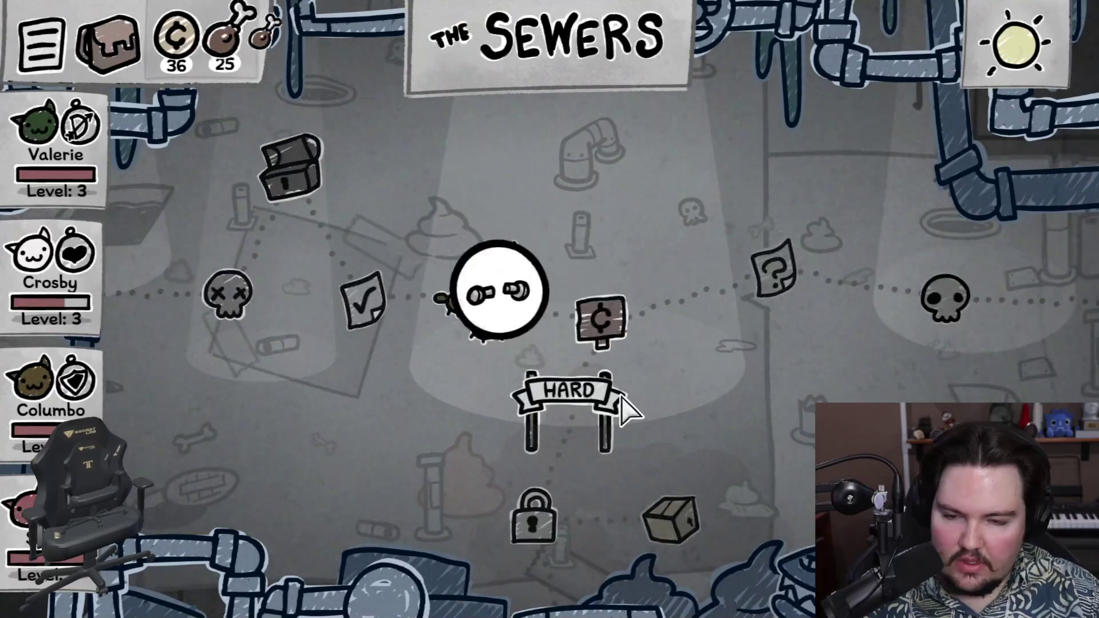
# Step: Travel to the Sewers shop and look over the Rare Candy, Fecal Necklace and Trowel
pyautogui.click(606, 323)
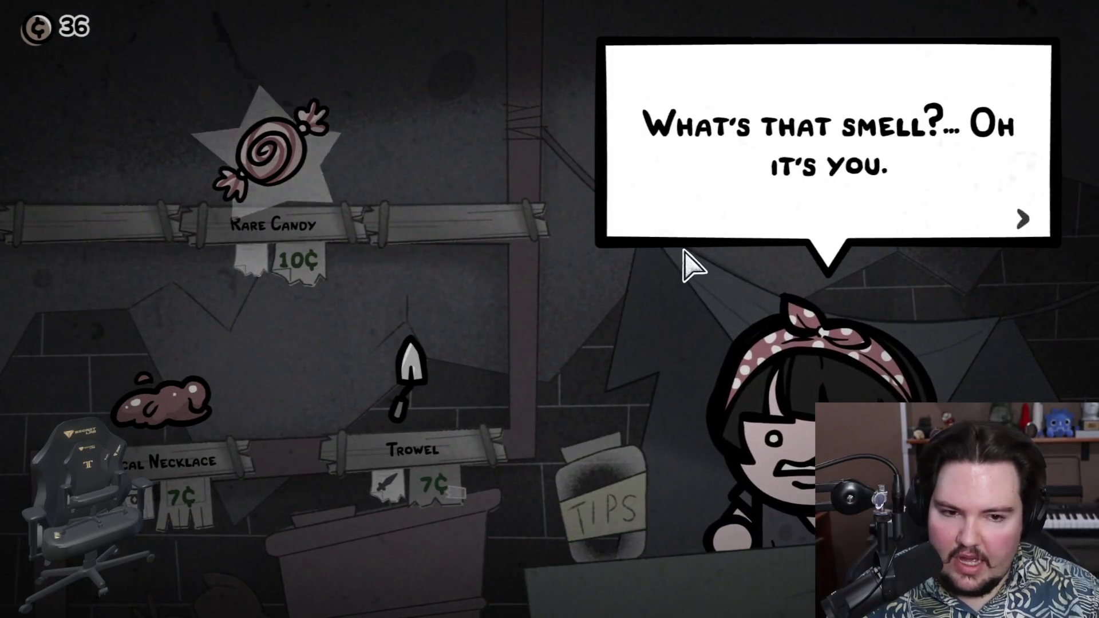
pyautogui.moveTo(396, 328)
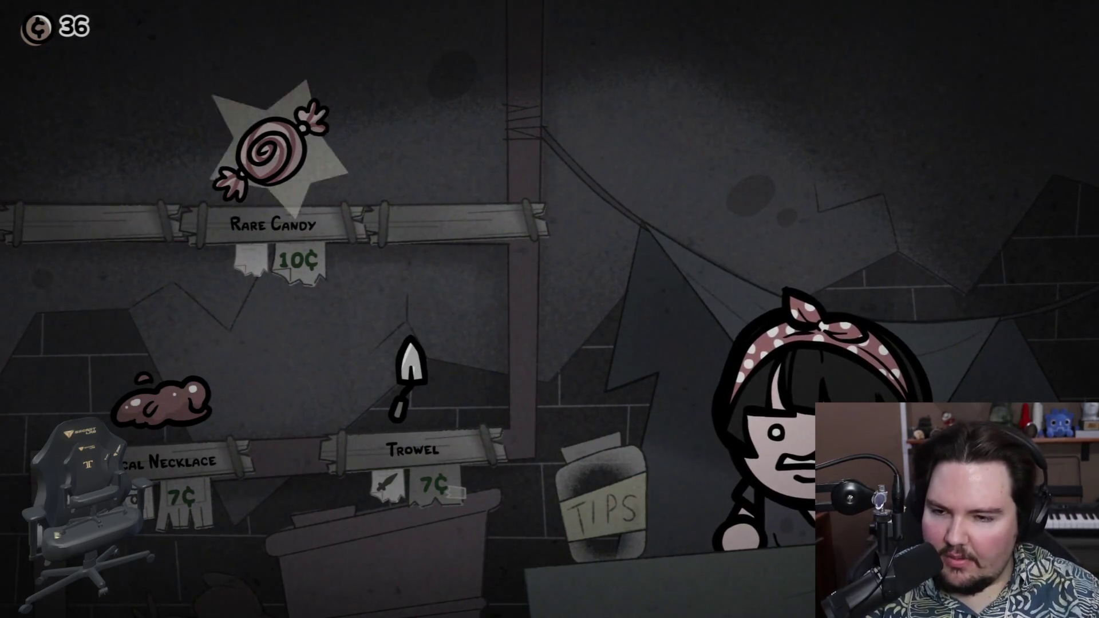
pyautogui.moveTo(131, 421)
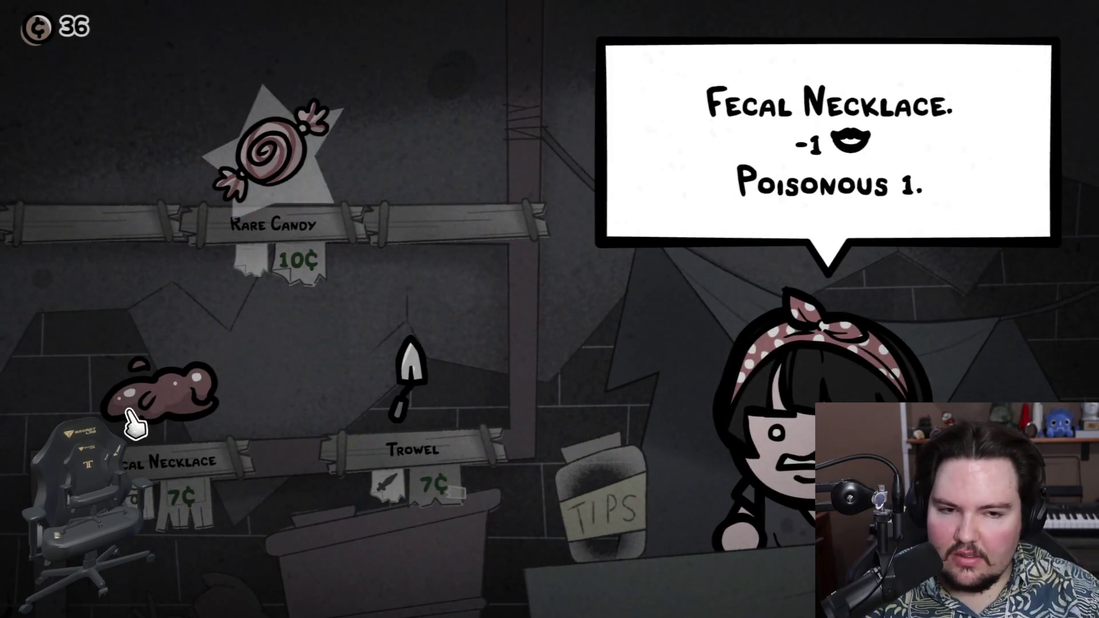
pyautogui.moveTo(272, 209)
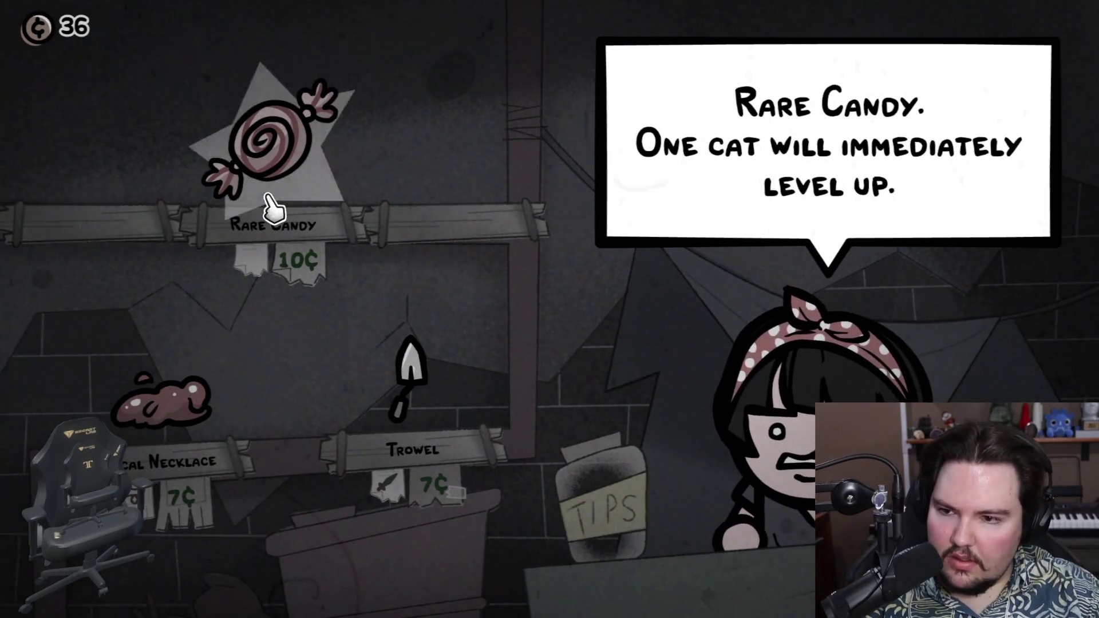
pyautogui.press('Escape')
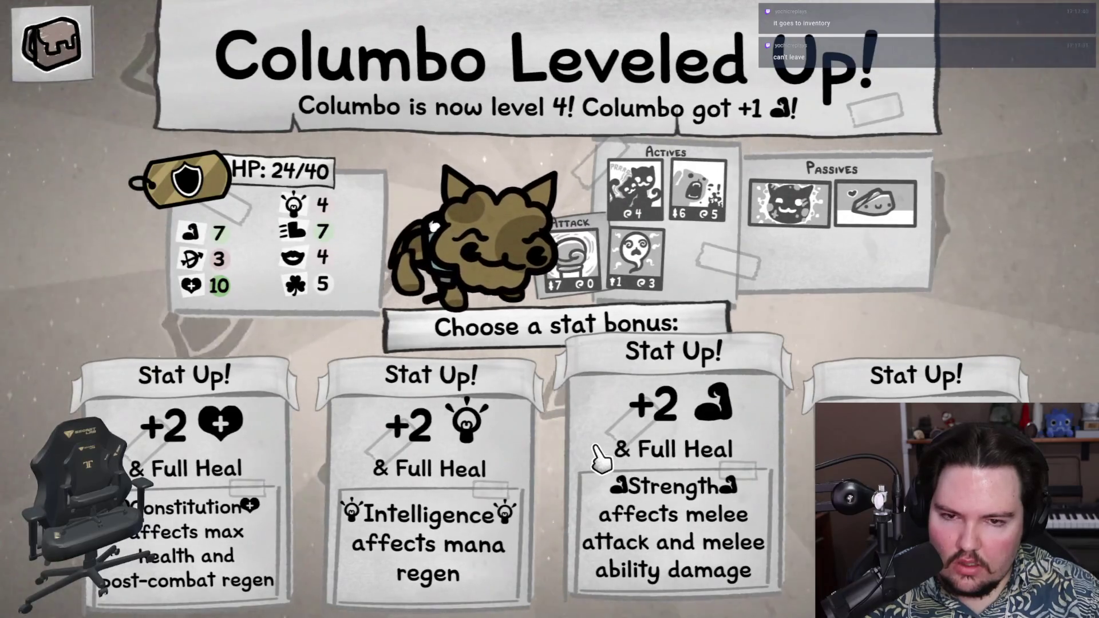
# Step: Review Columbo's level-4 stat cards and take the +2 Intelligence bonus
pyautogui.moveTo(887, 206)
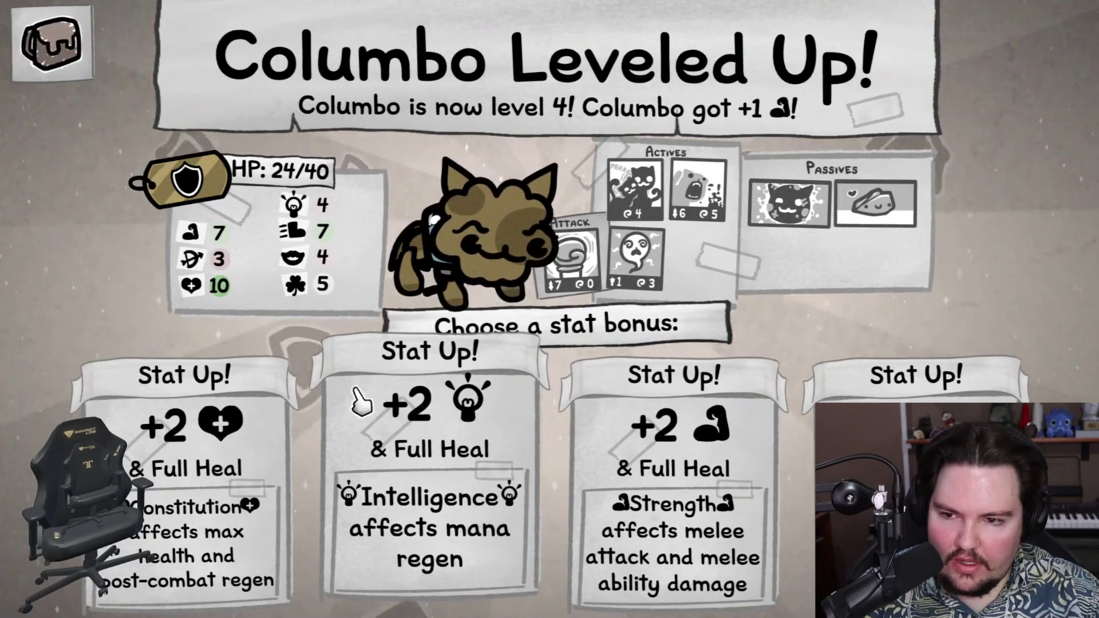
pyautogui.moveTo(314, 216)
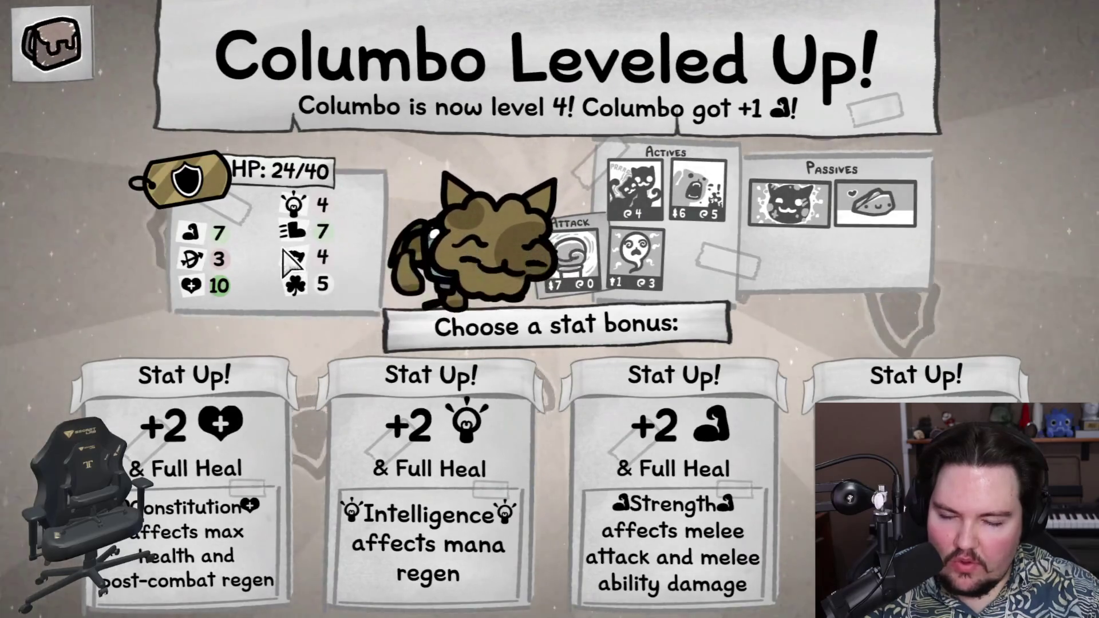
pyautogui.moveTo(291, 254)
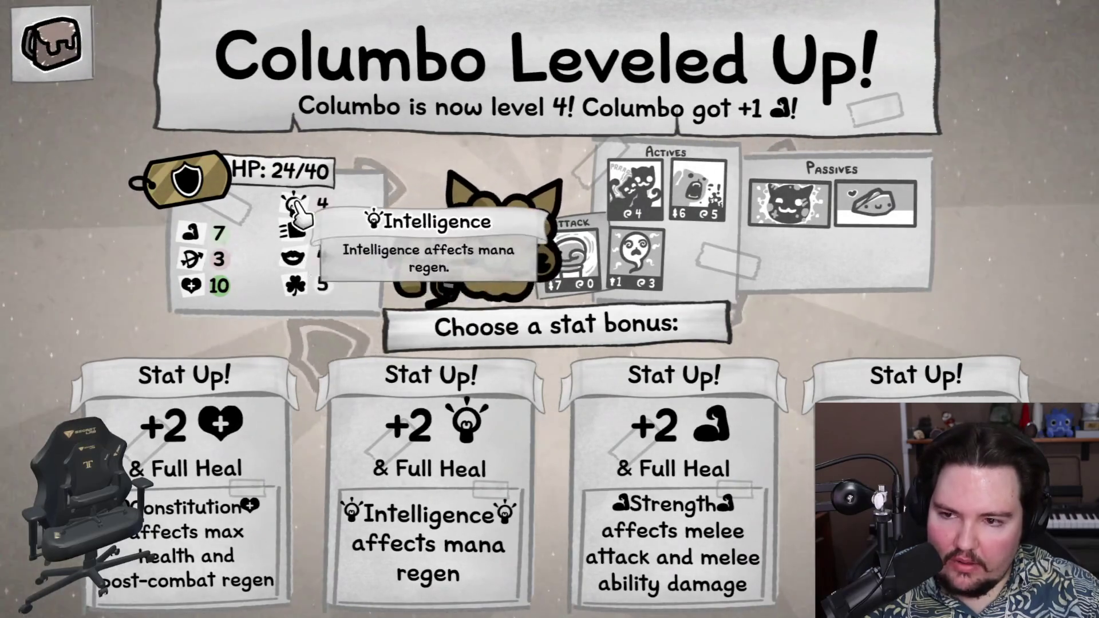
pyautogui.click(452, 458)
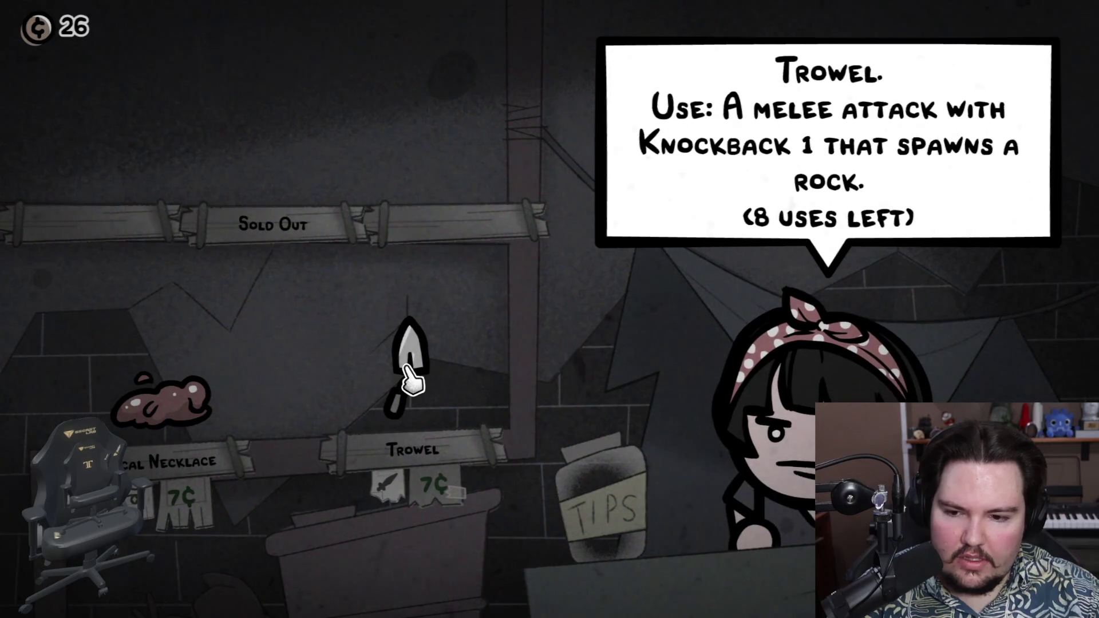
# Step: Buy the Trowel for 7 coins, leave the shop, and bring up the party inventory
pyautogui.click(411, 380)
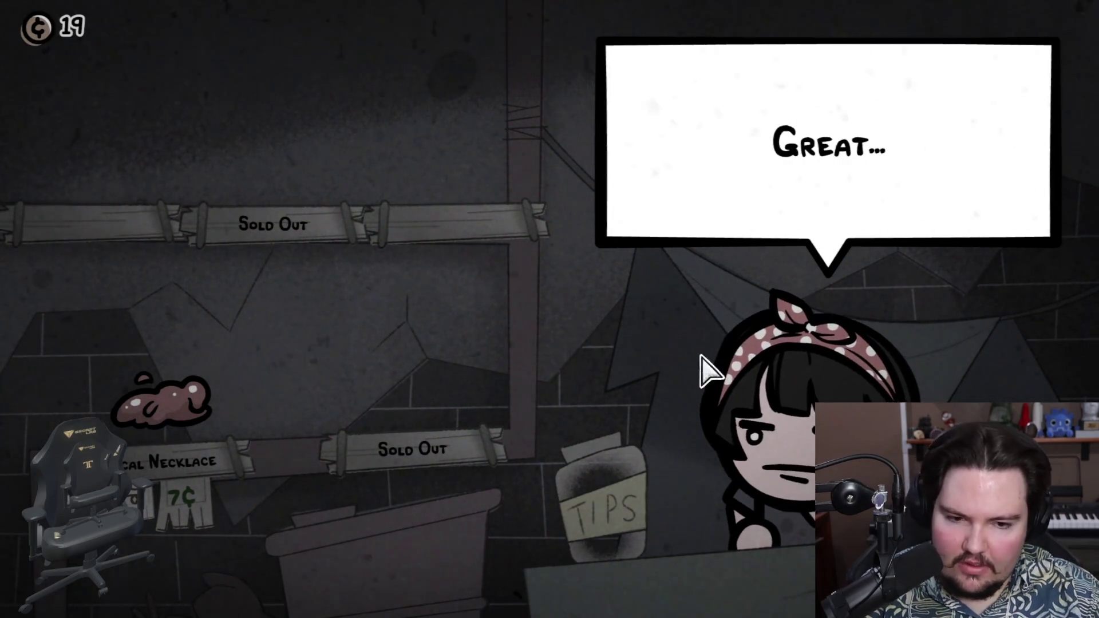
pyautogui.press('Escape')
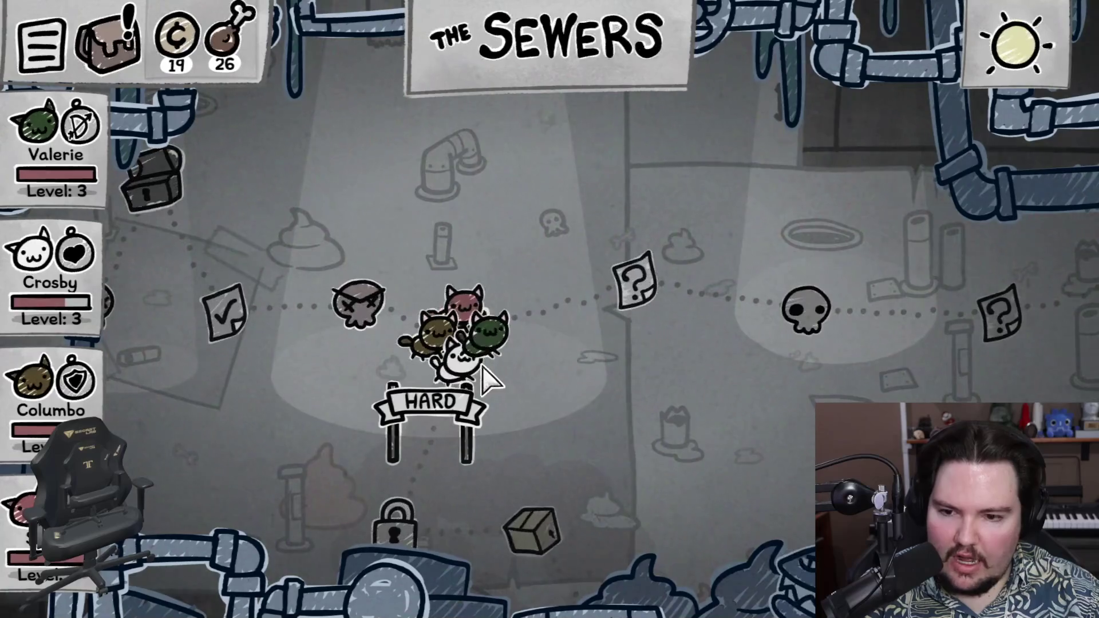
pyautogui.click(103, 45)
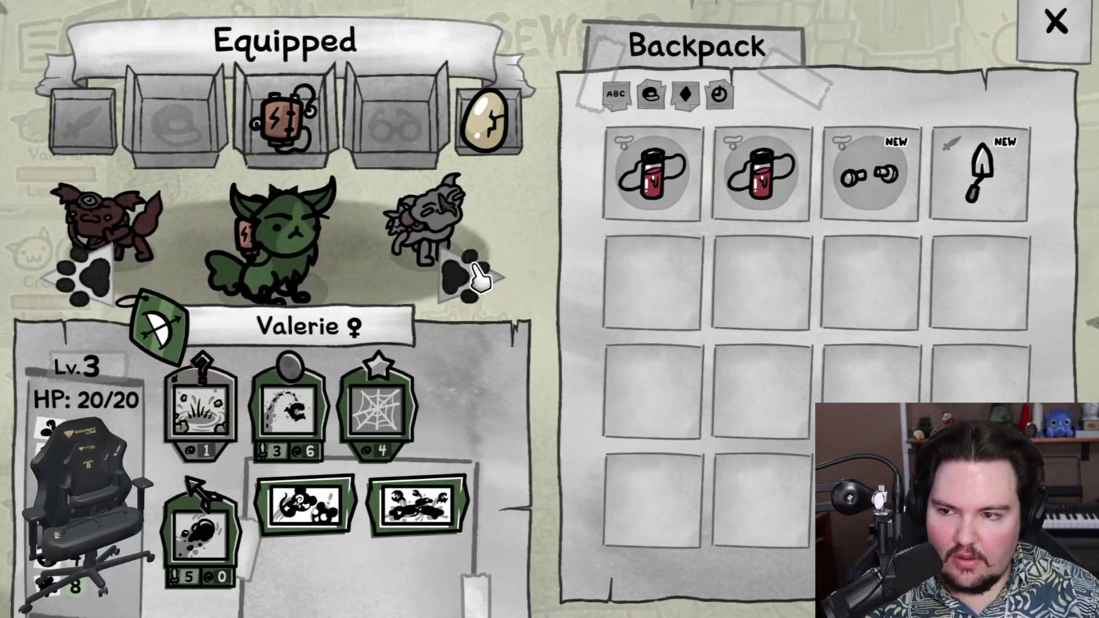
# Step: Equip the Trowel on Columbo in place of the spring, then browse the other cats
pyautogui.click(478, 276)
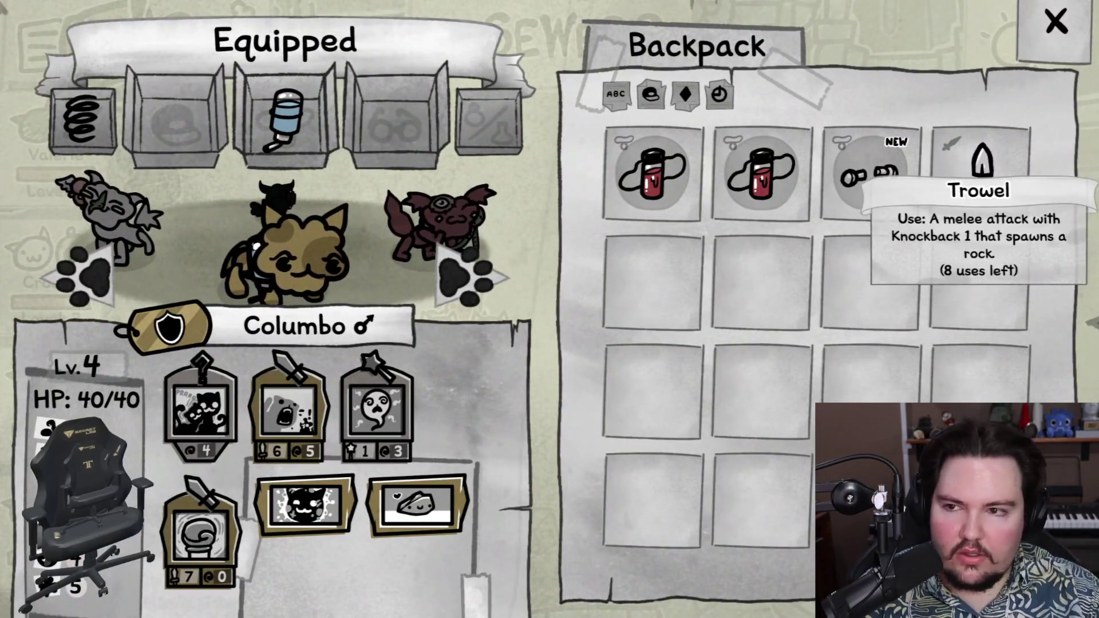
pyautogui.click(976, 172)
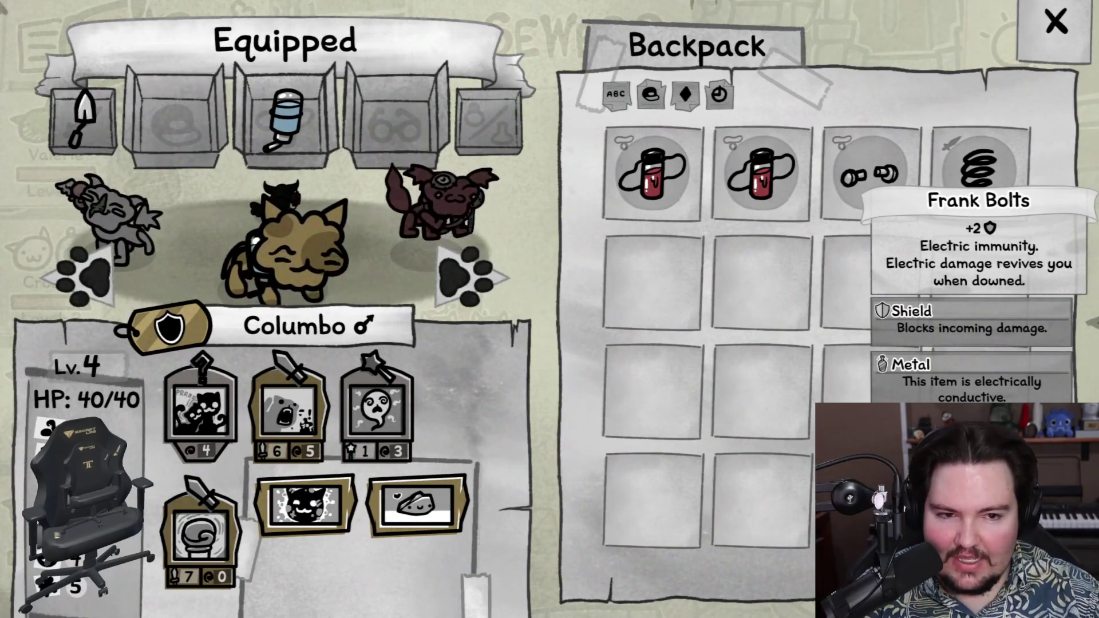
pyautogui.click(465, 286)
pyautogui.click(465, 289)
pyautogui.click(458, 283)
pyautogui.click(458, 284)
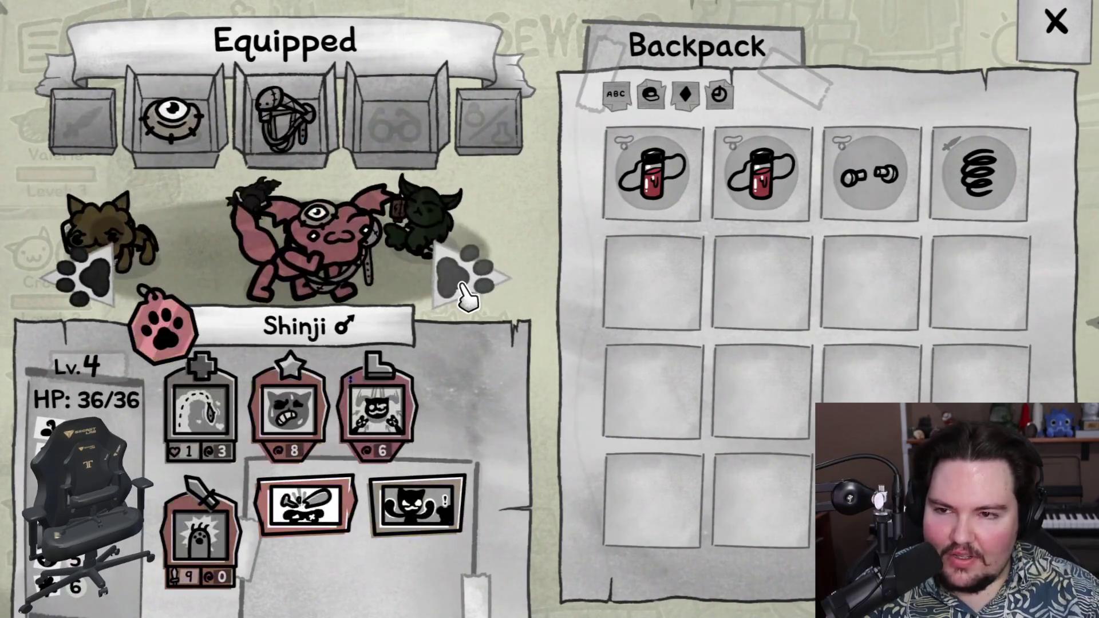
pyautogui.click(110, 289)
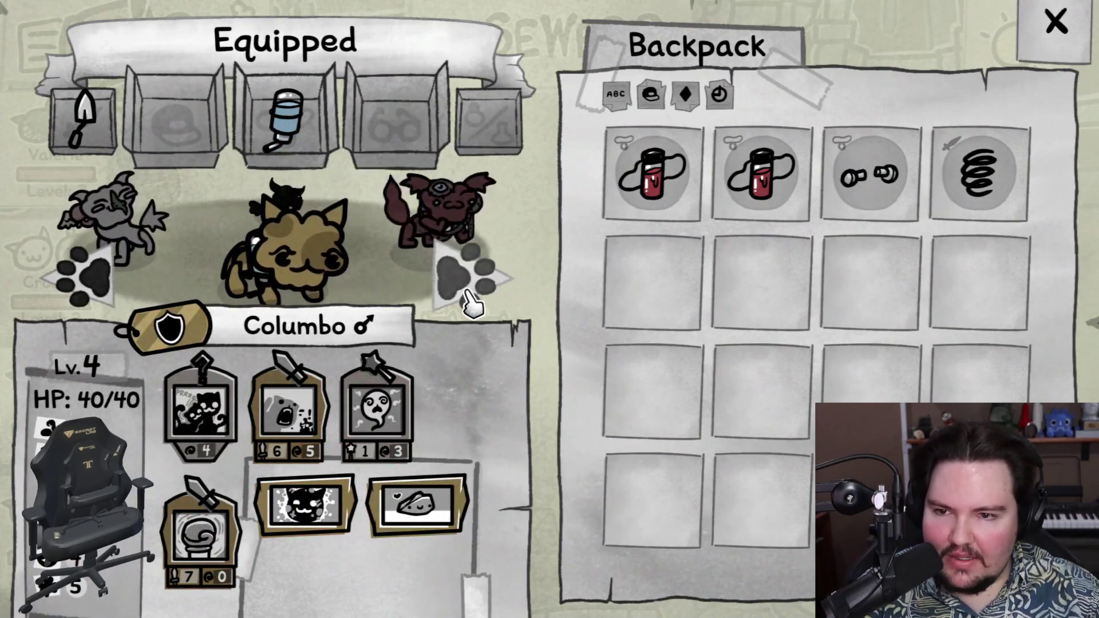
# Step: On Crosby, put Angelic Protection back in the backpack and equip Frank Bolts
pyautogui.click(462, 295)
pyautogui.click(474, 281)
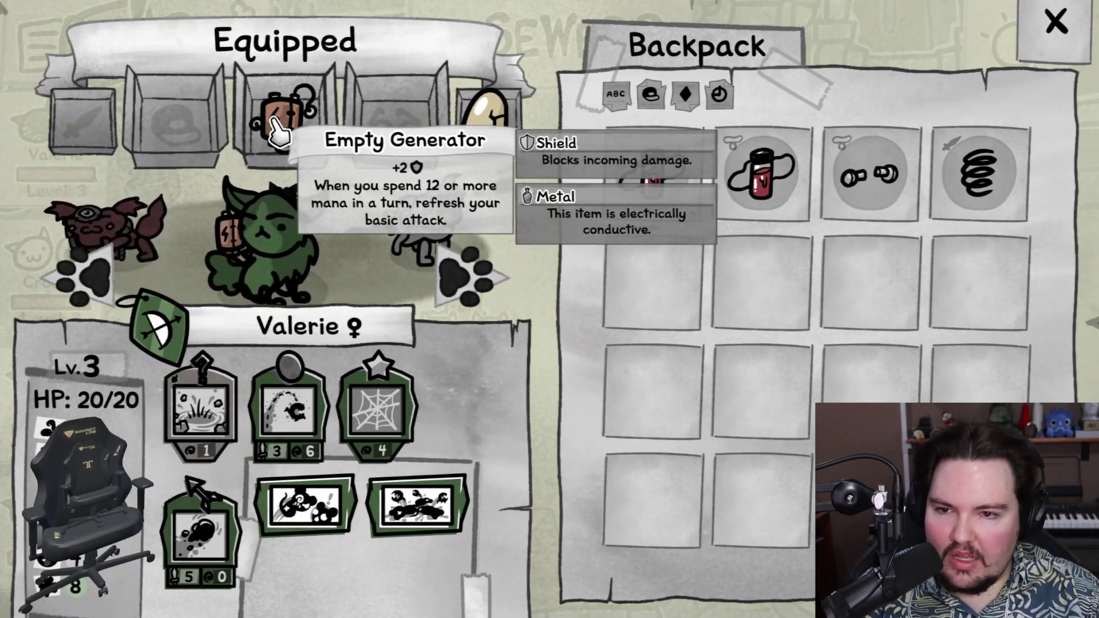
pyautogui.click(474, 276)
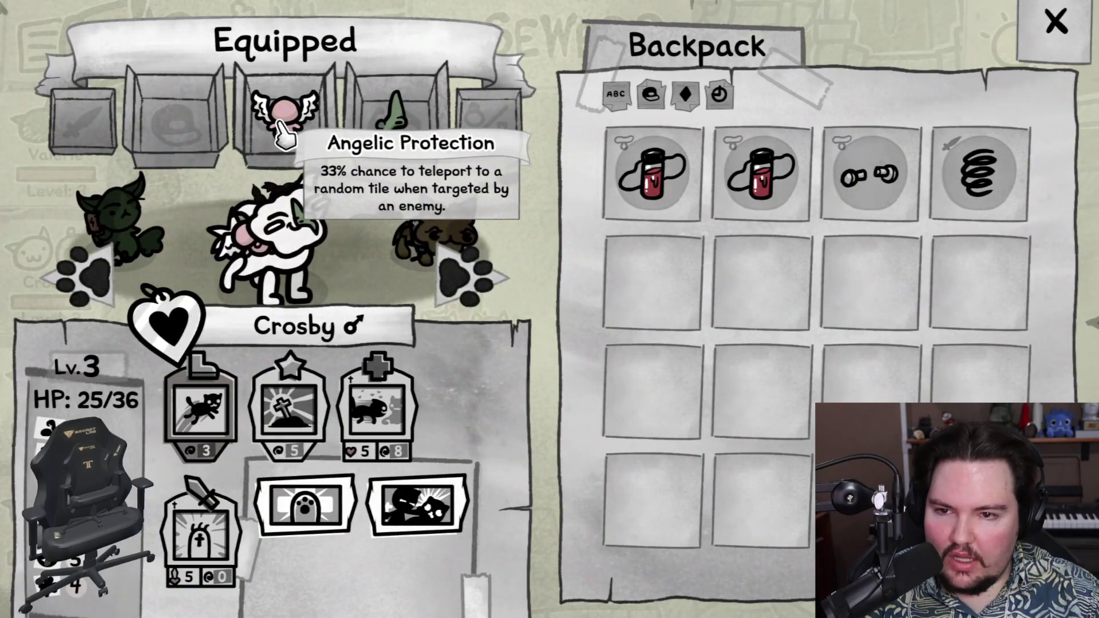
pyautogui.moveTo(291, 138)
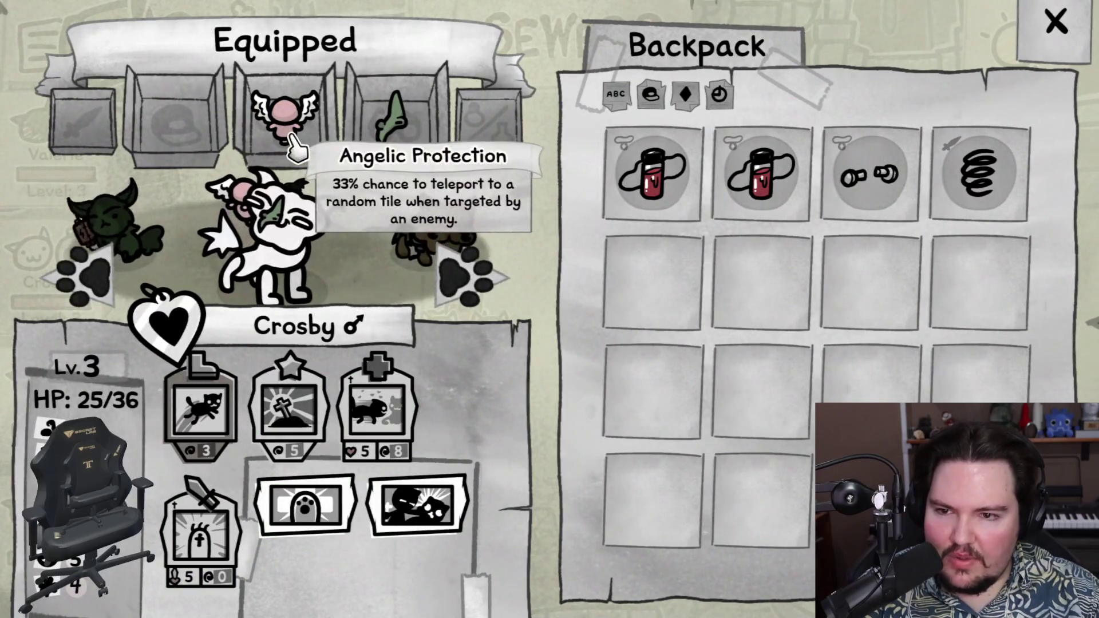
pyautogui.click(290, 138)
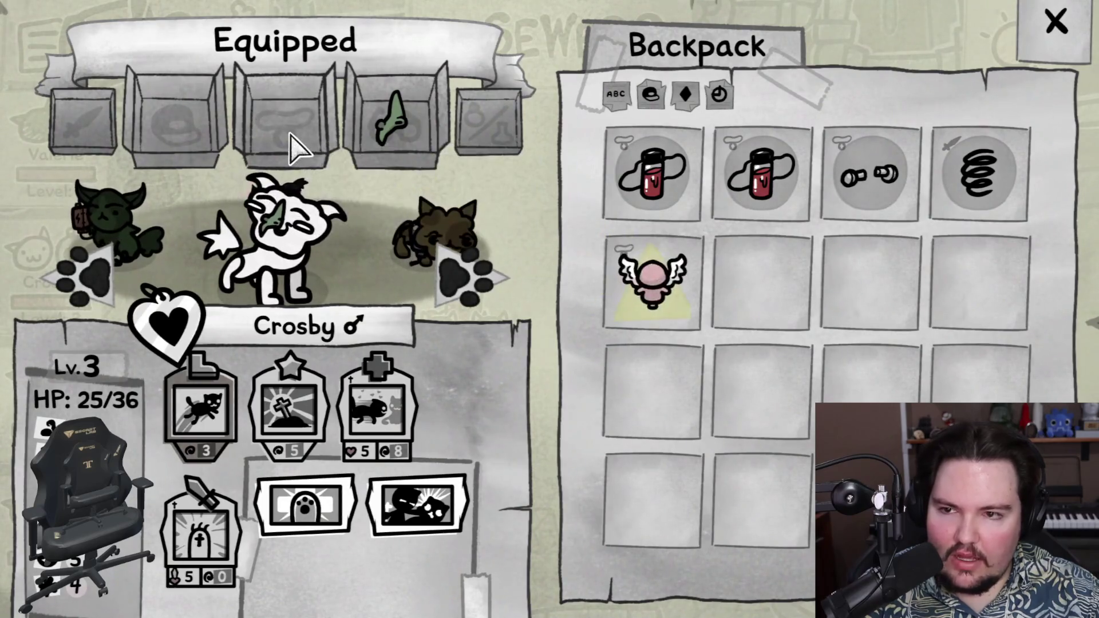
pyautogui.click(681, 295)
pyautogui.click(312, 106)
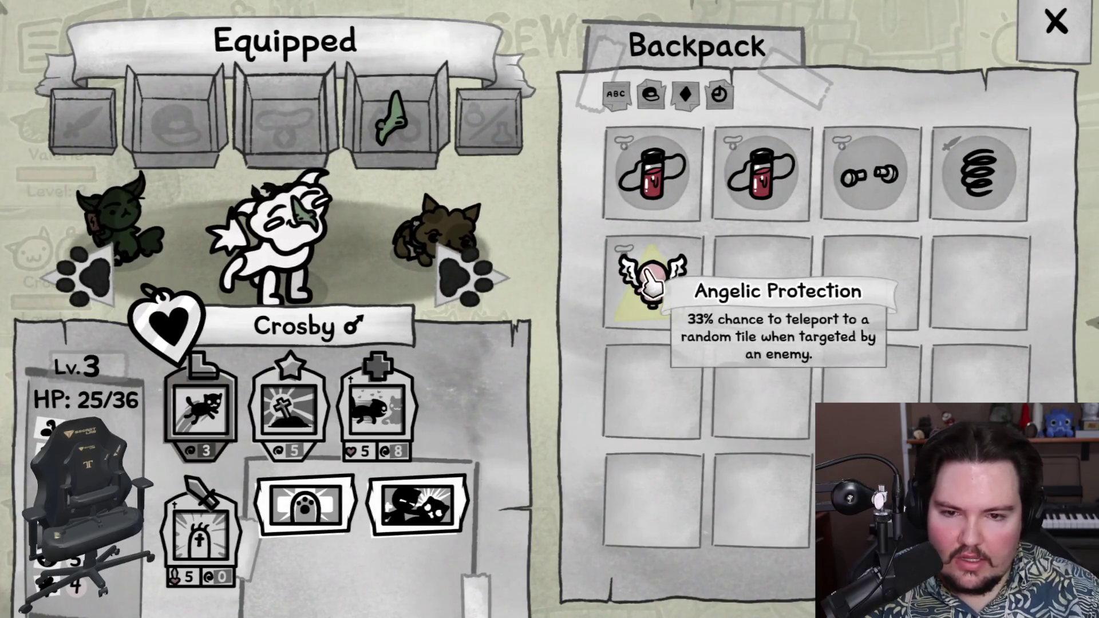
pyautogui.click(907, 182)
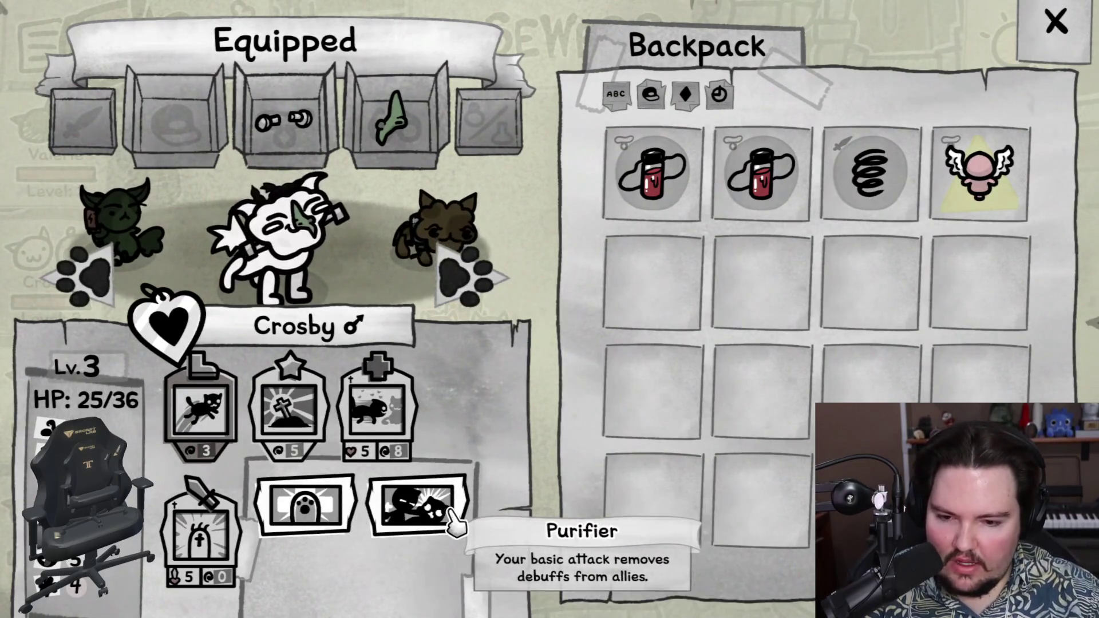
# Step: Review each cat's equipment in turn: Columbo, Shinji, Valerie and Crosby
pyautogui.moveTo(238, 443)
pyautogui.moveTo(374, 427)
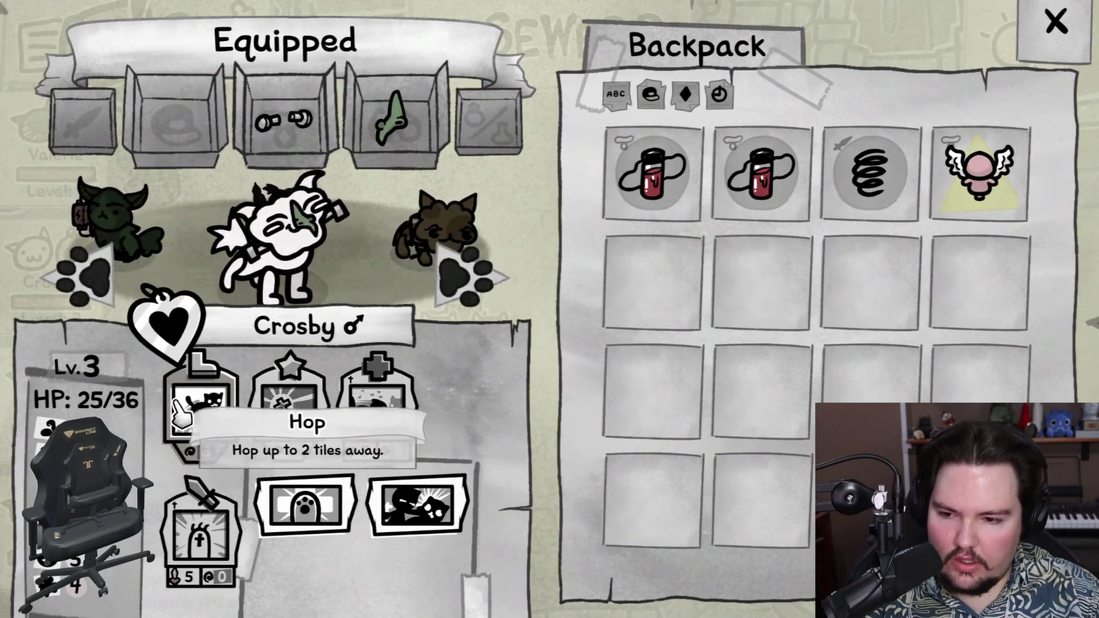
pyautogui.moveTo(300, 512)
pyautogui.moveTo(434, 503)
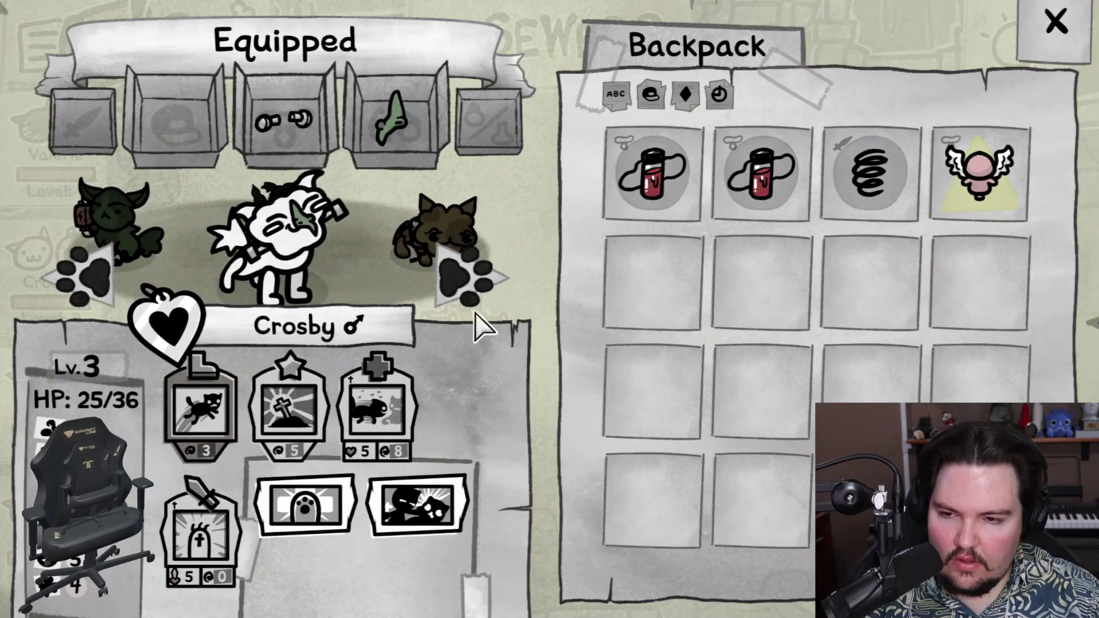
pyautogui.click(481, 279)
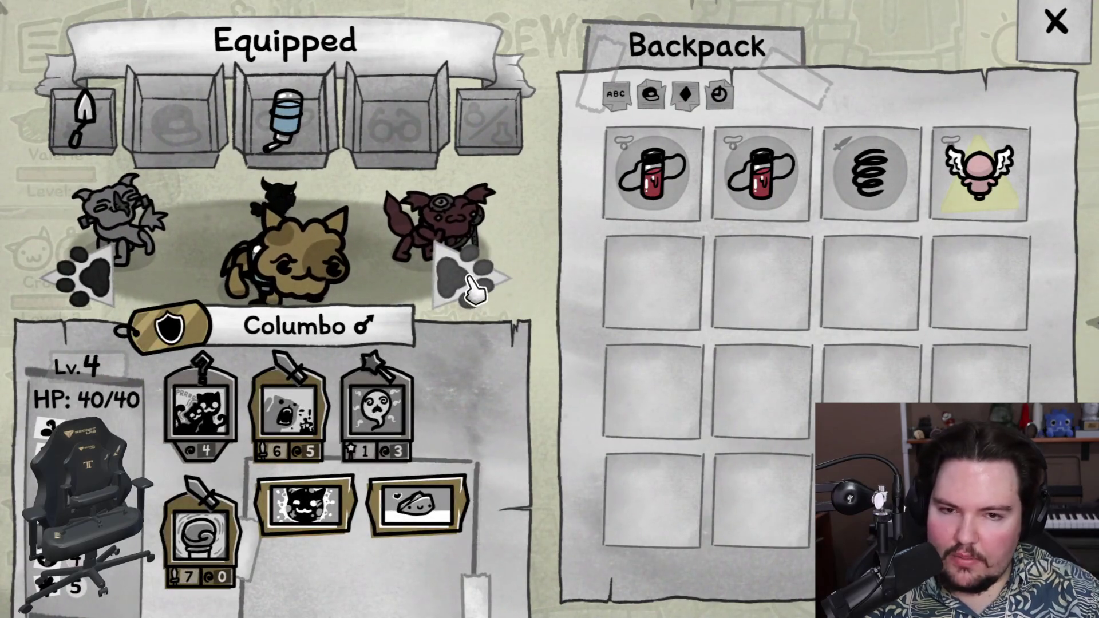
pyautogui.click(474, 290)
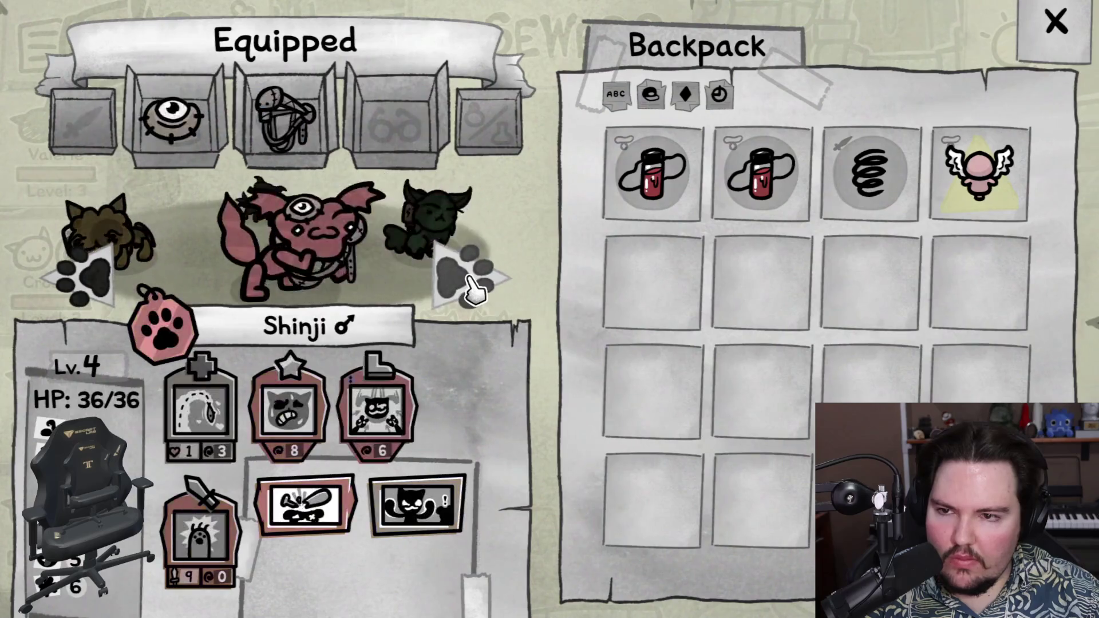
pyautogui.click(443, 292)
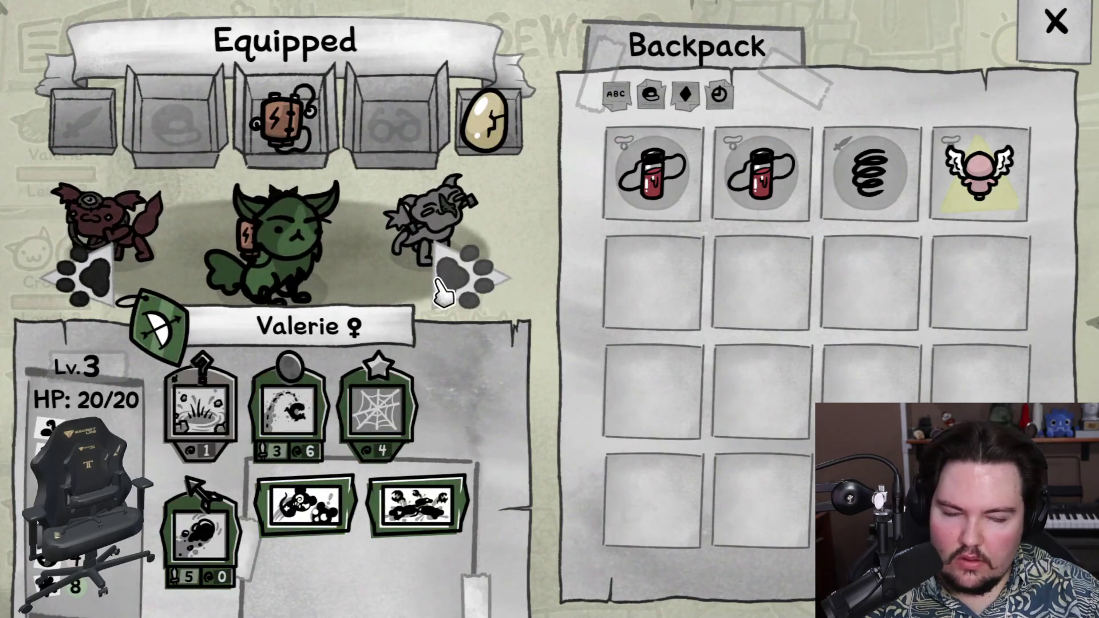
pyautogui.click(444, 293)
pyautogui.click(449, 286)
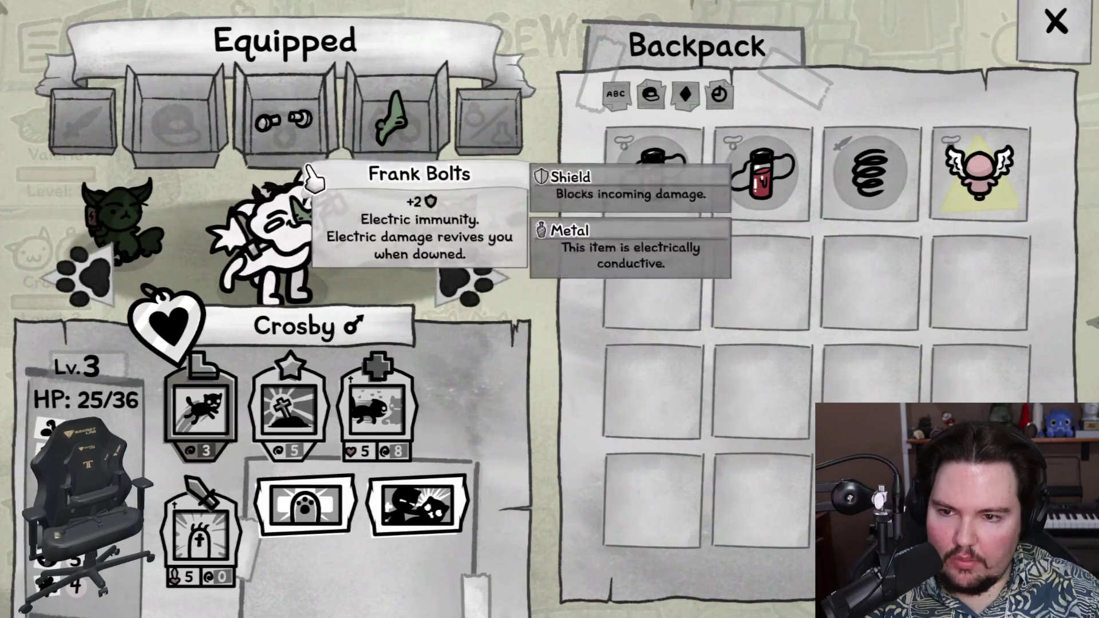
# Step: Equip the Big Spring as Valerie's weapon and return to the Sewers map
pyautogui.click(461, 287)
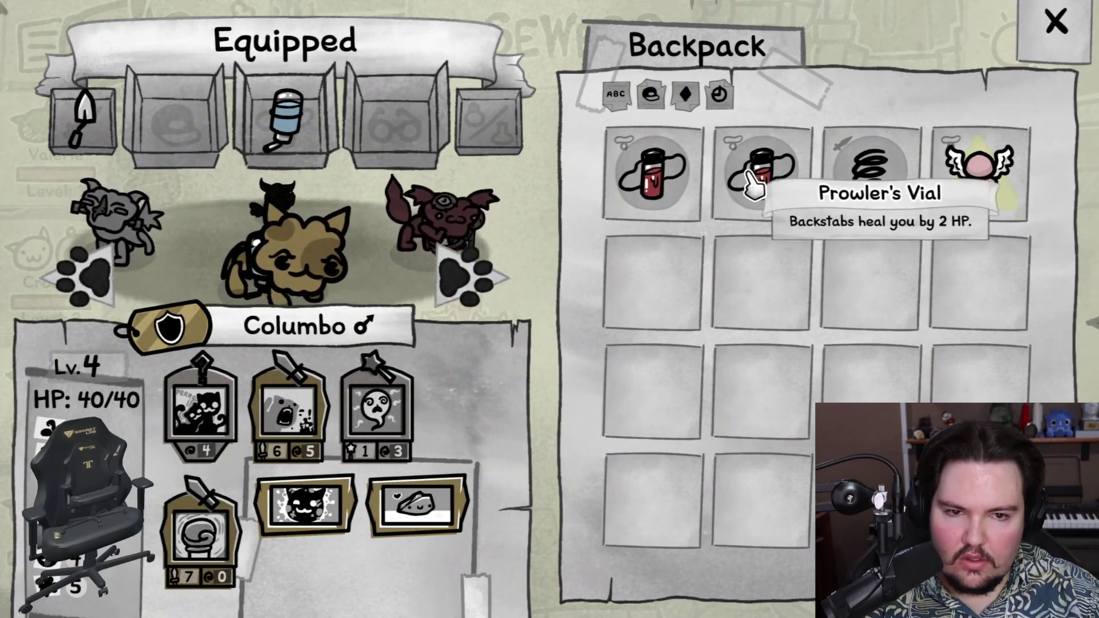
pyautogui.click(487, 277)
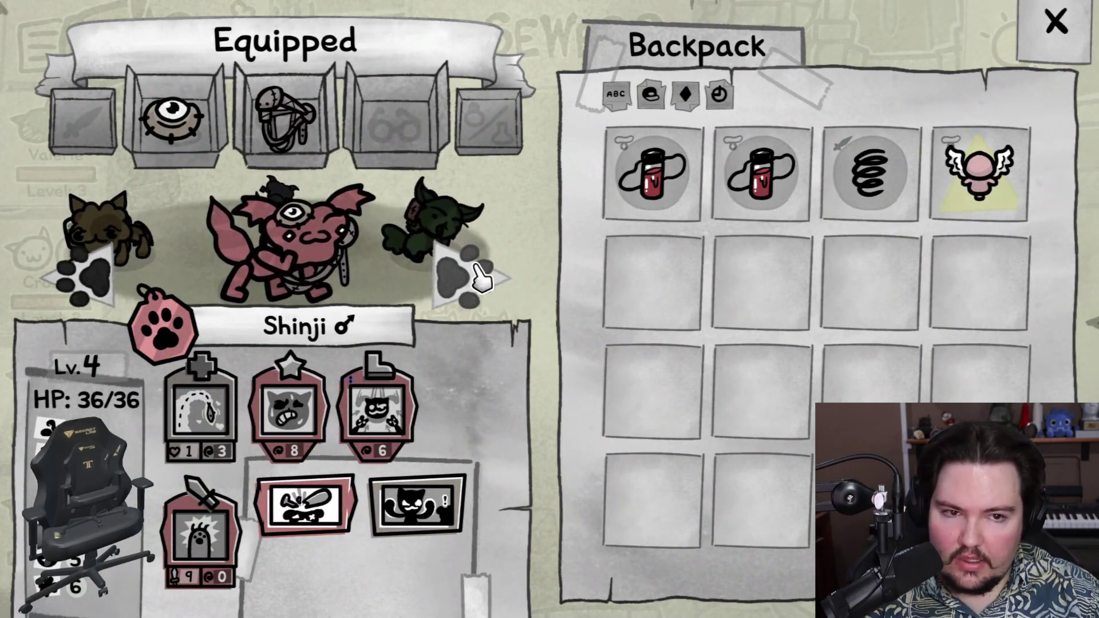
pyautogui.click(481, 278)
pyautogui.click(479, 282)
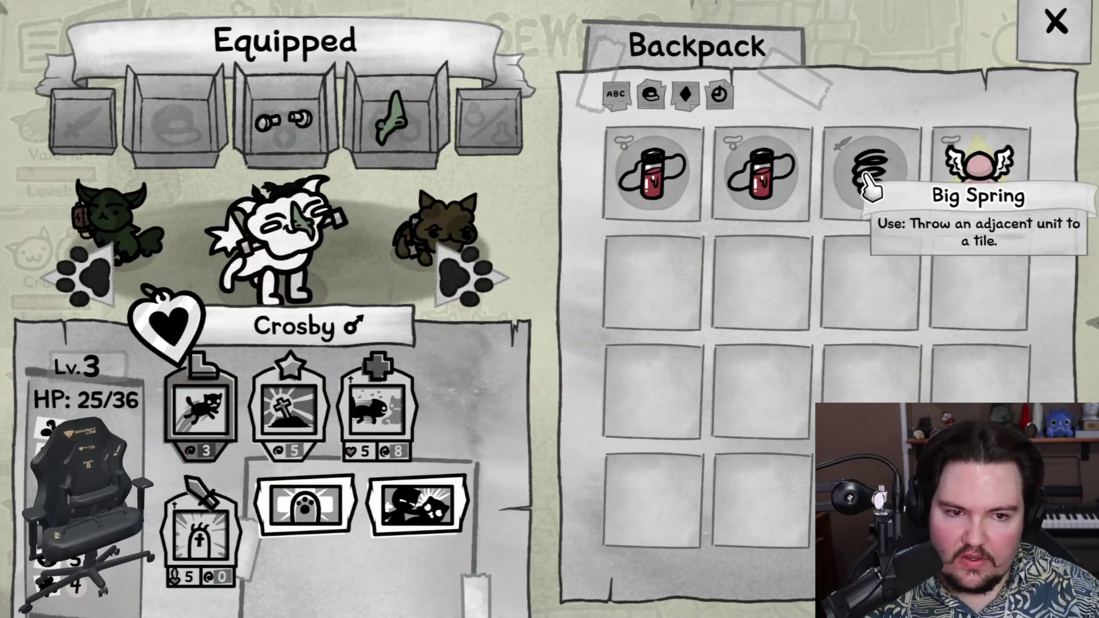
pyautogui.click(463, 280)
pyautogui.click(463, 282)
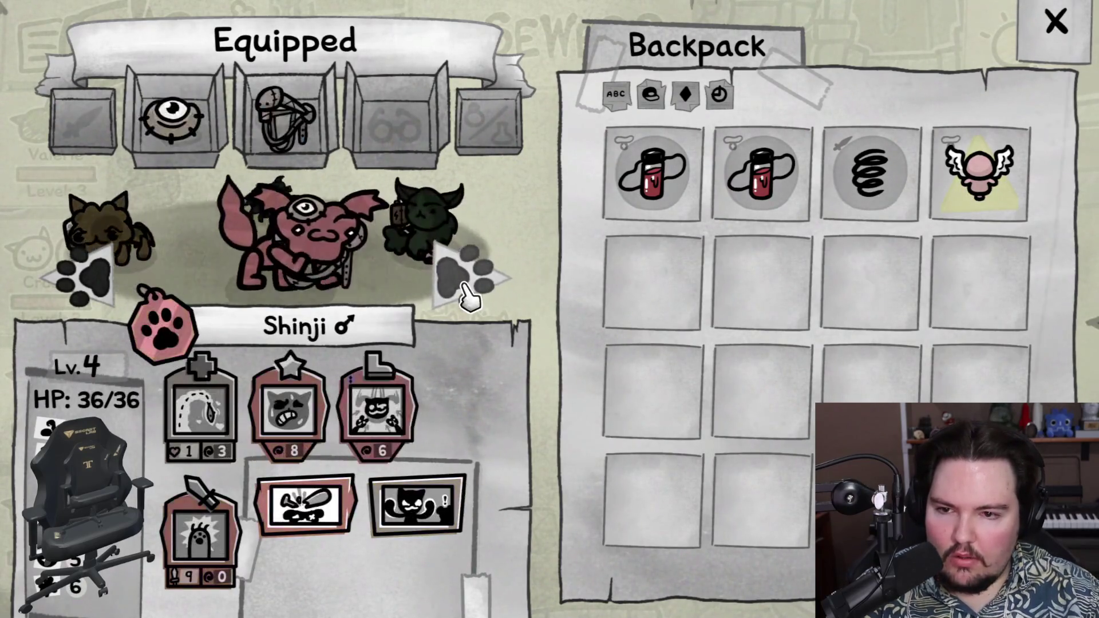
pyautogui.click(463, 283)
pyautogui.click(873, 177)
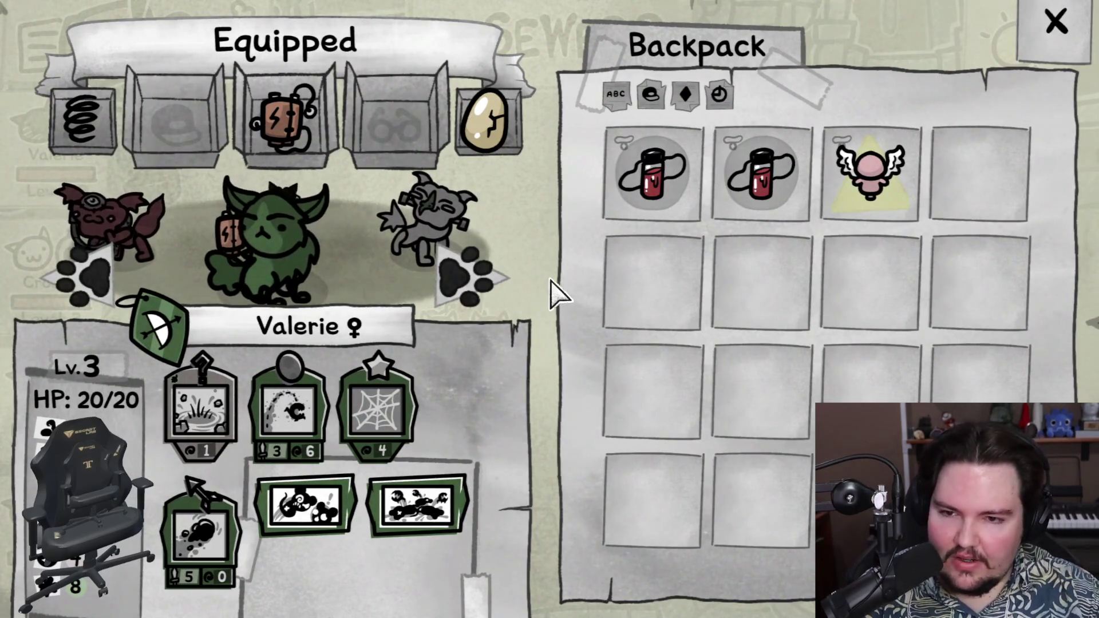
pyautogui.click(1056, 32)
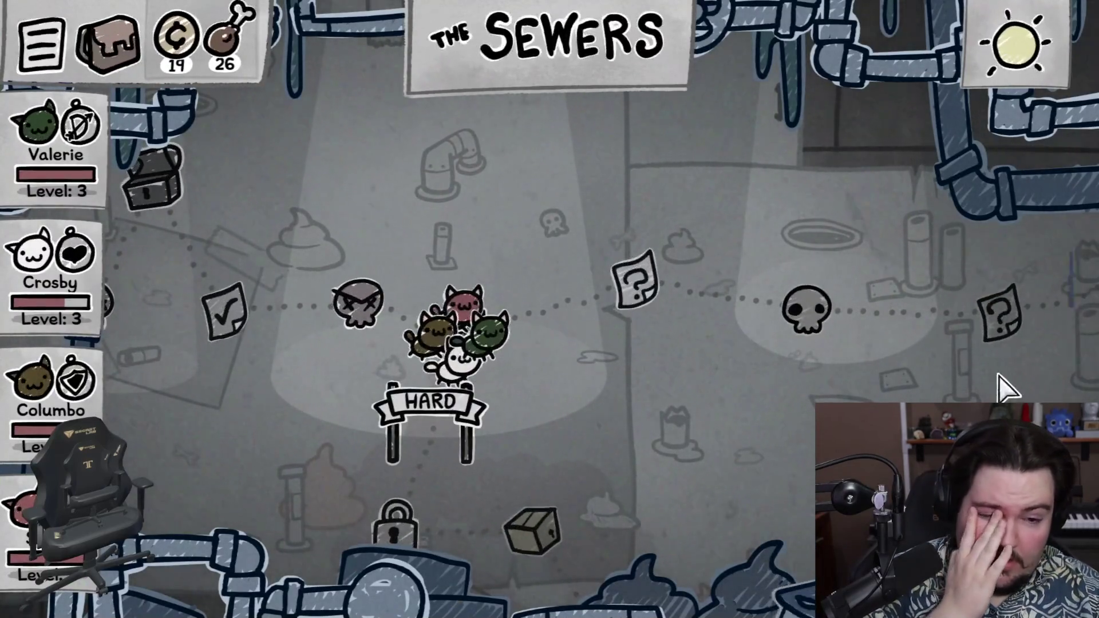
# Step: Have Shinji lick the green goo at the mystery event, then travel to the skull battle
pyautogui.click(638, 292)
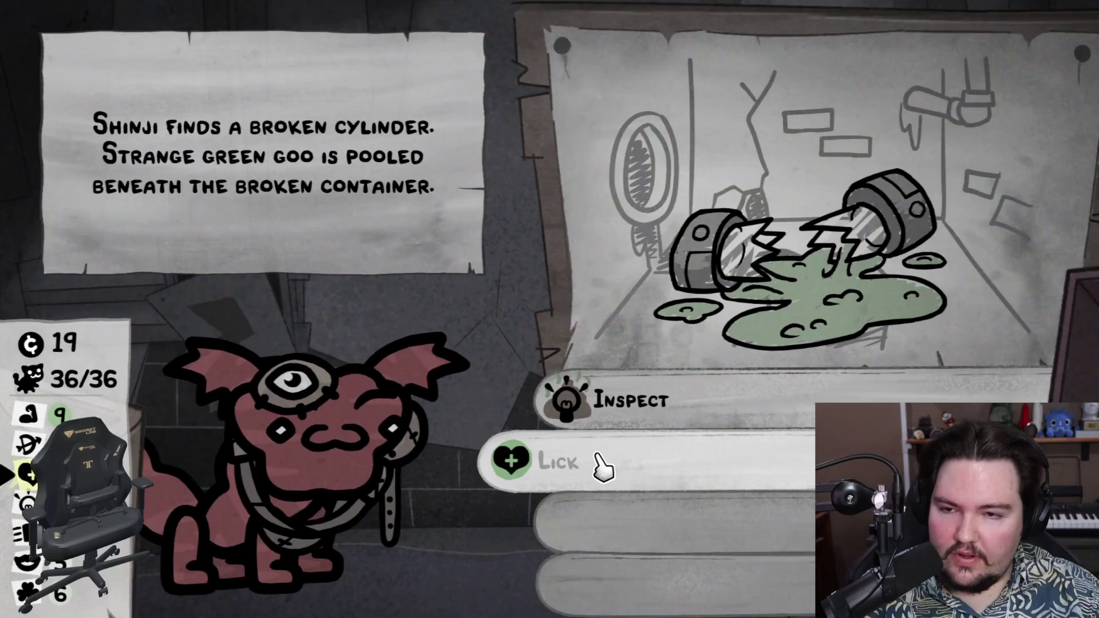
pyautogui.click(618, 484)
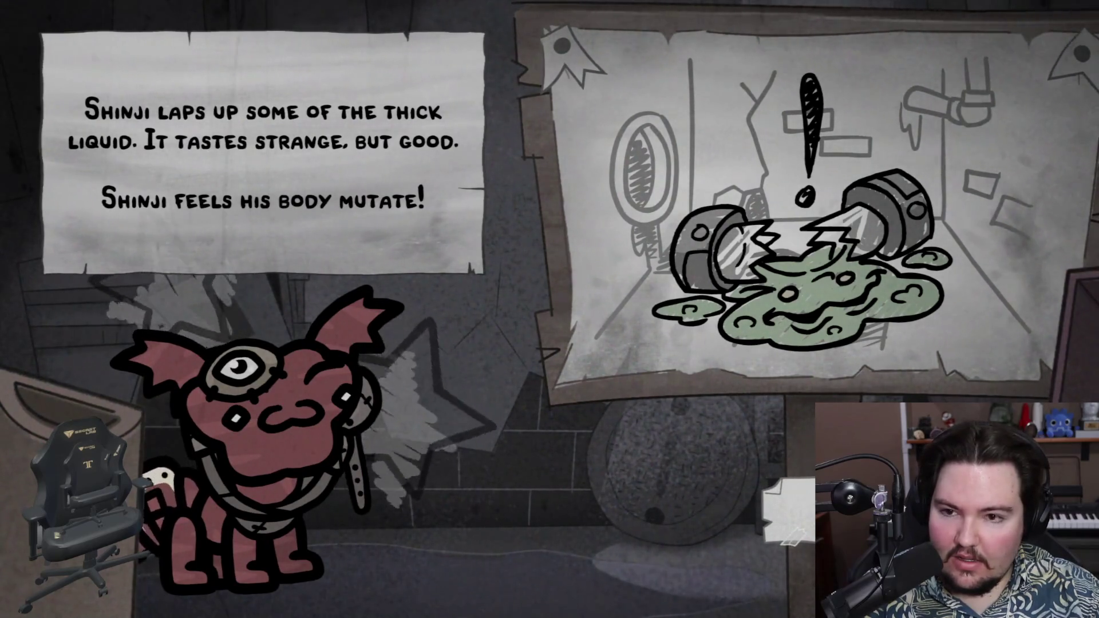
pyautogui.click(572, 369)
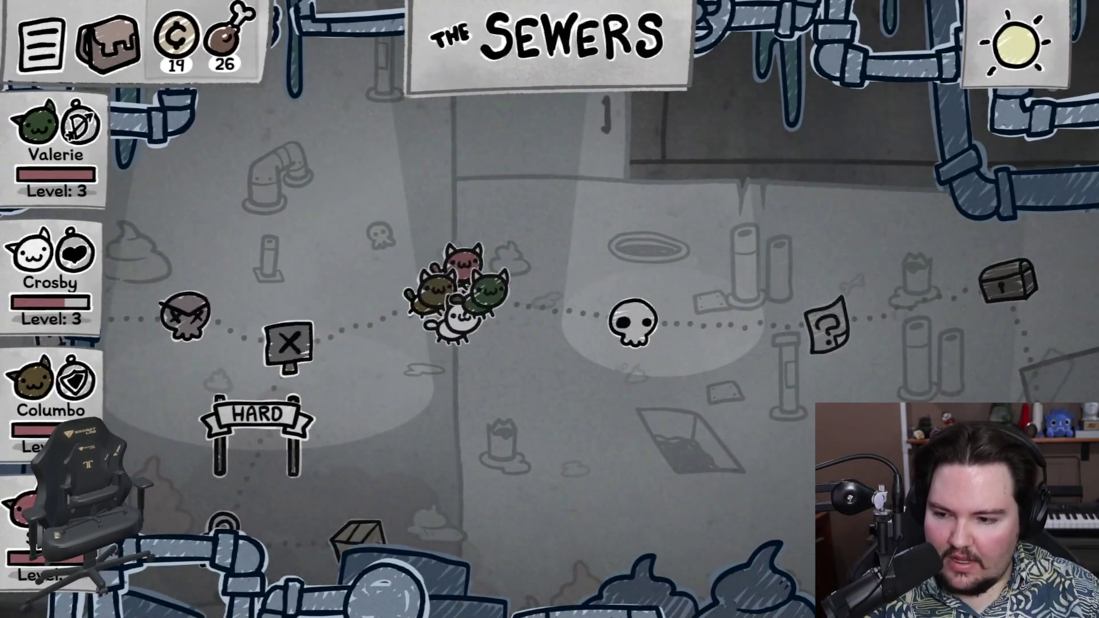
pyautogui.click(654, 331)
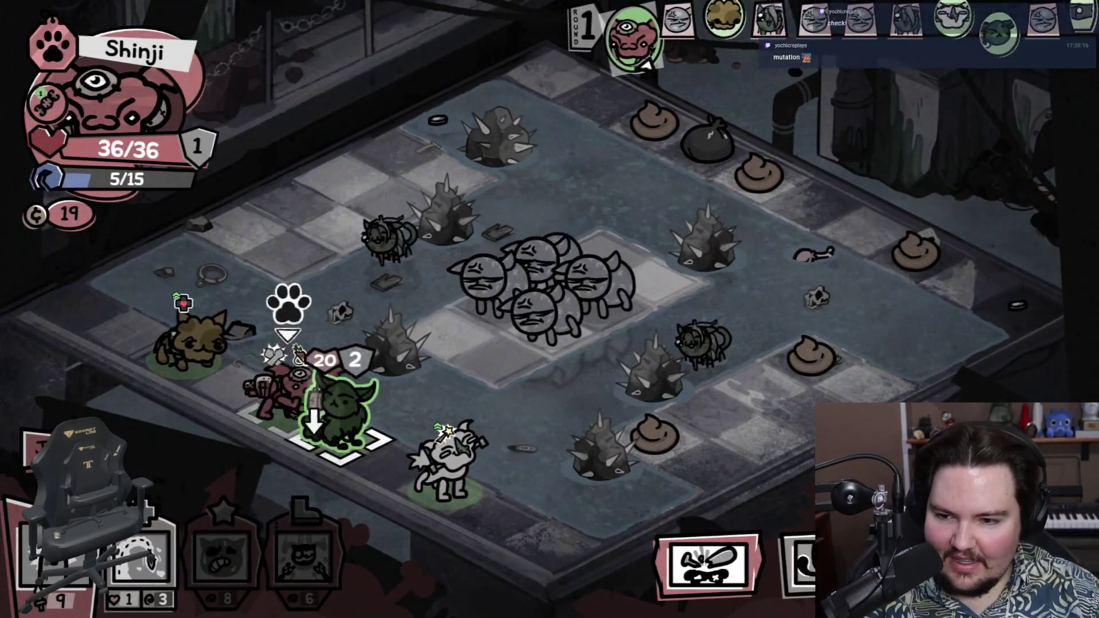
# Step: Move Shinji onto the water tile beside the grey cats and attack one of them
pyautogui.moveTo(292, 401)
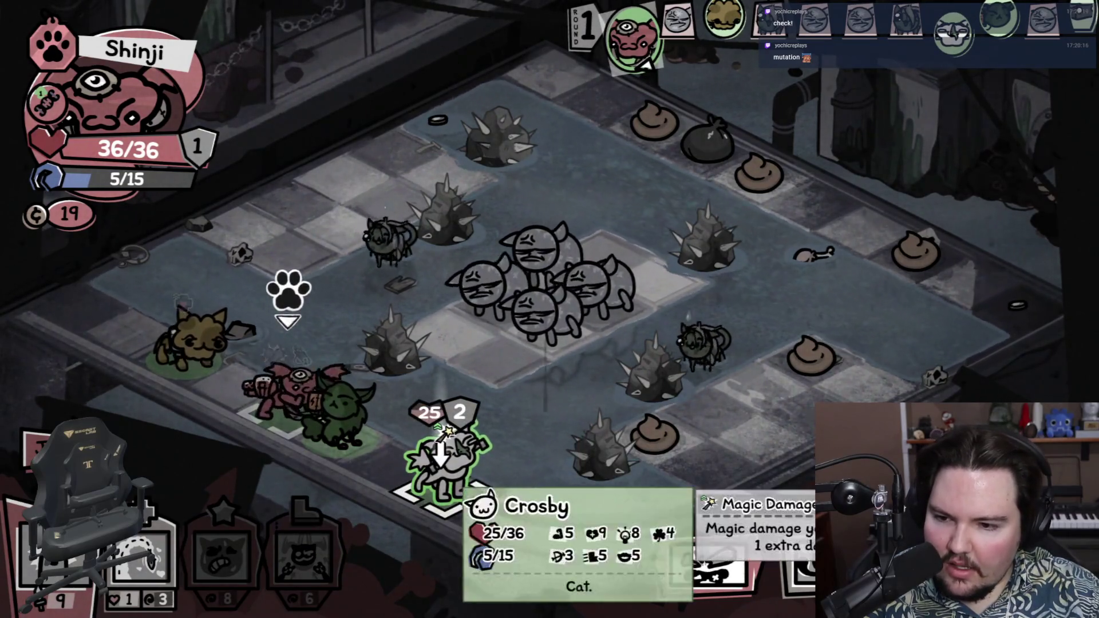
pyautogui.moveTo(646, 83)
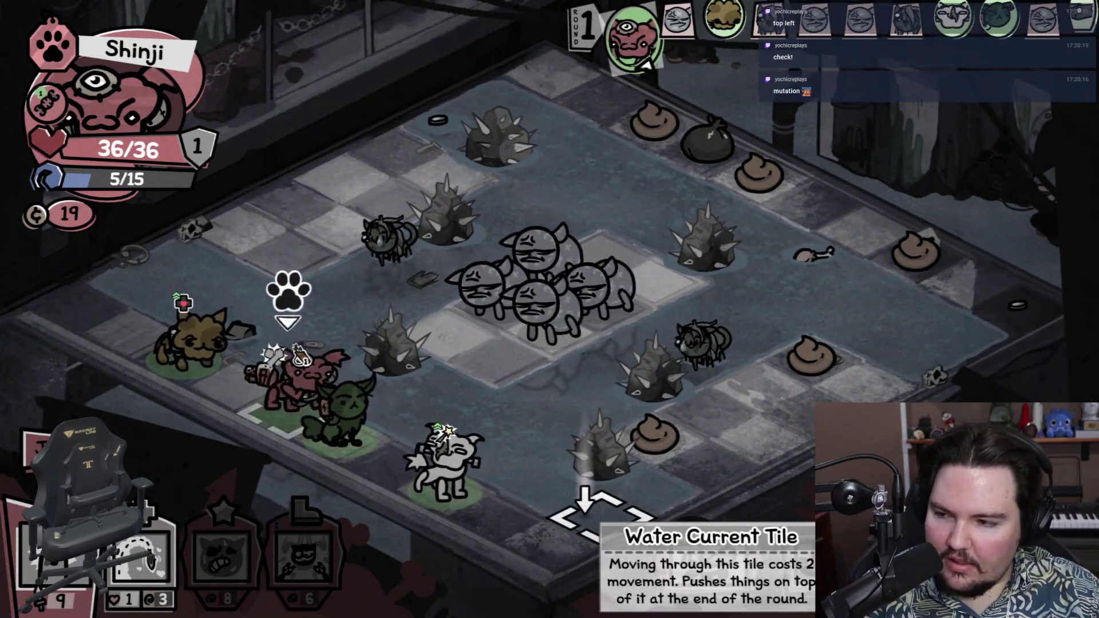
pyautogui.moveTo(54, 111)
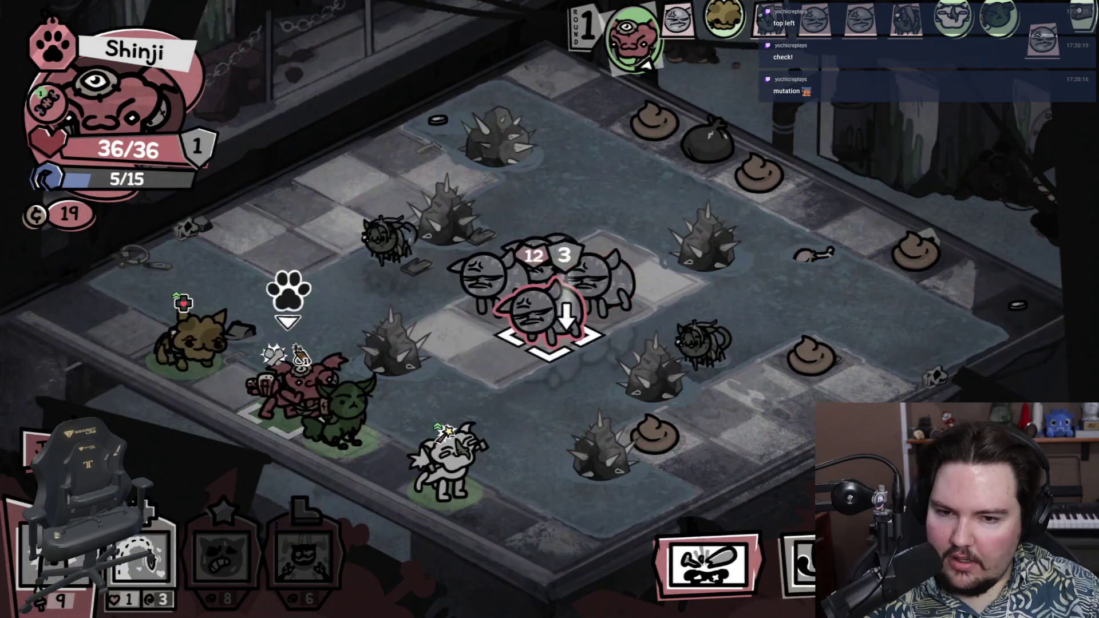
pyautogui.moveTo(505, 307)
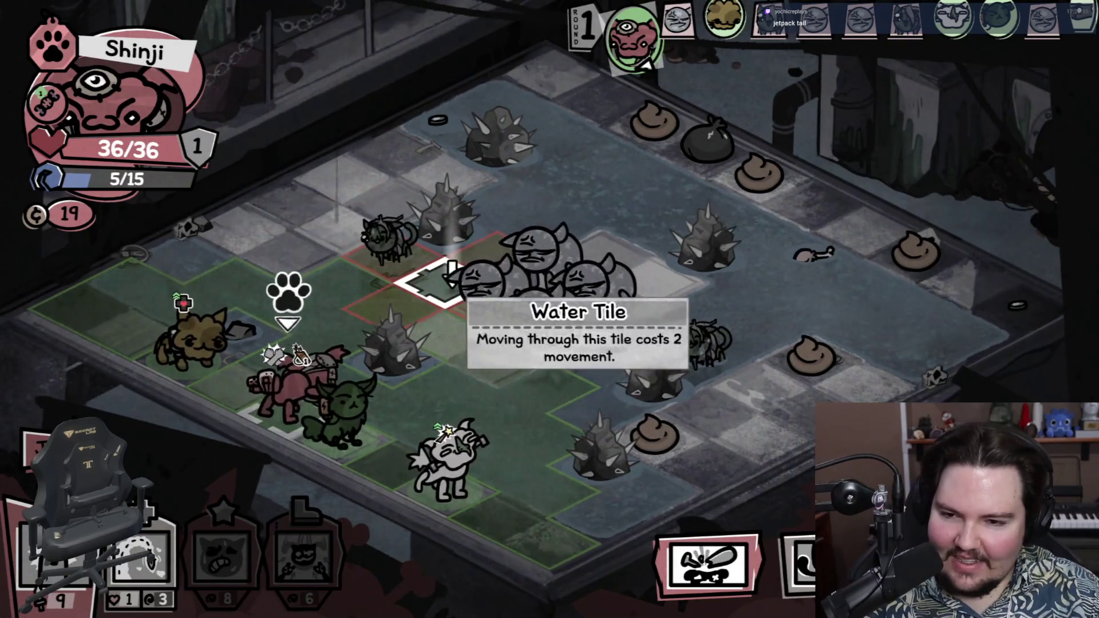
pyautogui.click(452, 278)
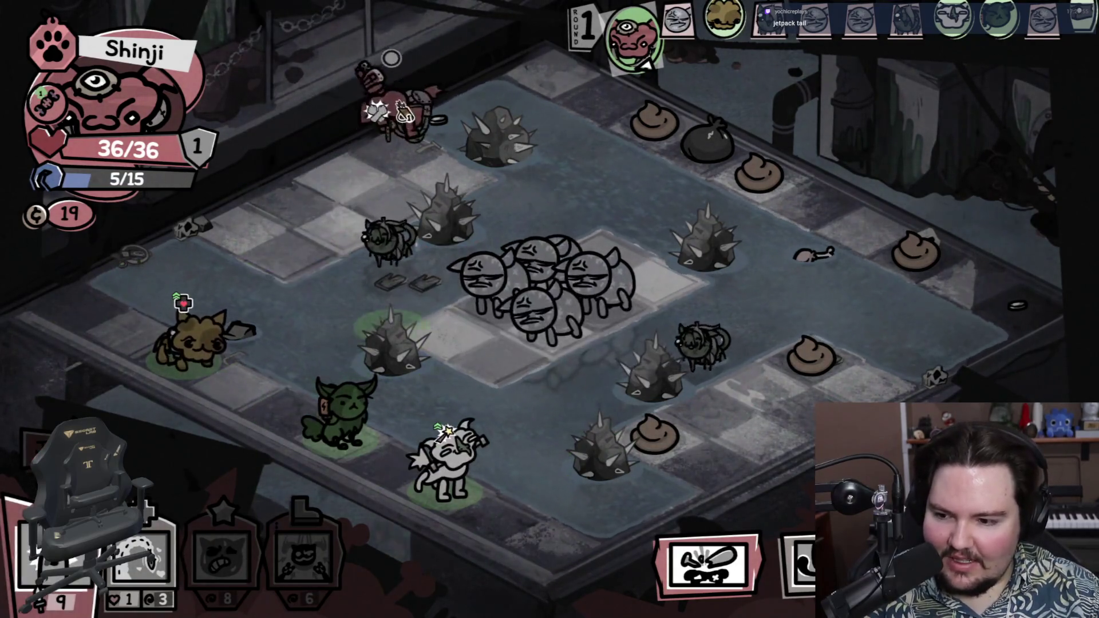
pyautogui.click(491, 299)
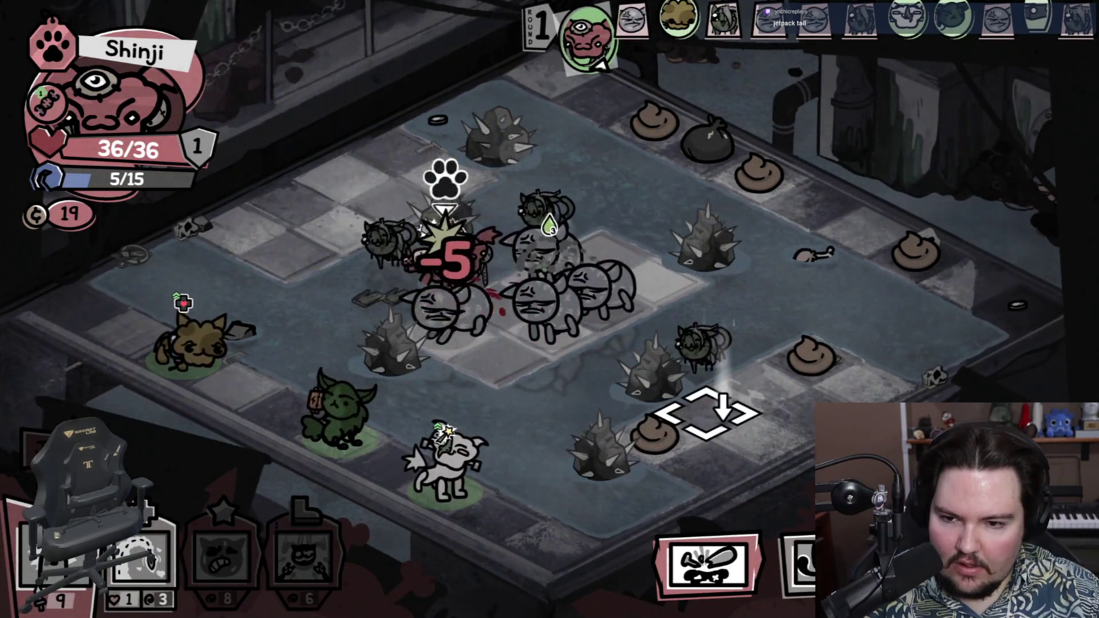
# Step: Use Shinji's Snacks ability on his own tile to restore his mana
pyautogui.click(141, 564)
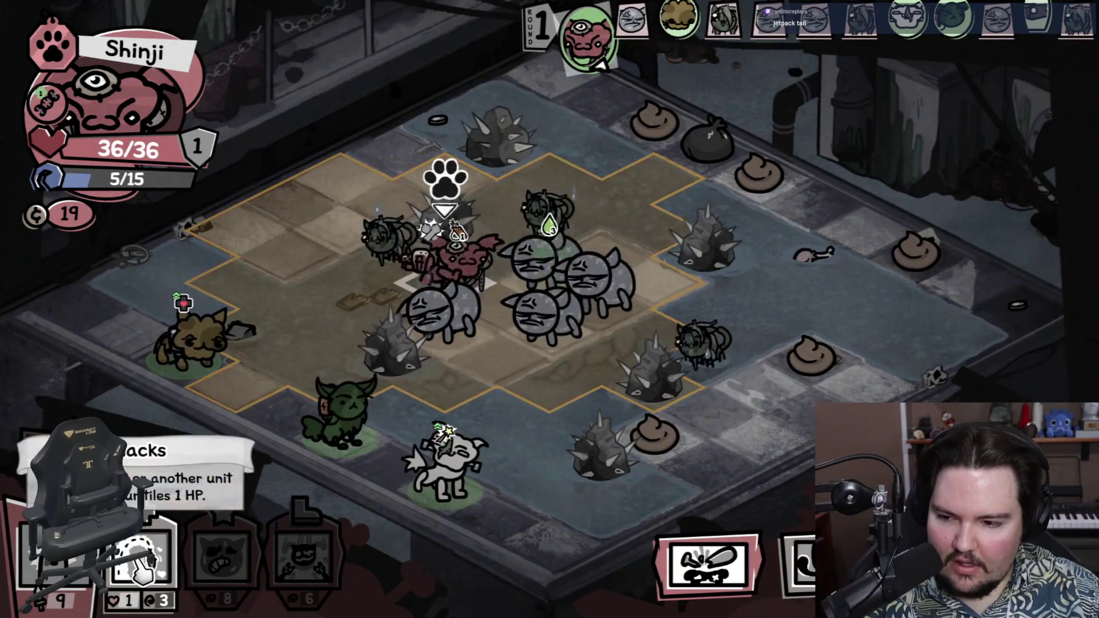
pyautogui.click(43, 561)
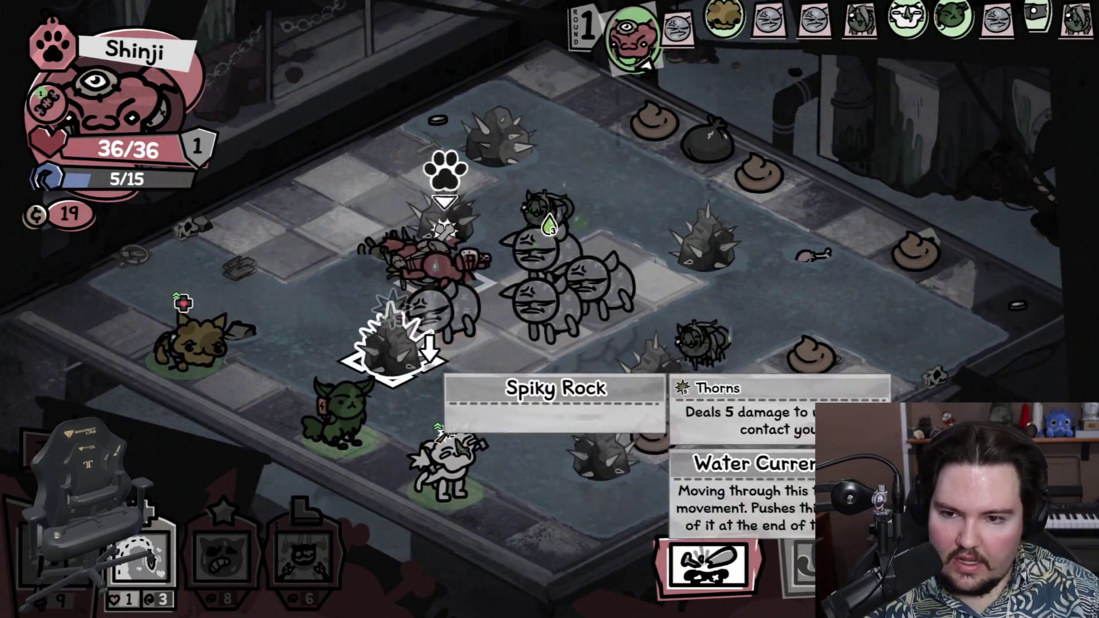
pyautogui.click(144, 559)
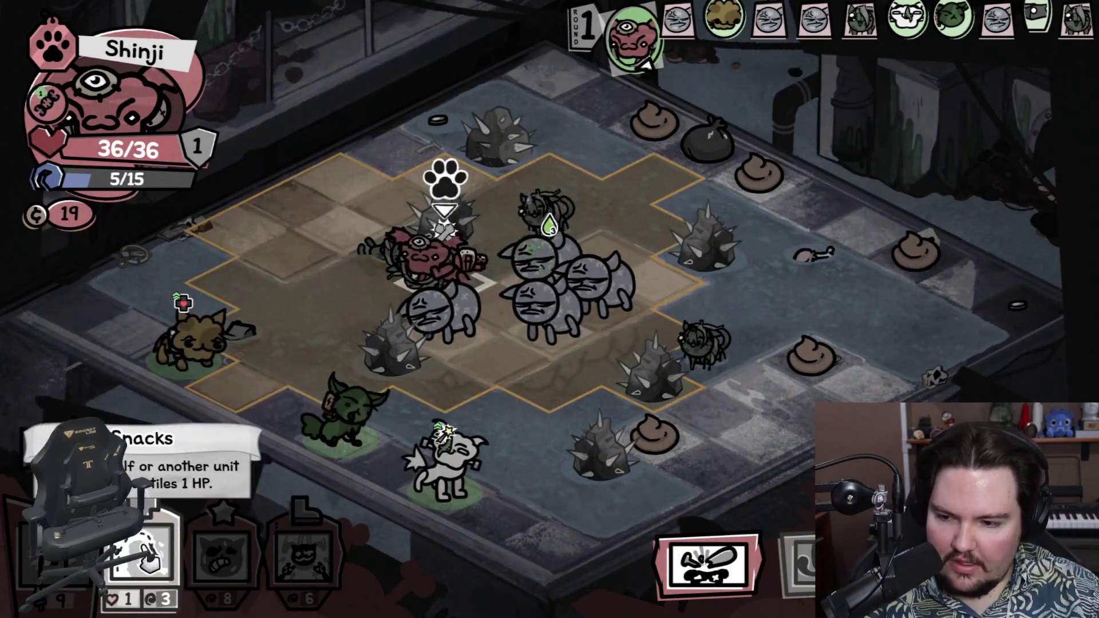
pyautogui.click(441, 321)
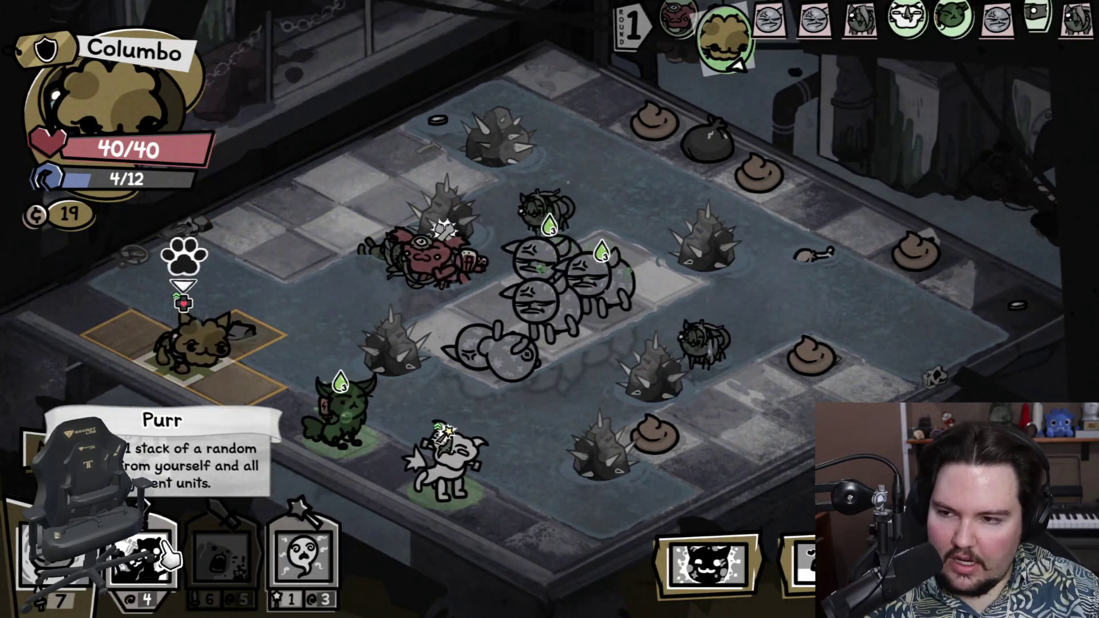
# Step: Move Columbo beside Valerie and Crosby, cast Purr, and strike a tile with the Trowel
pyautogui.moveTo(339, 411)
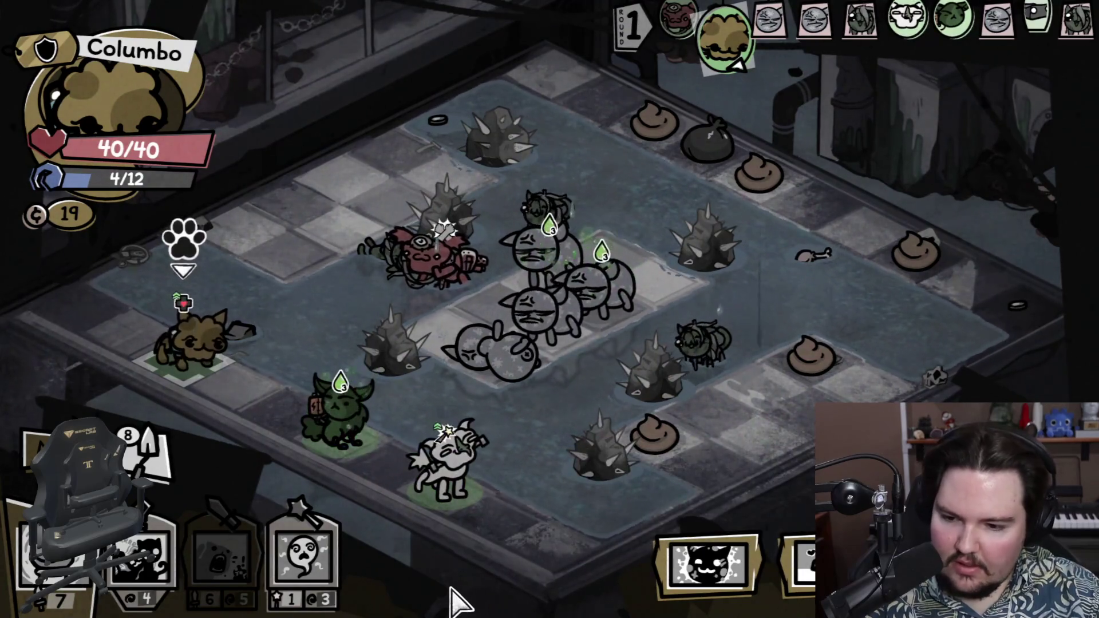
pyautogui.click(235, 512)
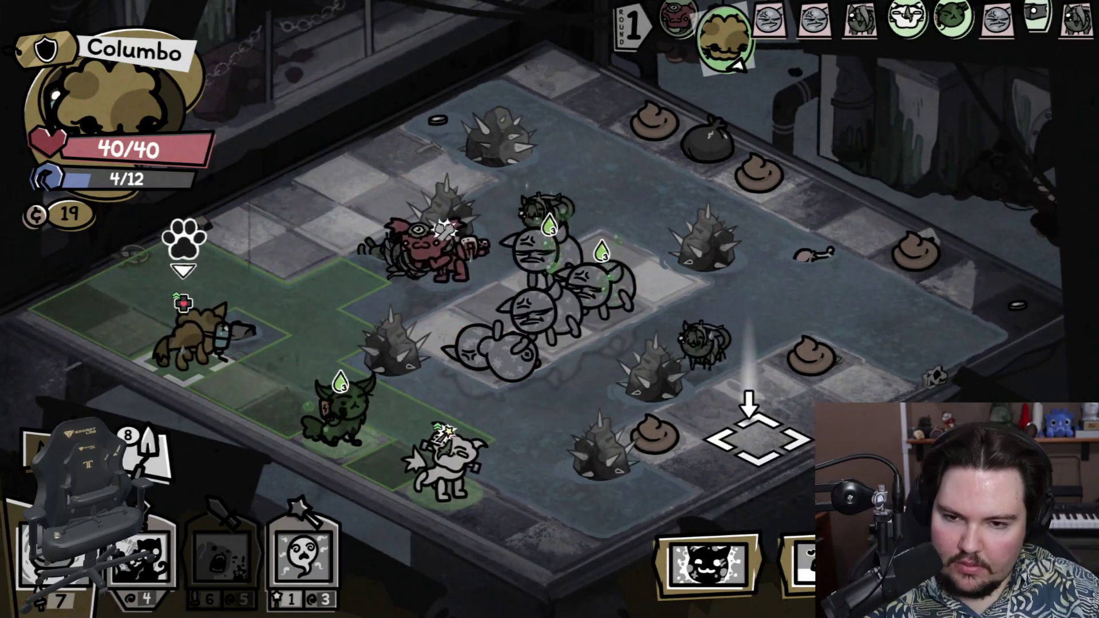
pyautogui.moveTo(547, 338)
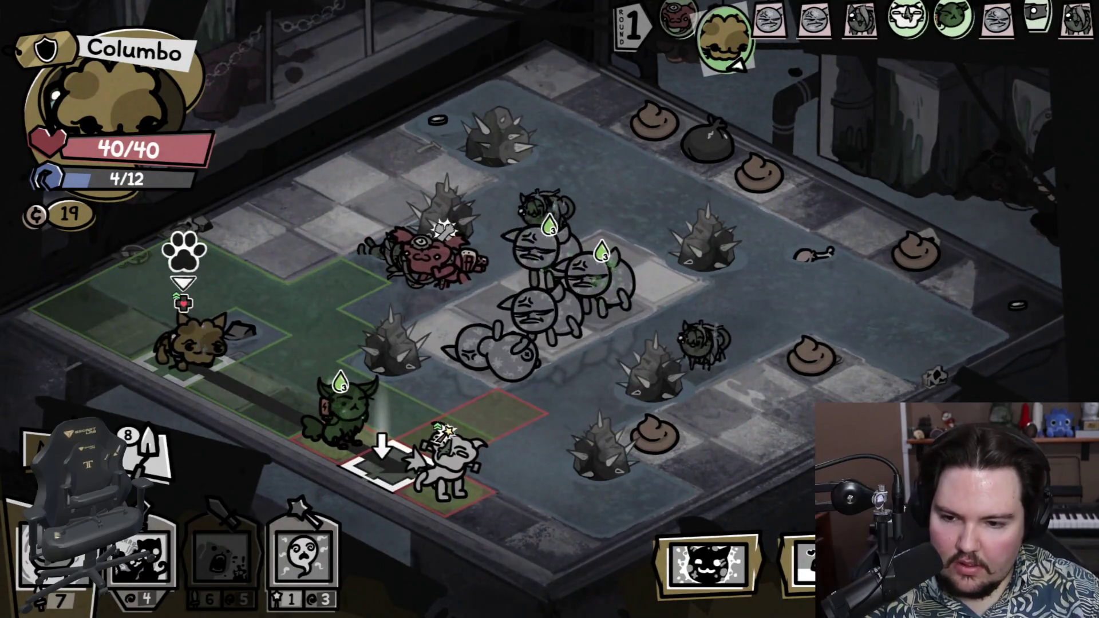
pyautogui.click(380, 460)
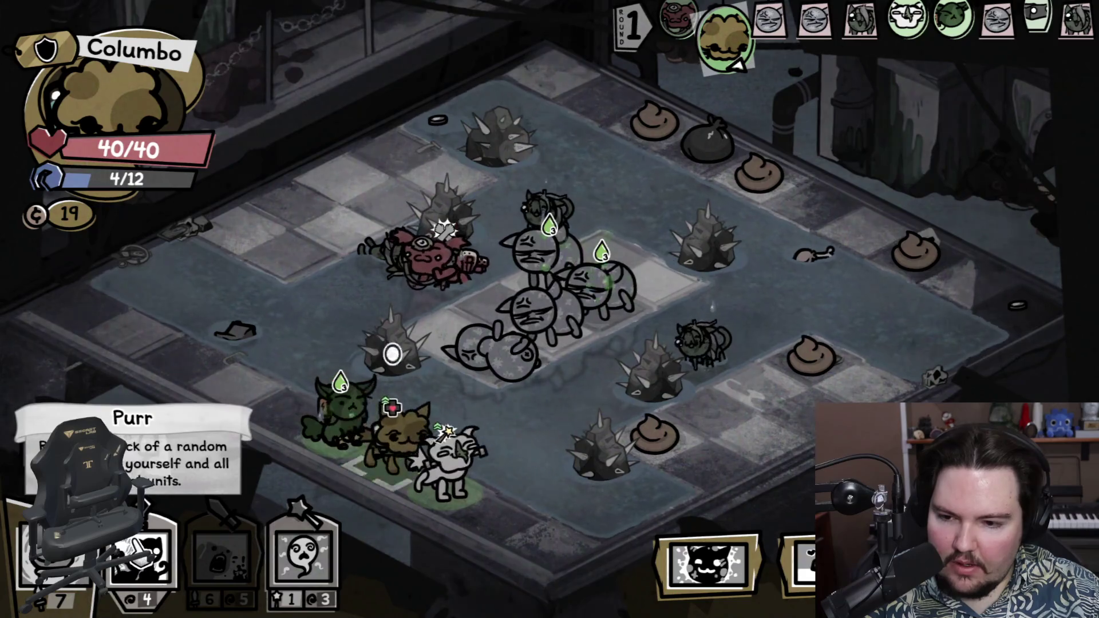
pyautogui.click(137, 549)
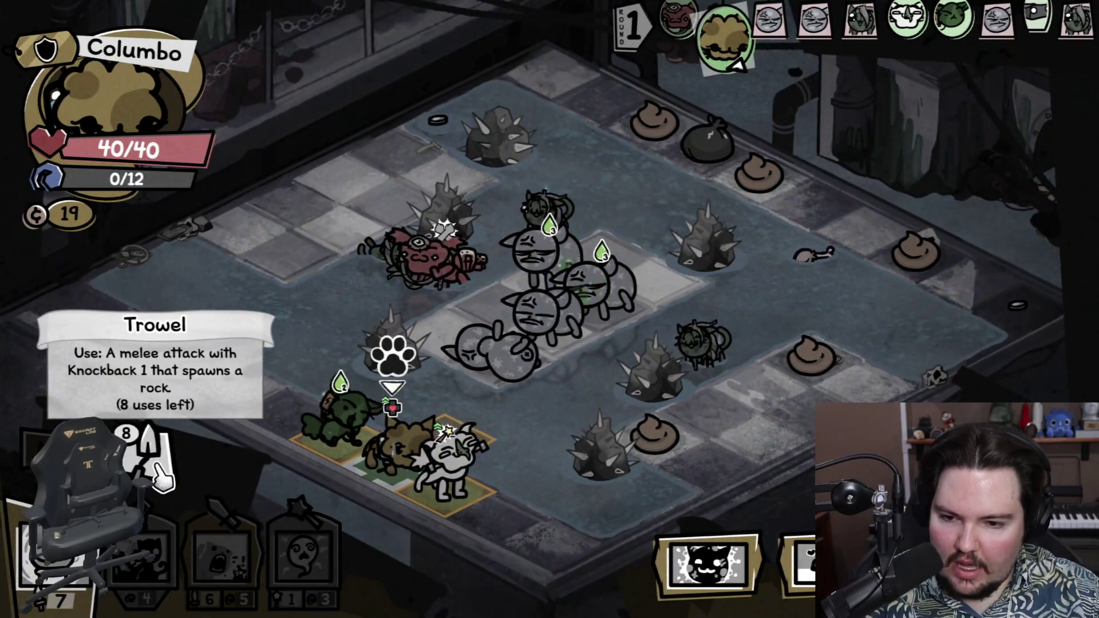
pyautogui.click(152, 458)
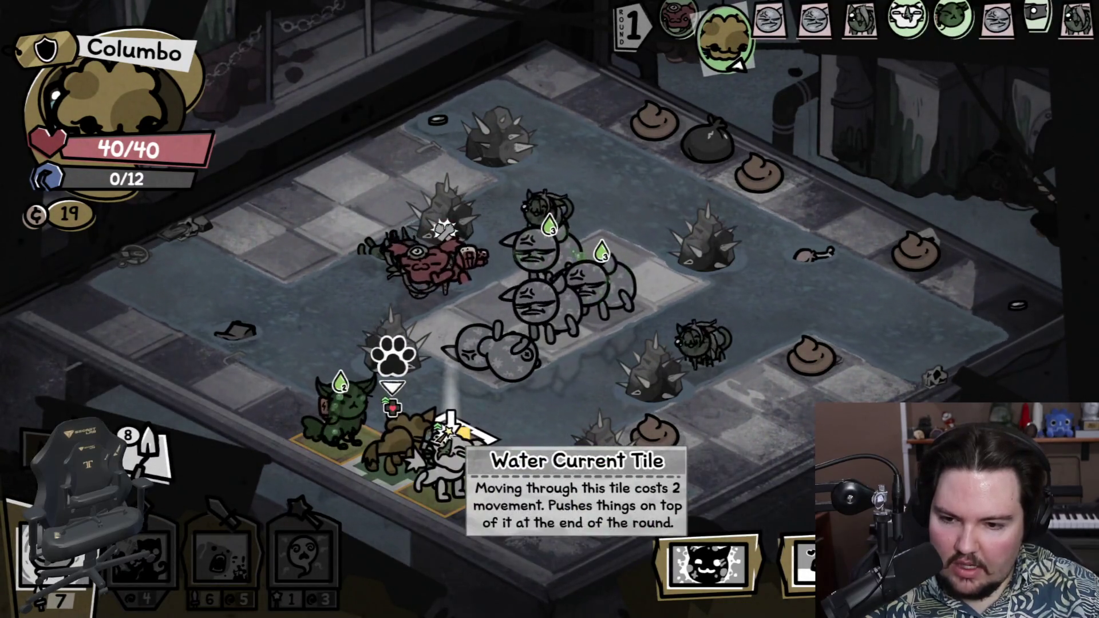
pyautogui.click(452, 424)
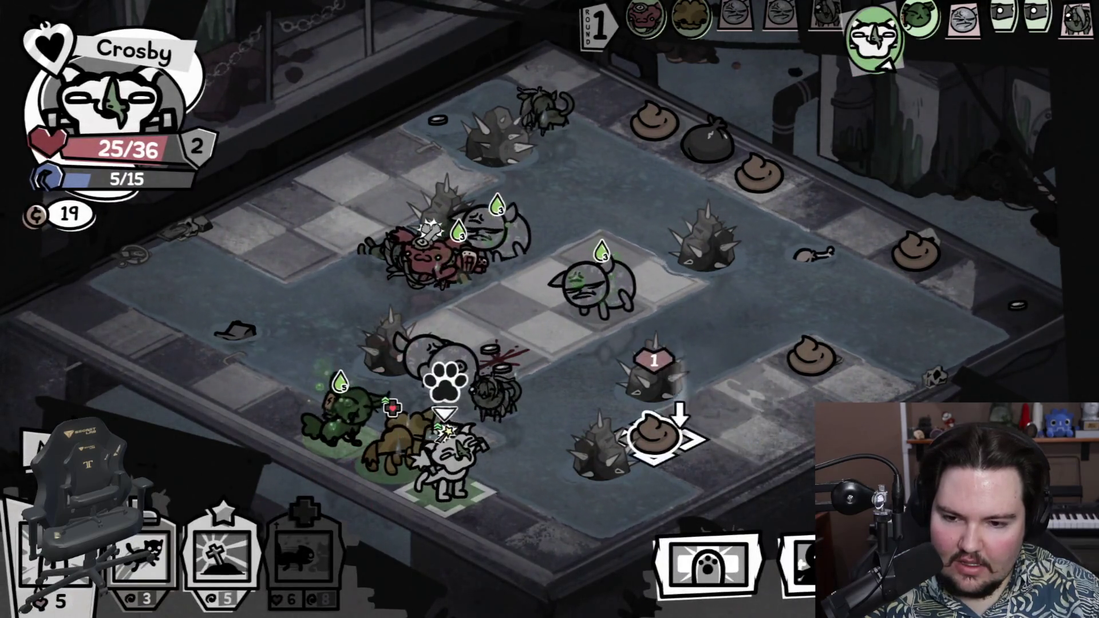
# Step: Hop Crosby onto the coin tile, raising coins from 19 to 21, and end his turn
pyautogui.moveTo(54, 549)
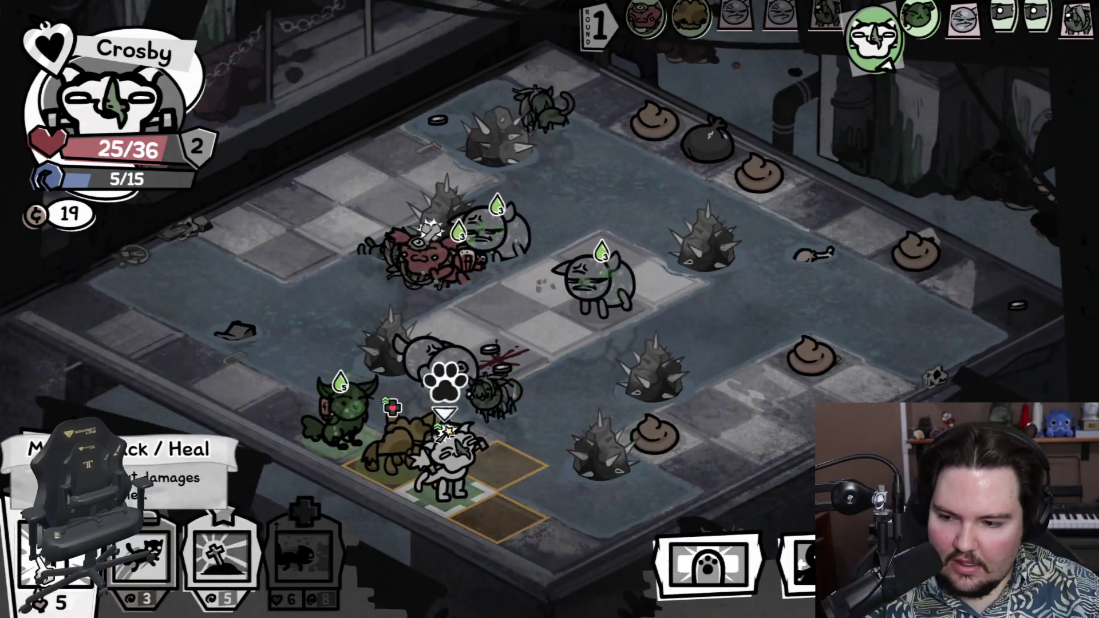
pyautogui.moveTo(708, 564)
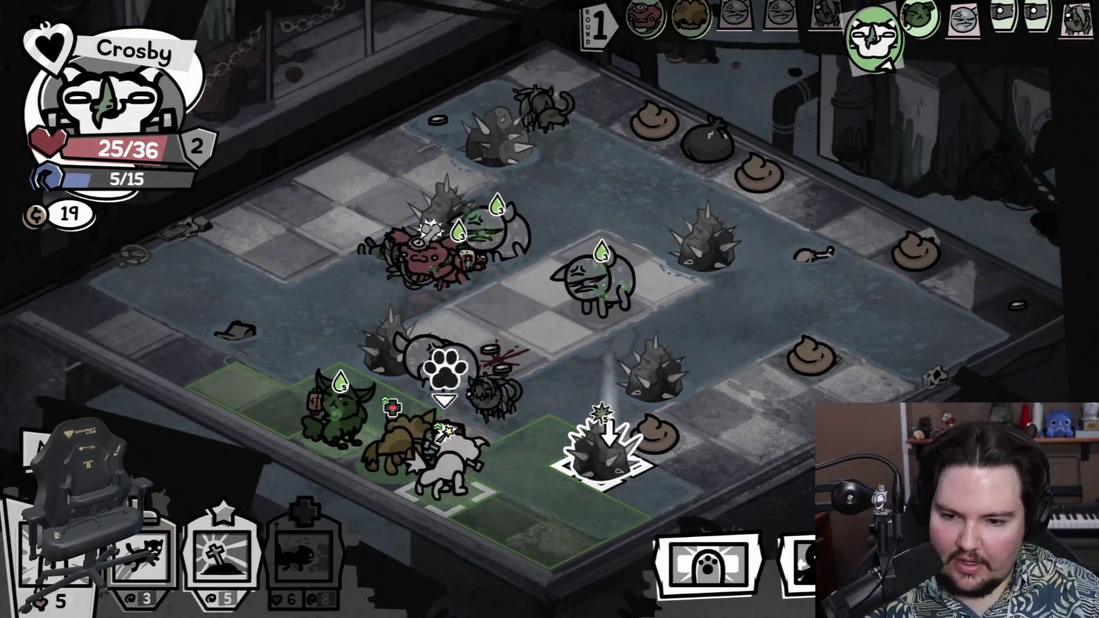
pyautogui.moveTo(757, 530)
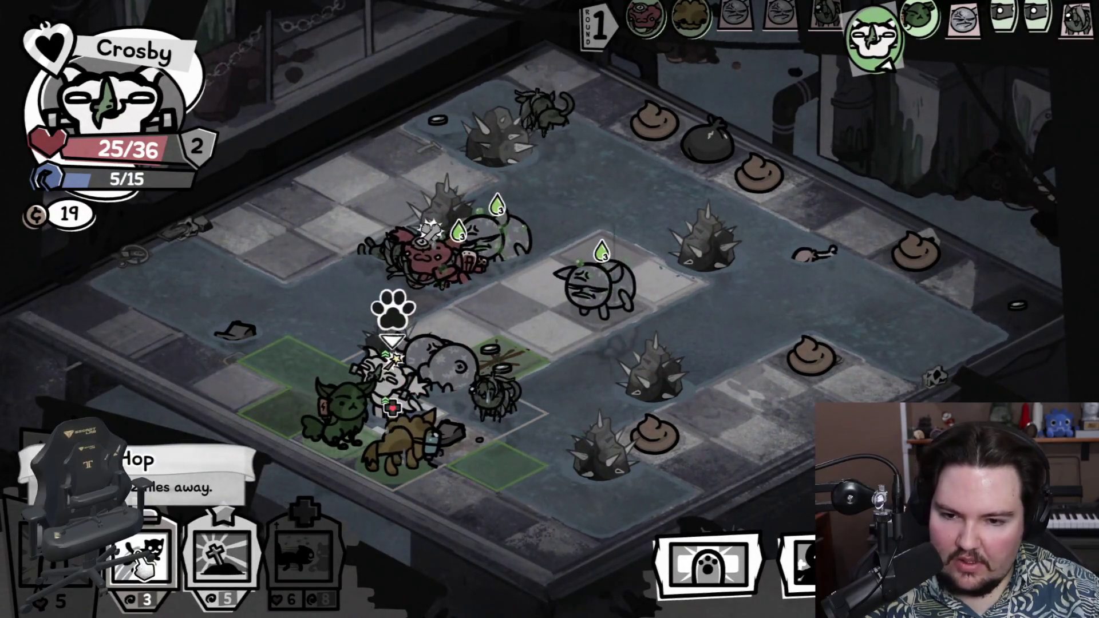
pyautogui.click(140, 564)
pyautogui.click(502, 350)
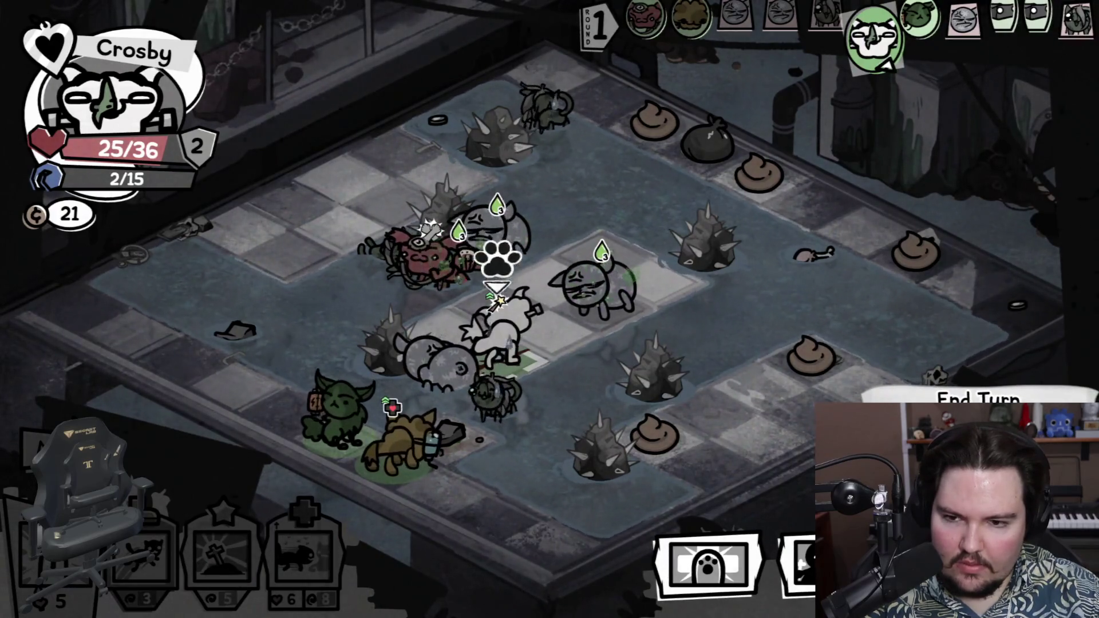
pyautogui.press('space')
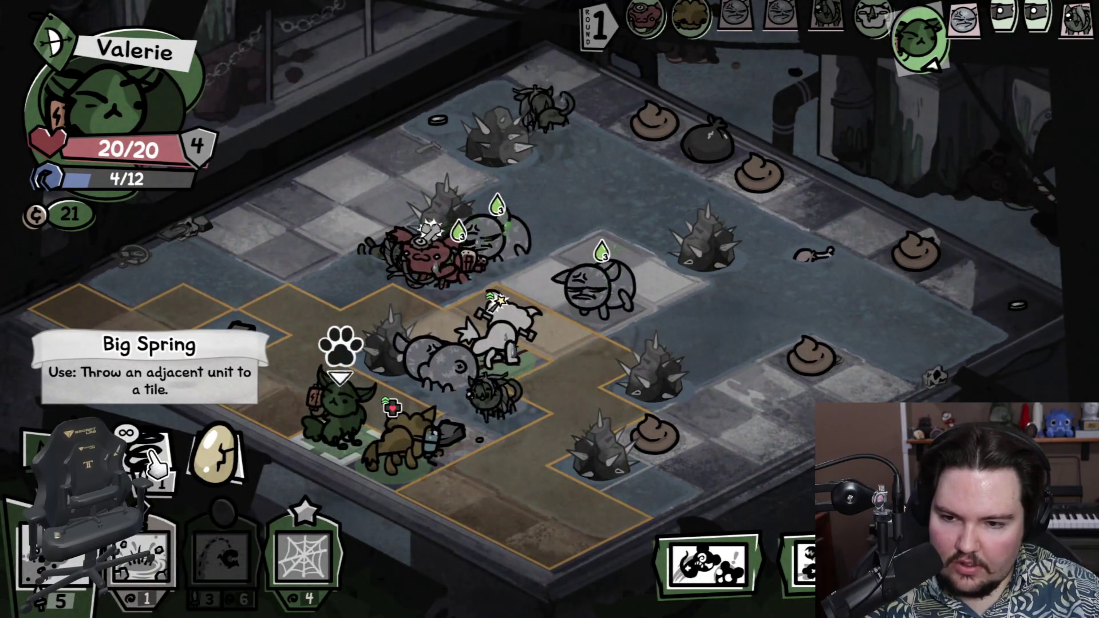
# Step: Fling Columbo forward with Valerie's Big Spring, then cast Web Trap on the enemy tile
pyautogui.click(153, 458)
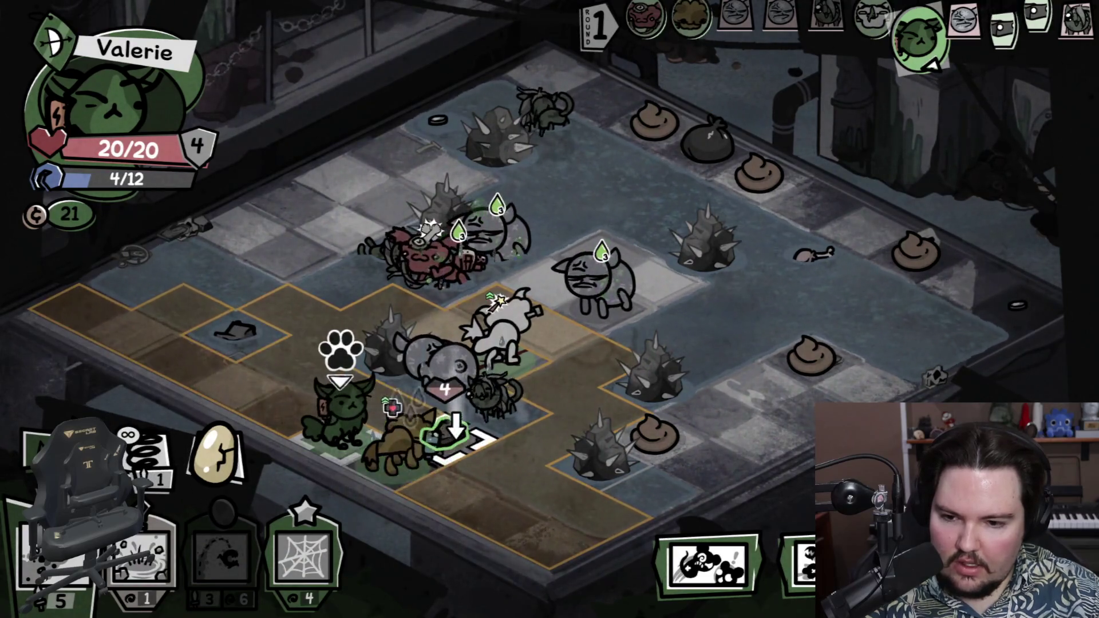
pyautogui.click(401, 440)
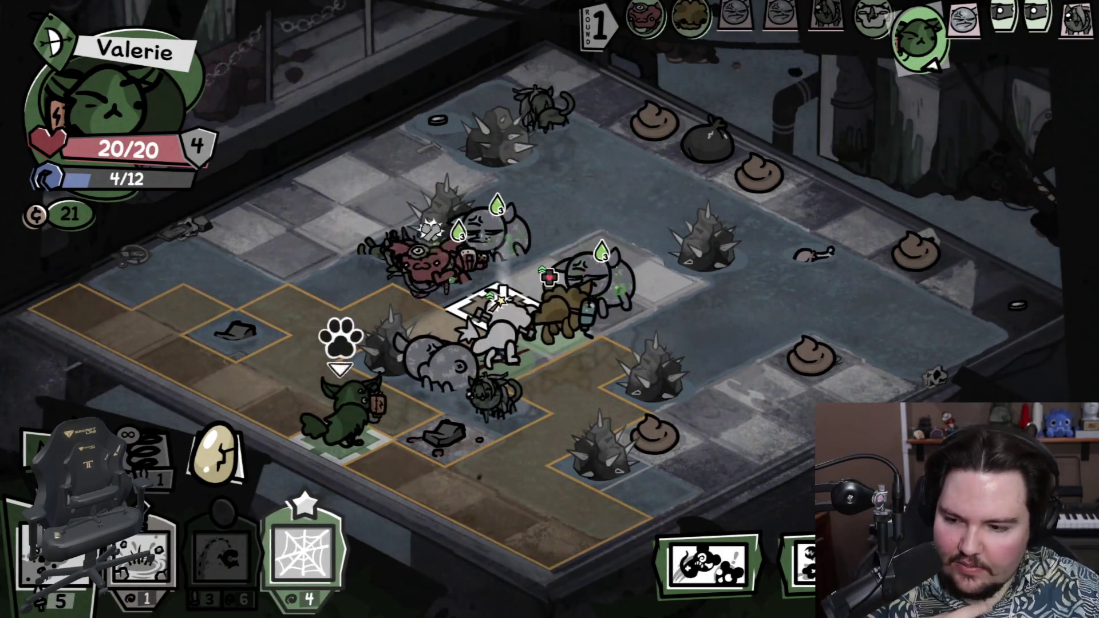
pyautogui.click(495, 304)
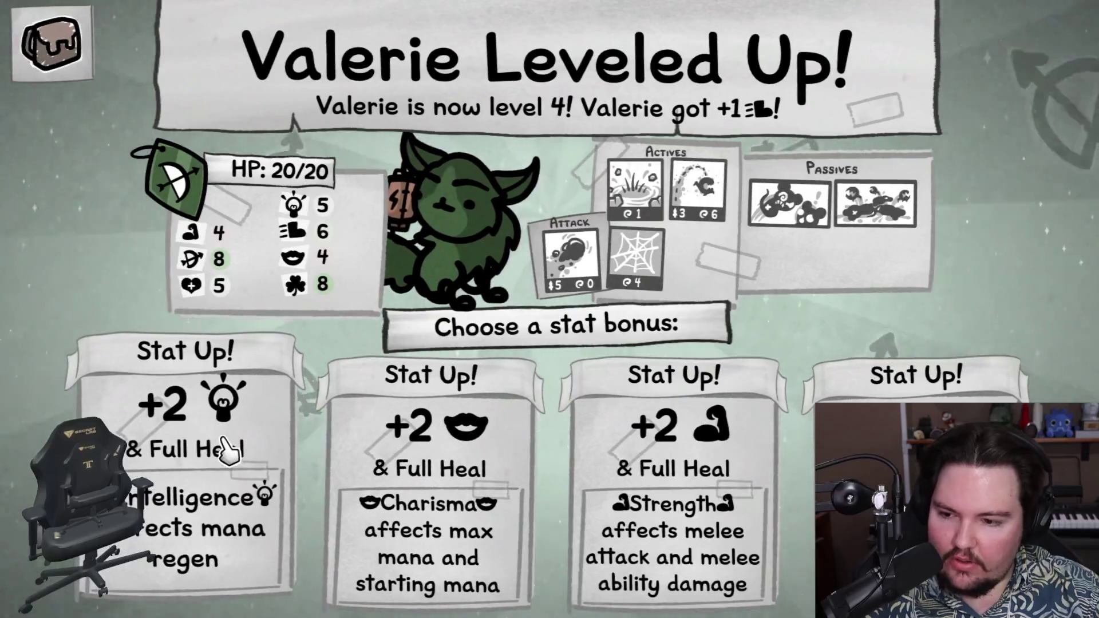
# Step: Give Valerie +2 Charisma, then have Crosby listen to the tape recorder at the mystery event
pyautogui.click(461, 465)
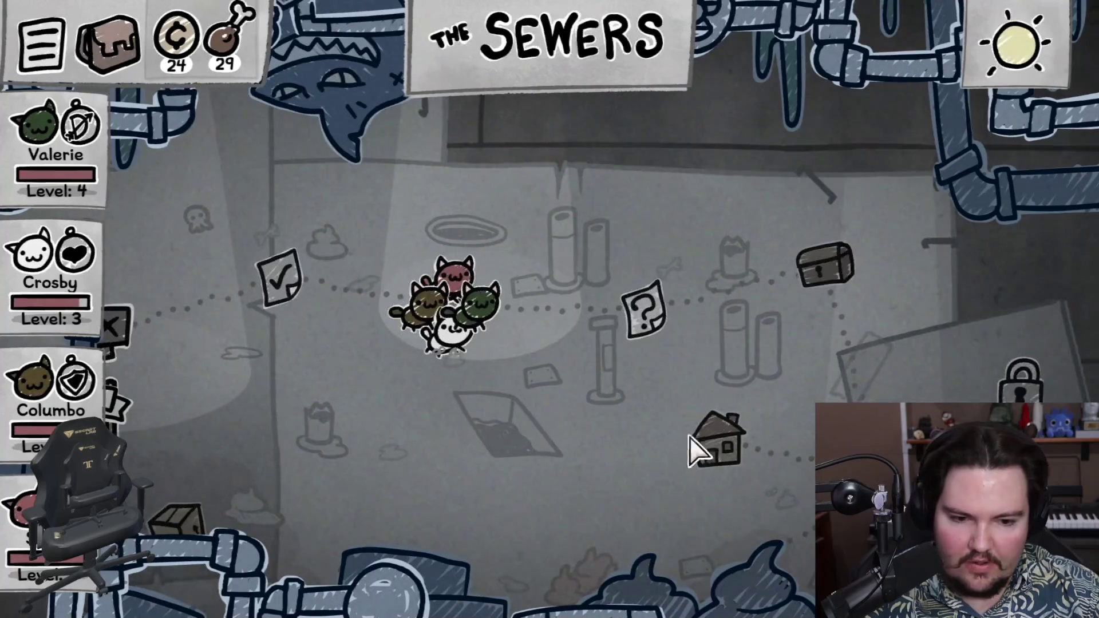
pyautogui.click(657, 315)
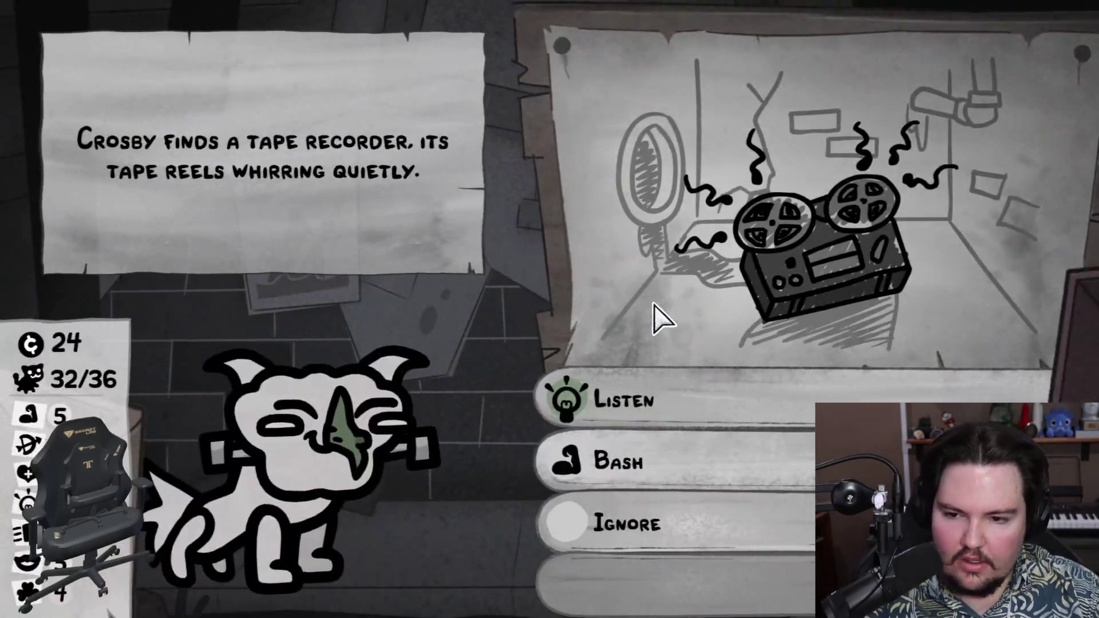
pyautogui.click(643, 401)
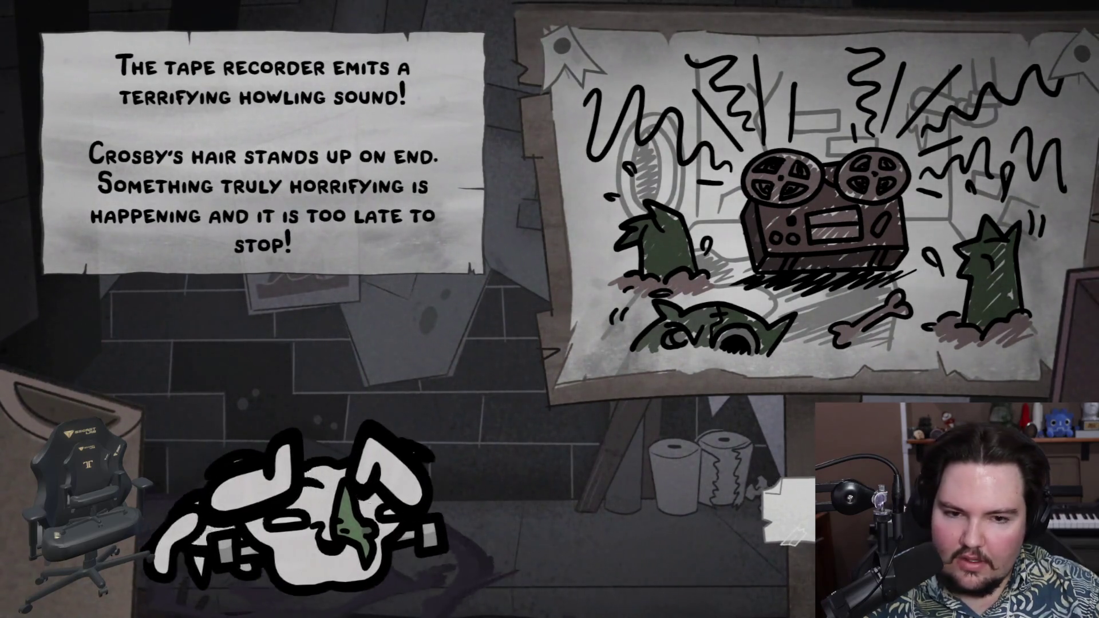
pyautogui.click(507, 352)
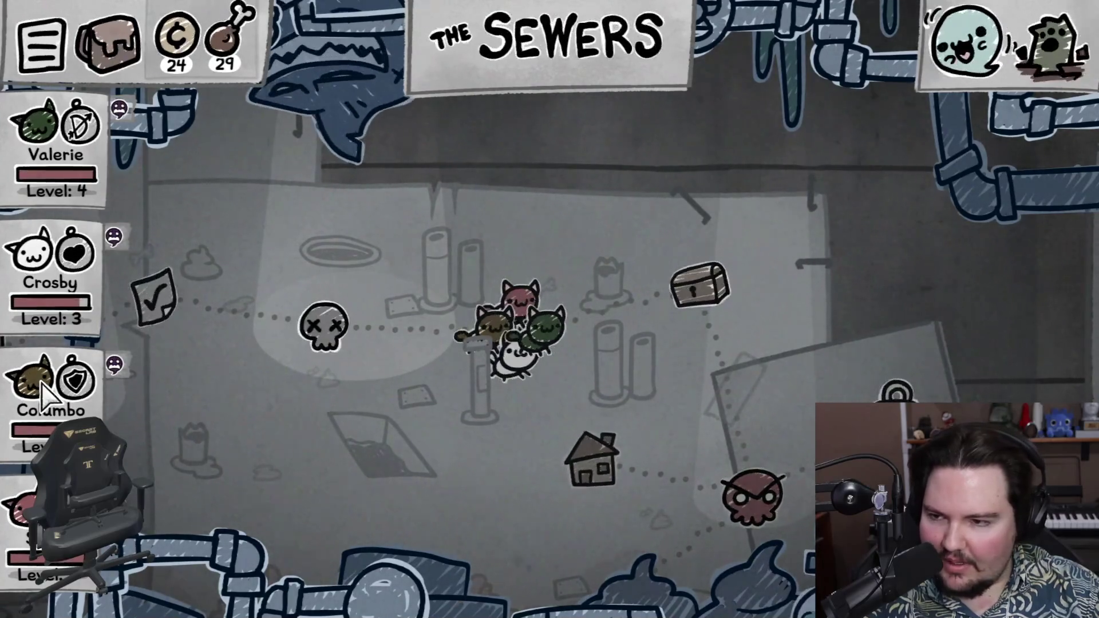
# Step: Loot the chest and equip the Modded Hairspray in Crosby's first equipment slot
pyautogui.click(698, 292)
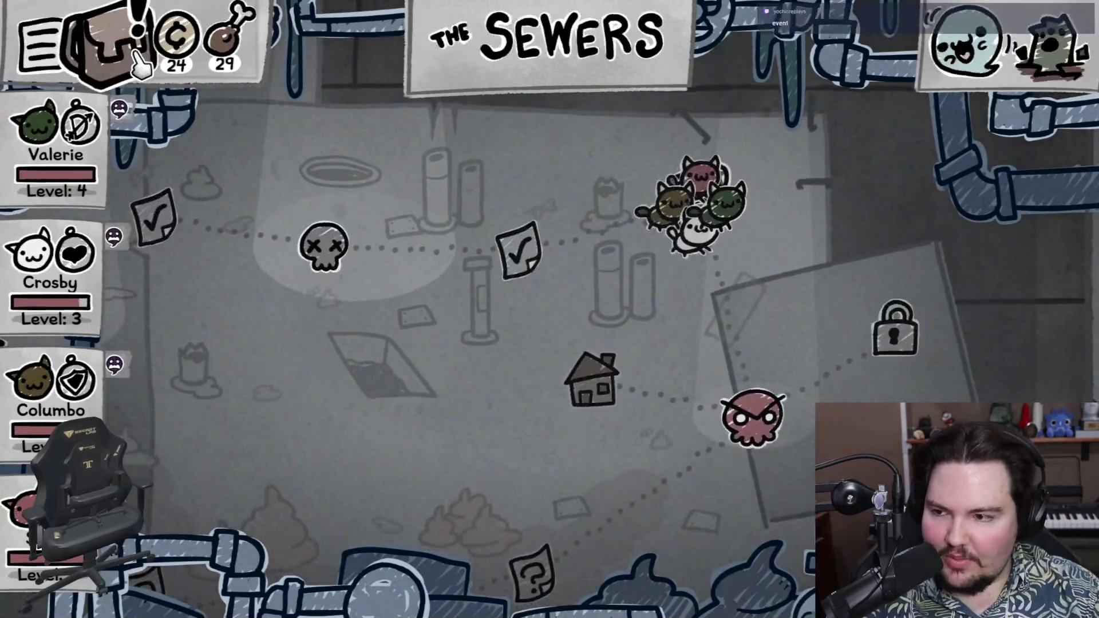
pyautogui.click(109, 32)
pyautogui.moveTo(979, 172)
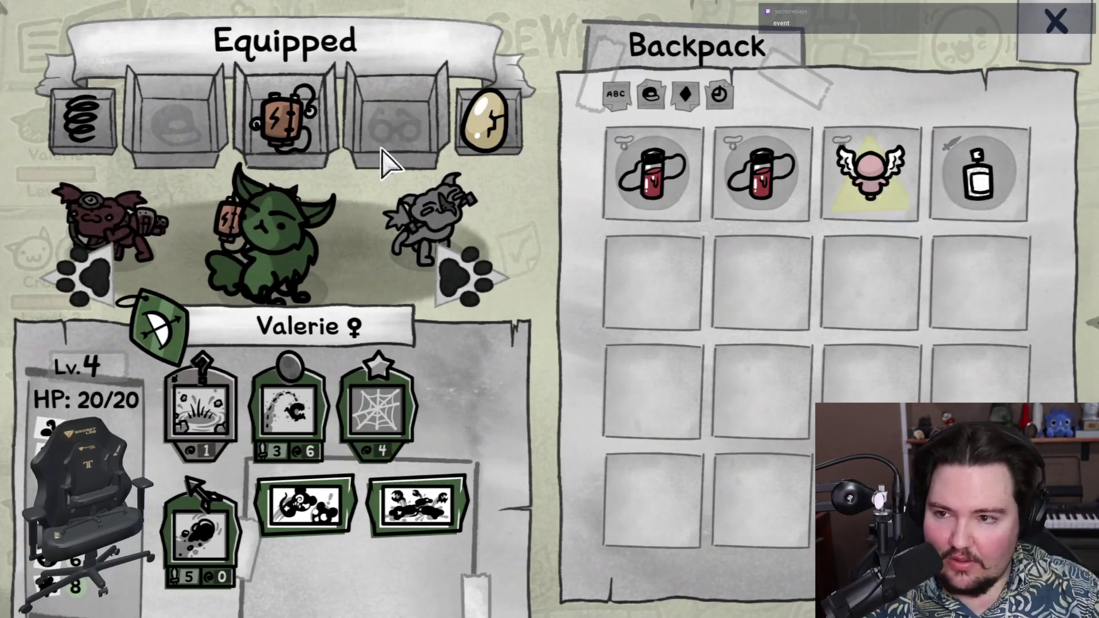
pyautogui.click(483, 281)
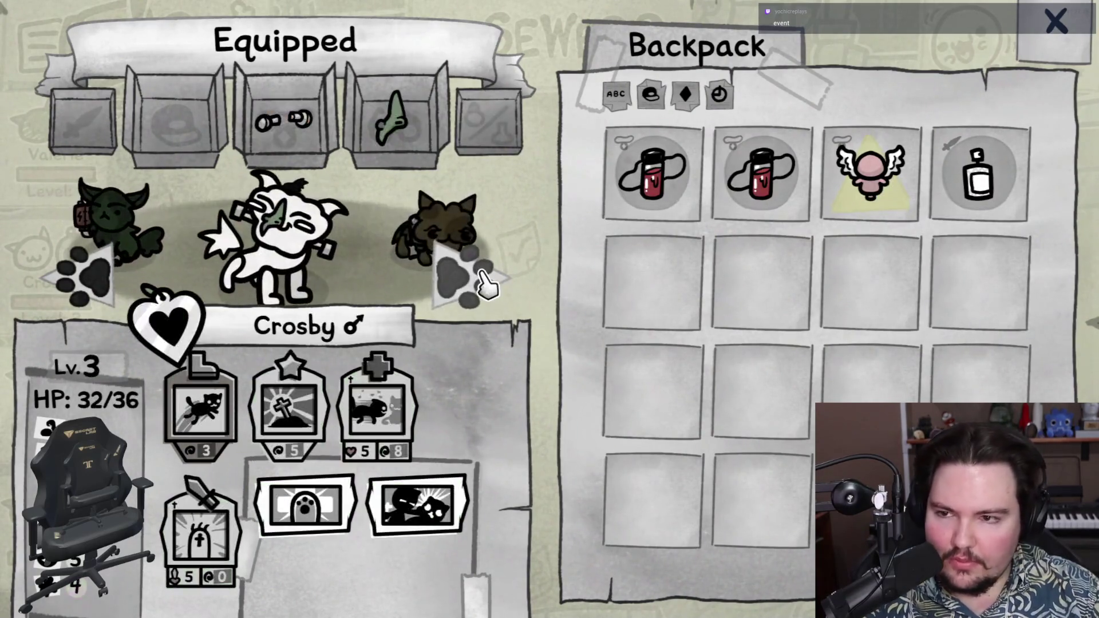
pyautogui.click(484, 280)
pyautogui.click(98, 269)
pyautogui.click(968, 169)
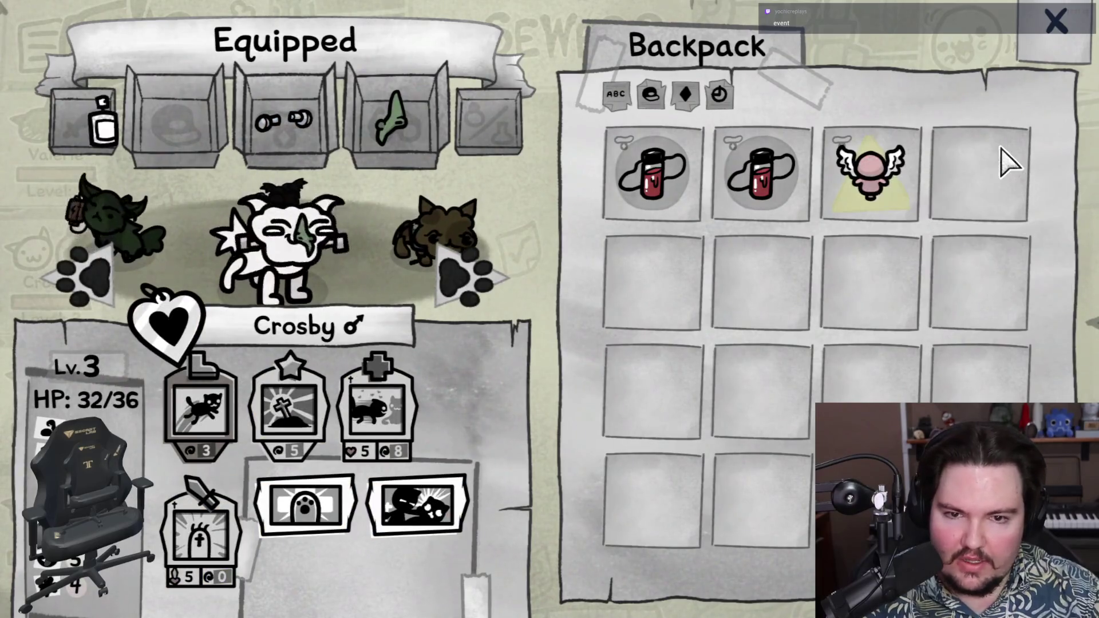
# Step: Check the other cats' equipment through Columbo, then travel to the boss node to fight Boris
pyautogui.click(480, 275)
pyautogui.click(475, 273)
pyautogui.click(478, 269)
pyautogui.click(478, 269)
pyautogui.click(1048, 40)
pyautogui.moveTo(1058, 47)
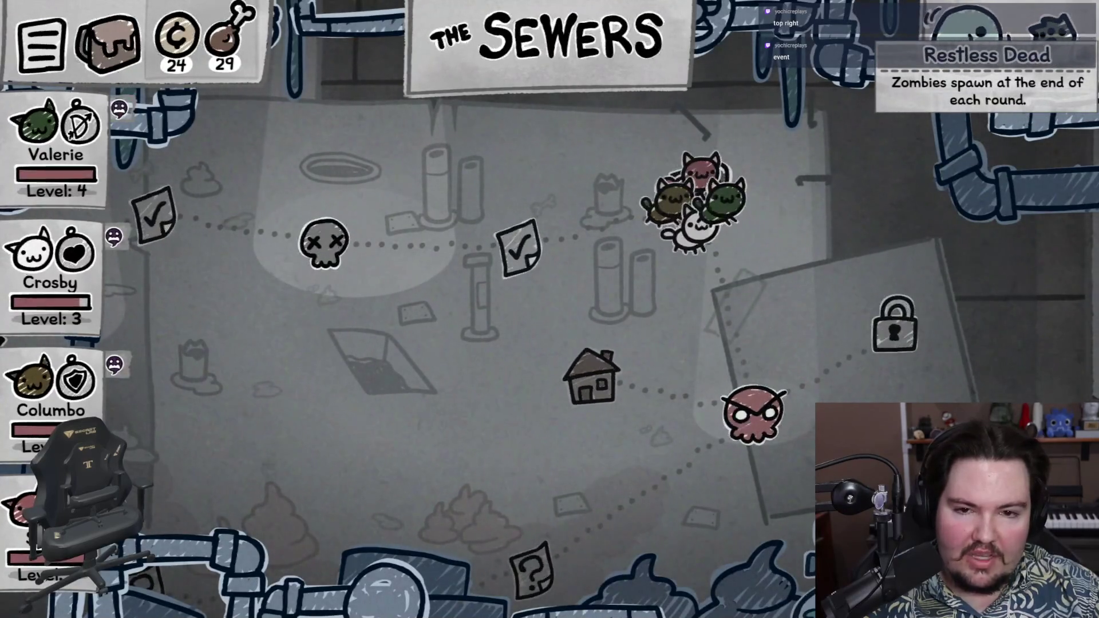
pyautogui.moveTo(975, 39)
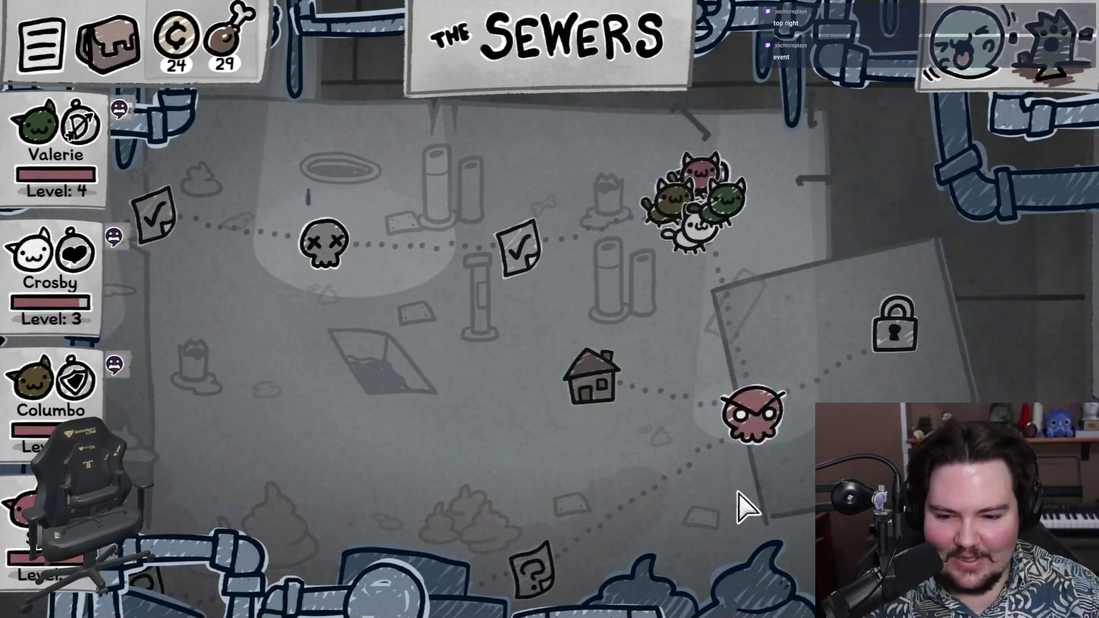
pyautogui.click(761, 408)
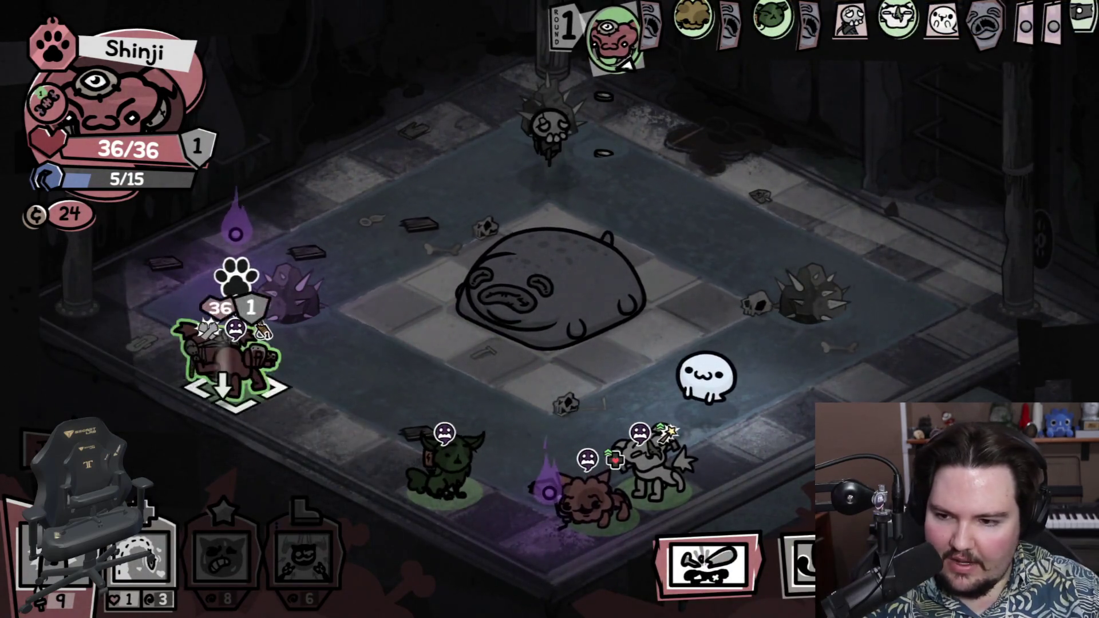
# Step: End Shinji's first turn without using an ability
pyautogui.press('2')
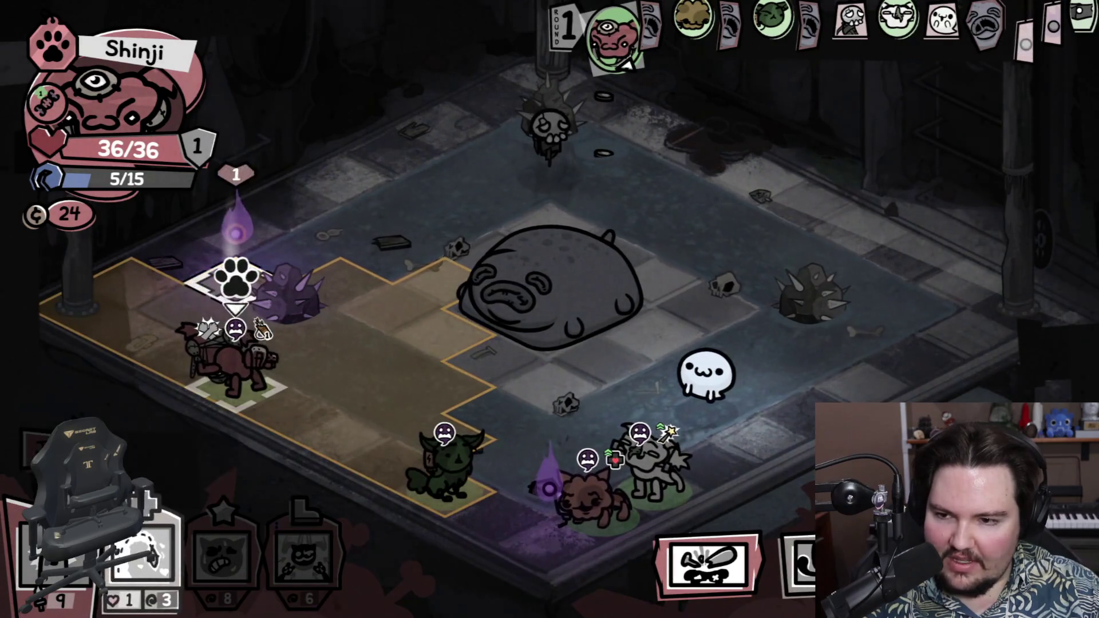
pyautogui.press('1')
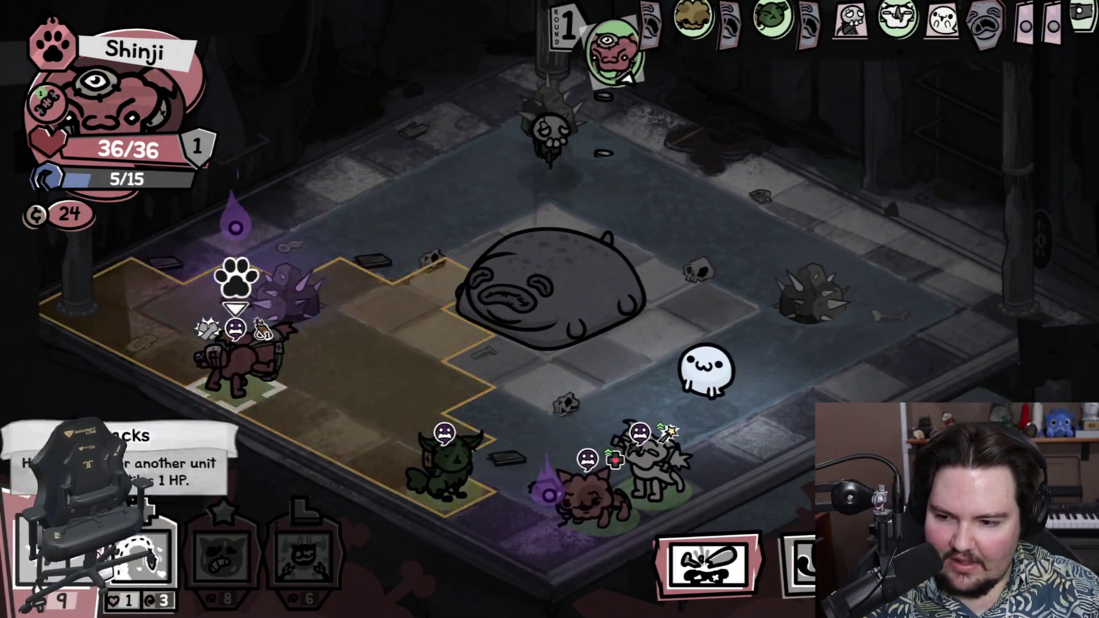
pyautogui.press('space')
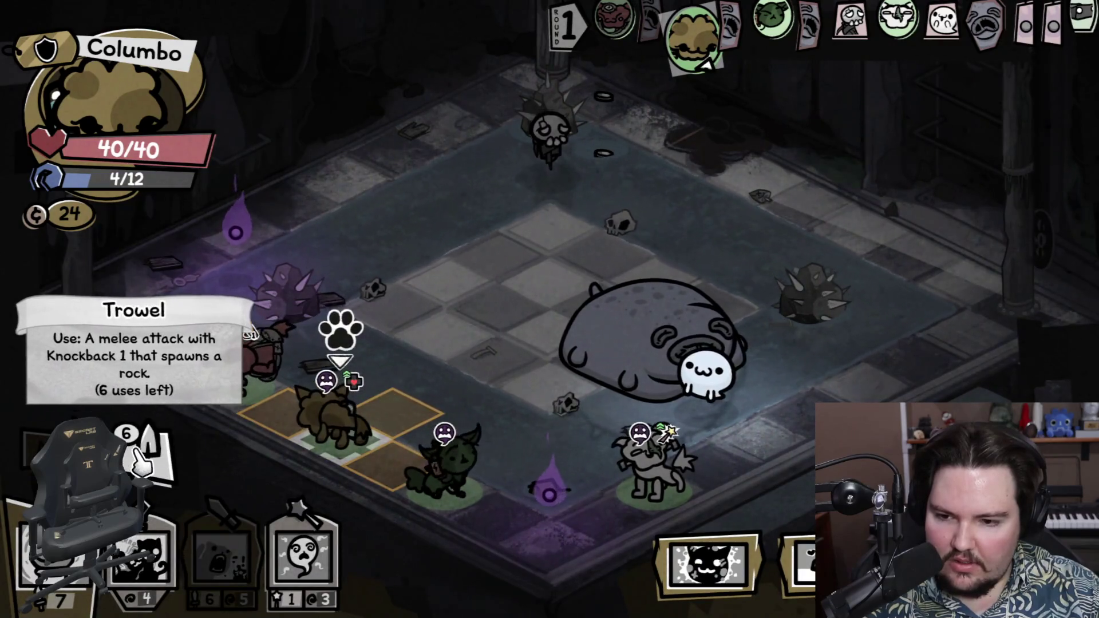
# Step: Have Columbo spawn a rock with the Trowel, Soul Reap the Wisp, and end his turn
pyautogui.click(397, 404)
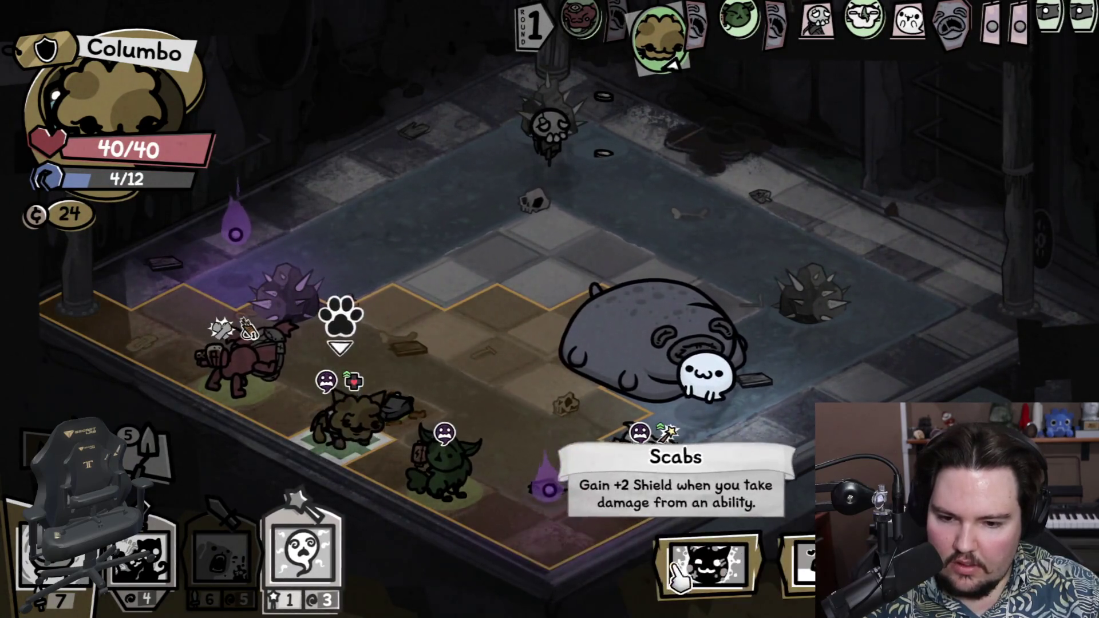
pyautogui.click(549, 515)
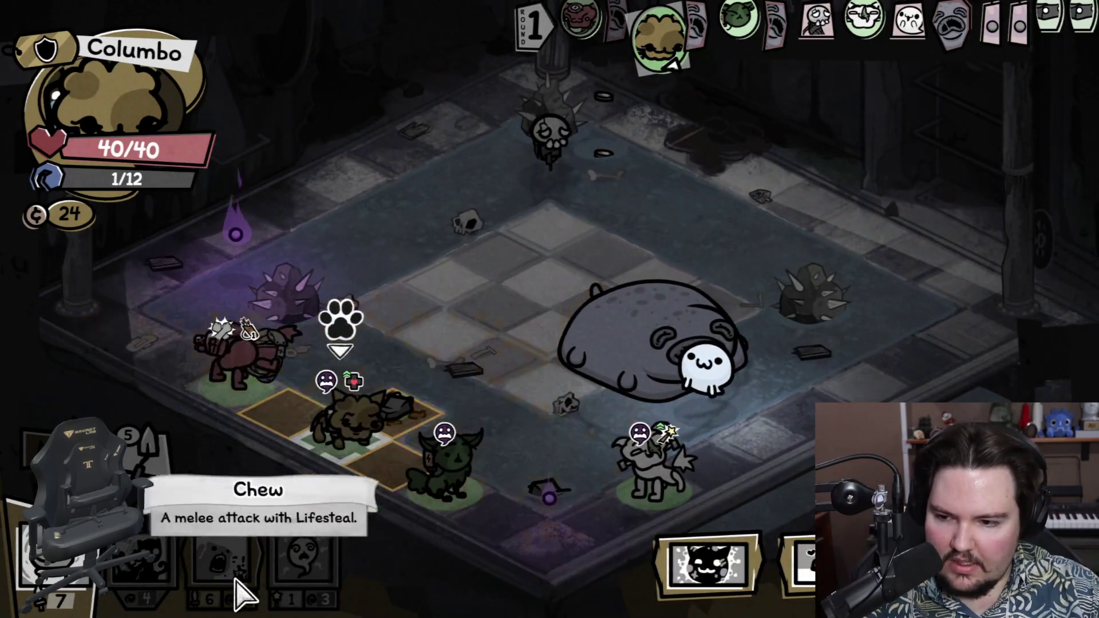
pyautogui.click(143, 561)
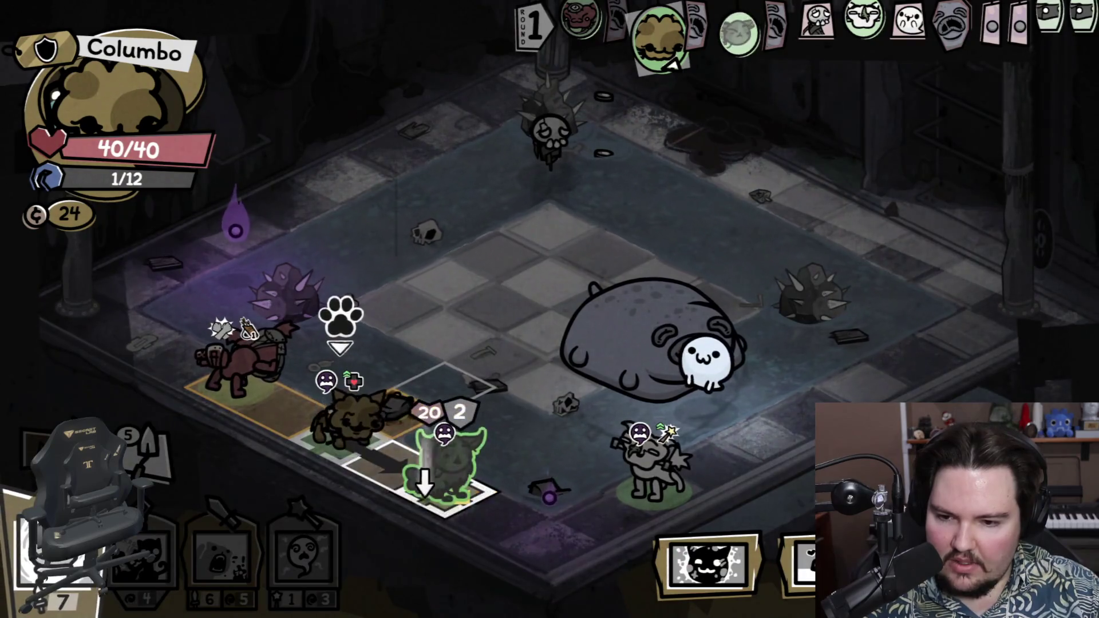
pyautogui.click(805, 557)
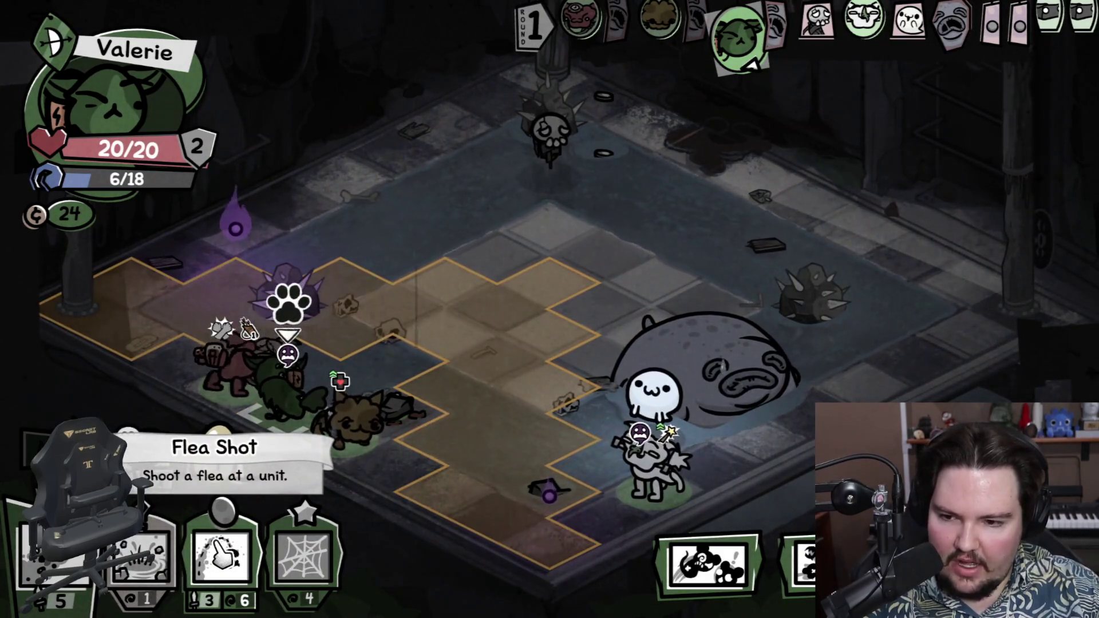
# Step: Hit the Wisp with Valerie's Flea Shot and Big Spring Columbo onto the tile beside Boris
pyautogui.click(221, 550)
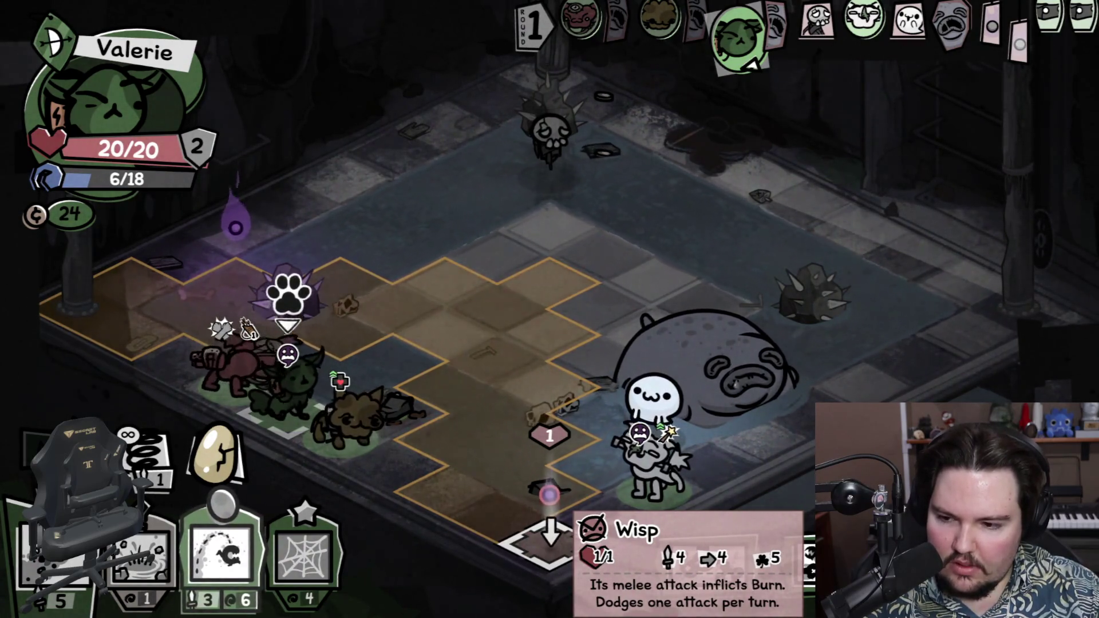
pyautogui.click(549, 494)
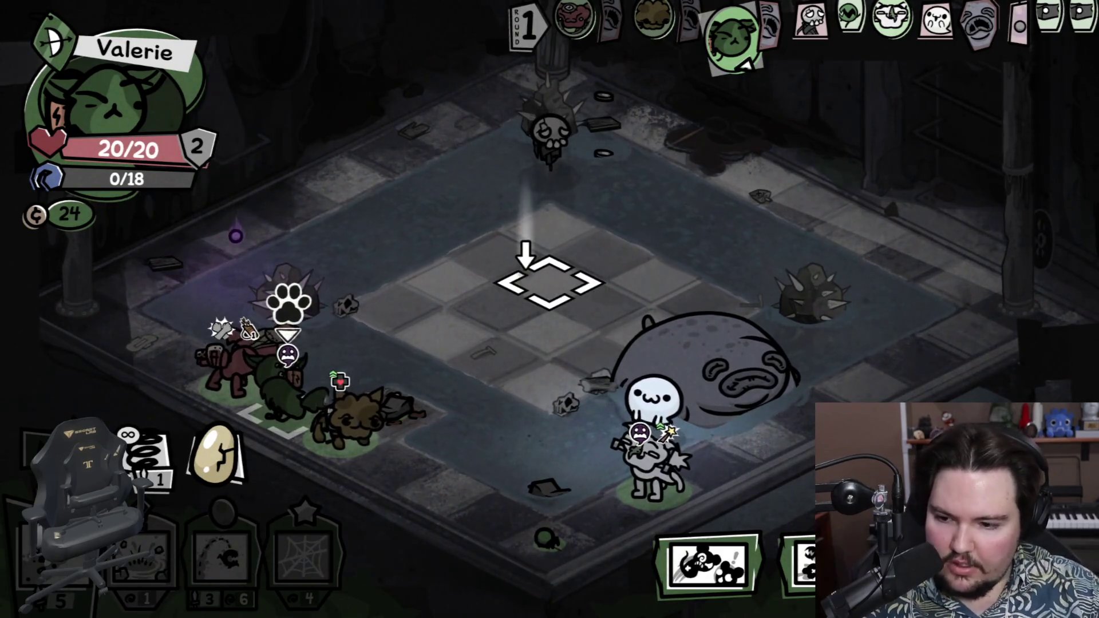
pyautogui.click(137, 464)
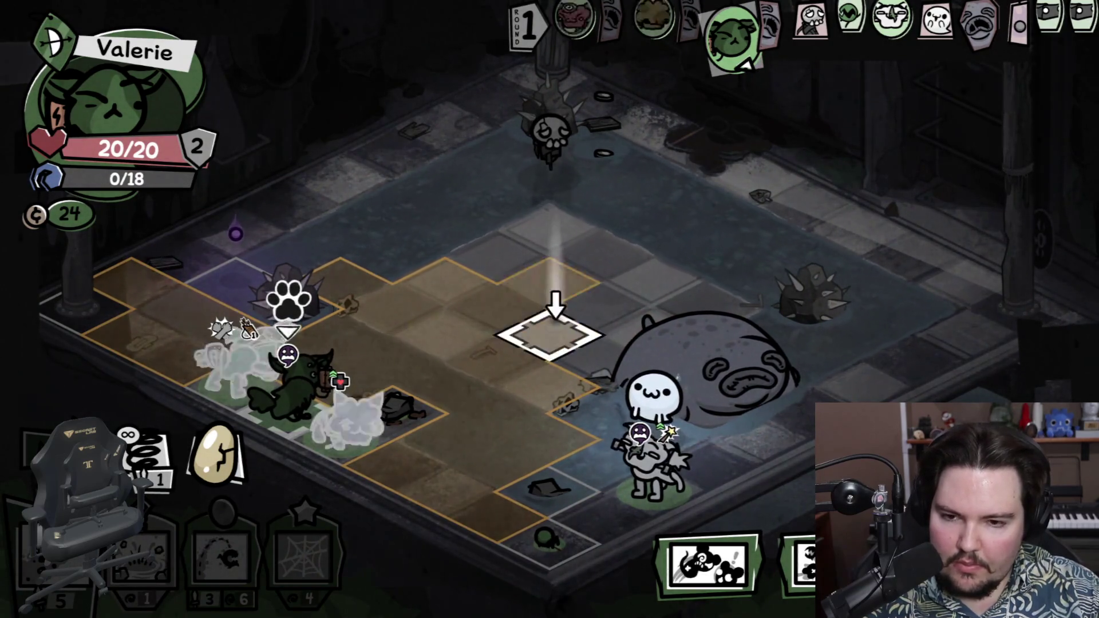
pyautogui.click(547, 334)
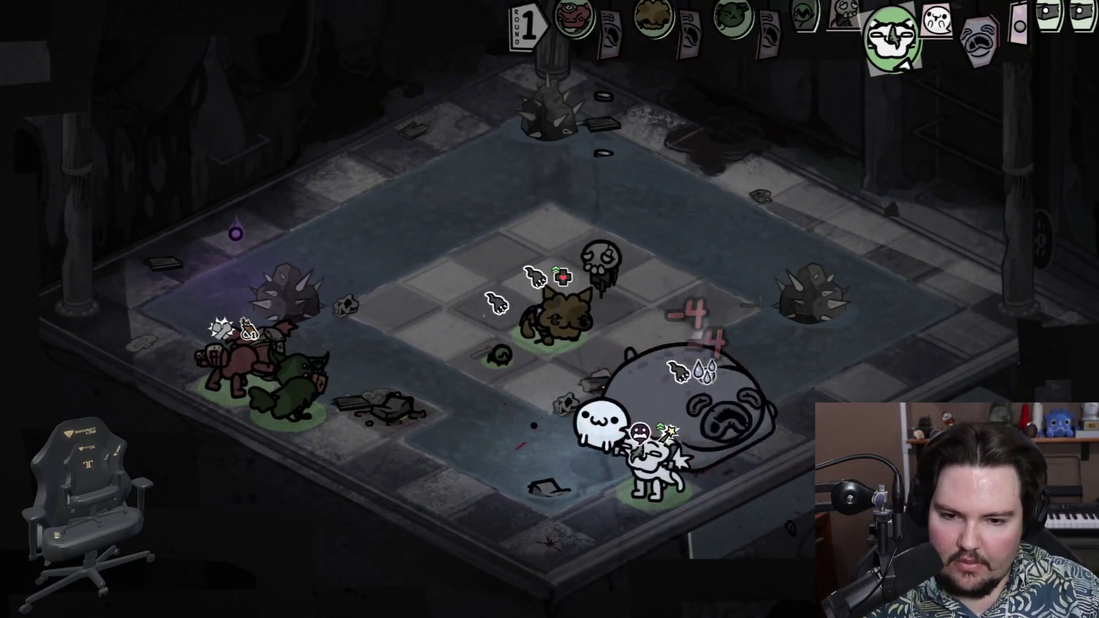
# Step: Spray the ghost with Crosby's Modded Hairspray
pyautogui.moveTo(138, 471)
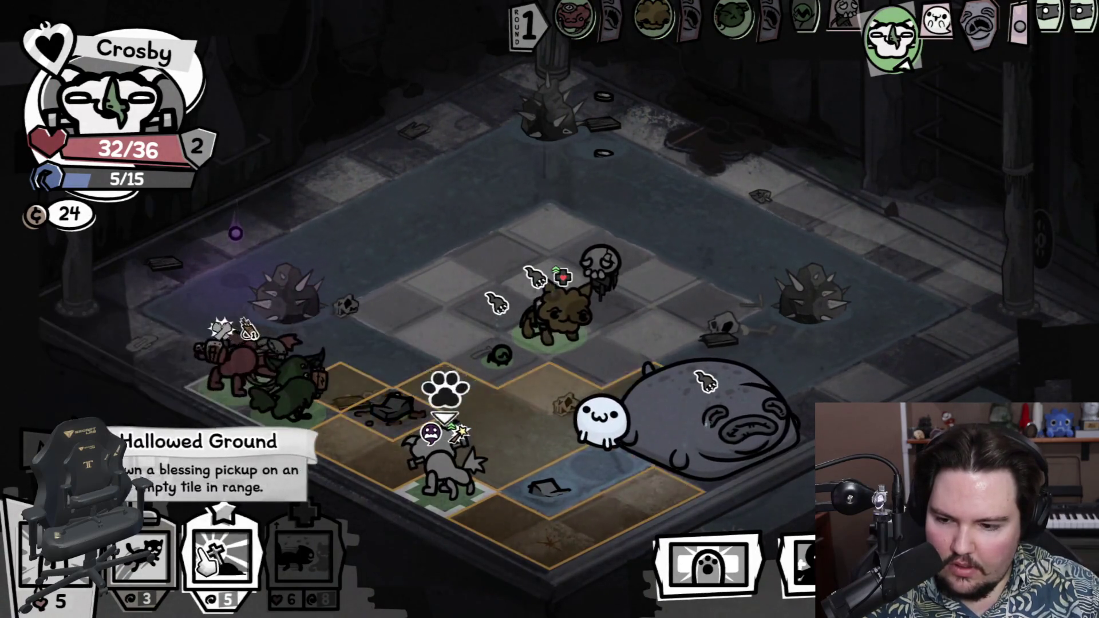
pyautogui.moveTo(583, 433)
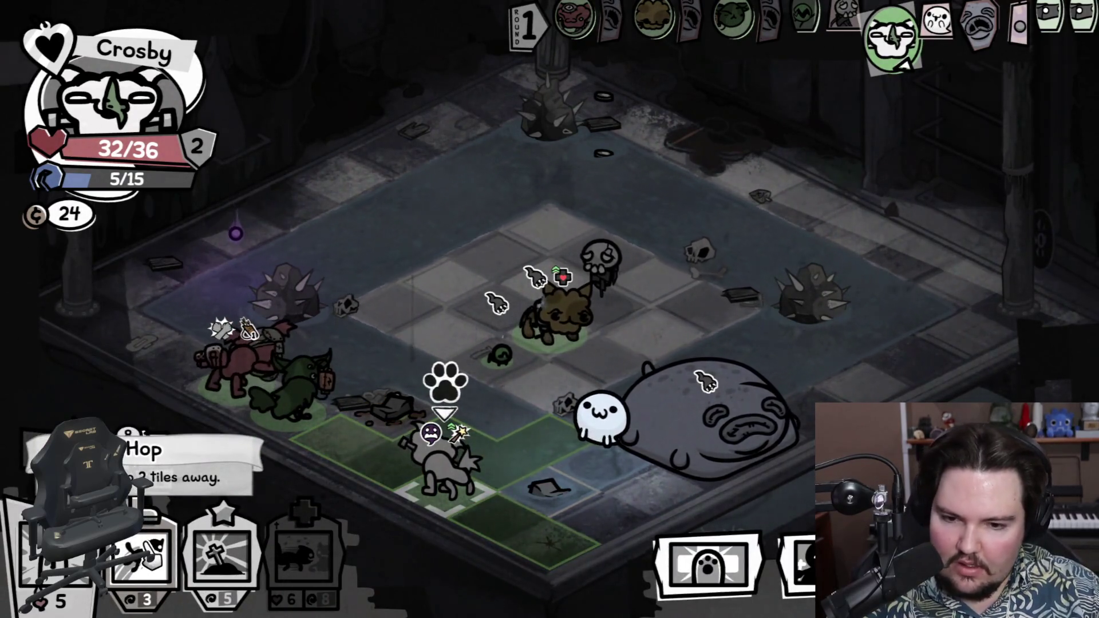
pyautogui.click(146, 458)
pyautogui.click(598, 424)
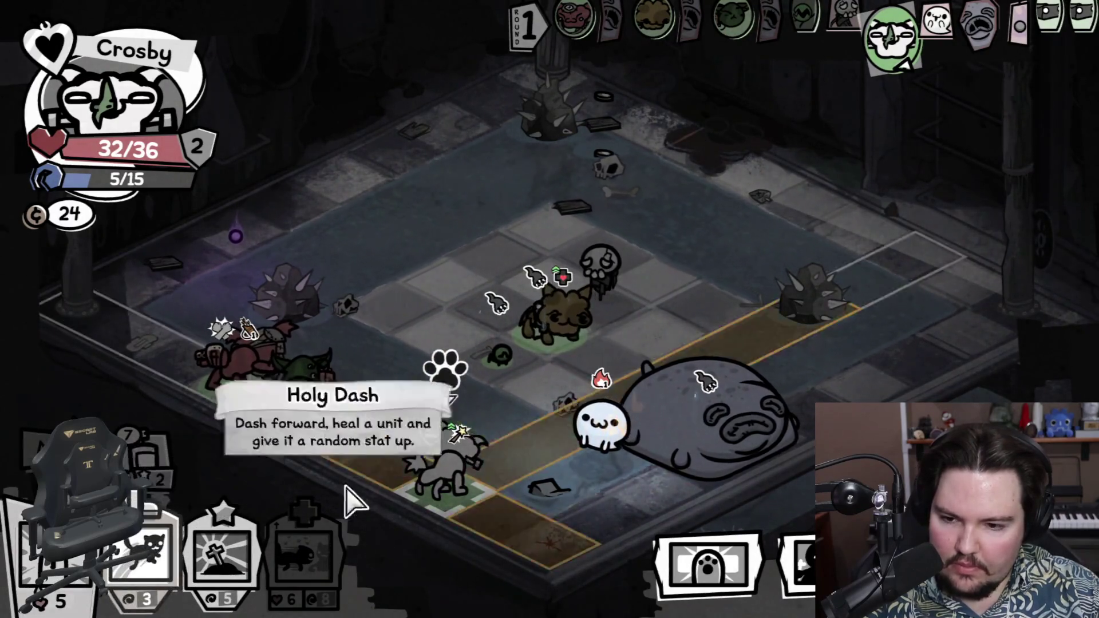
# Step: Hop Crosby onto the water tile near the ghost and end his turn
pyautogui.click(146, 553)
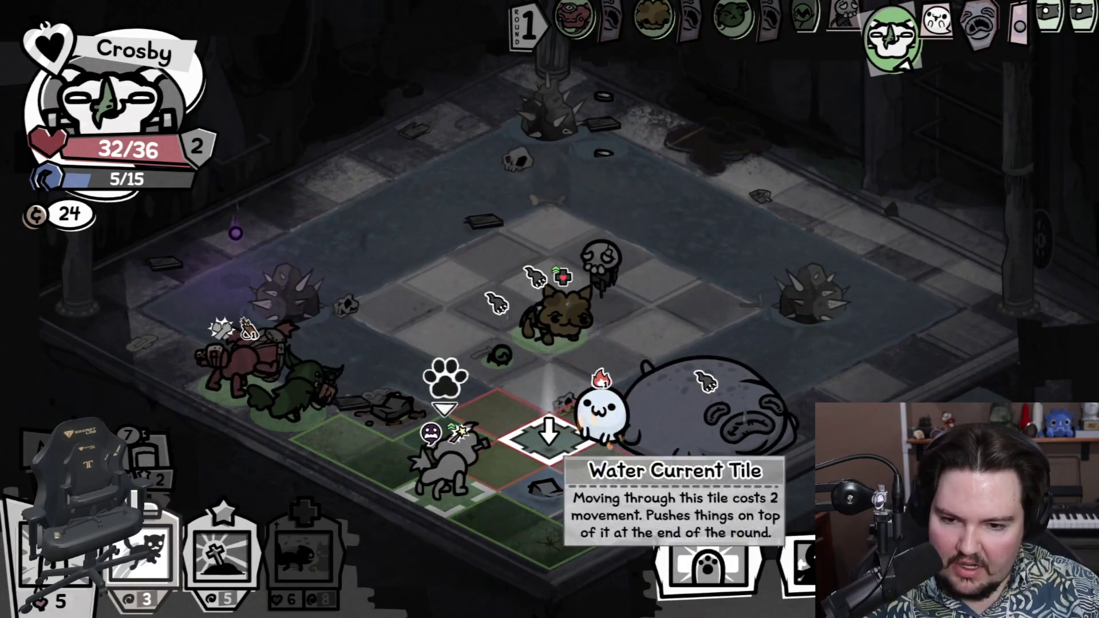
pyautogui.click(549, 438)
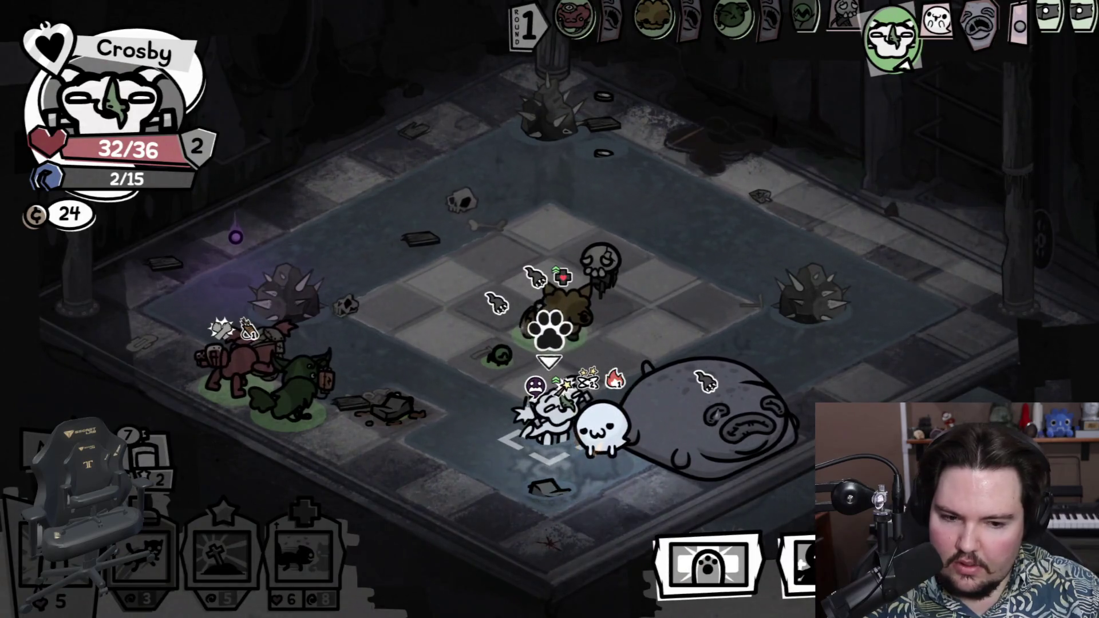
pyautogui.click(548, 324)
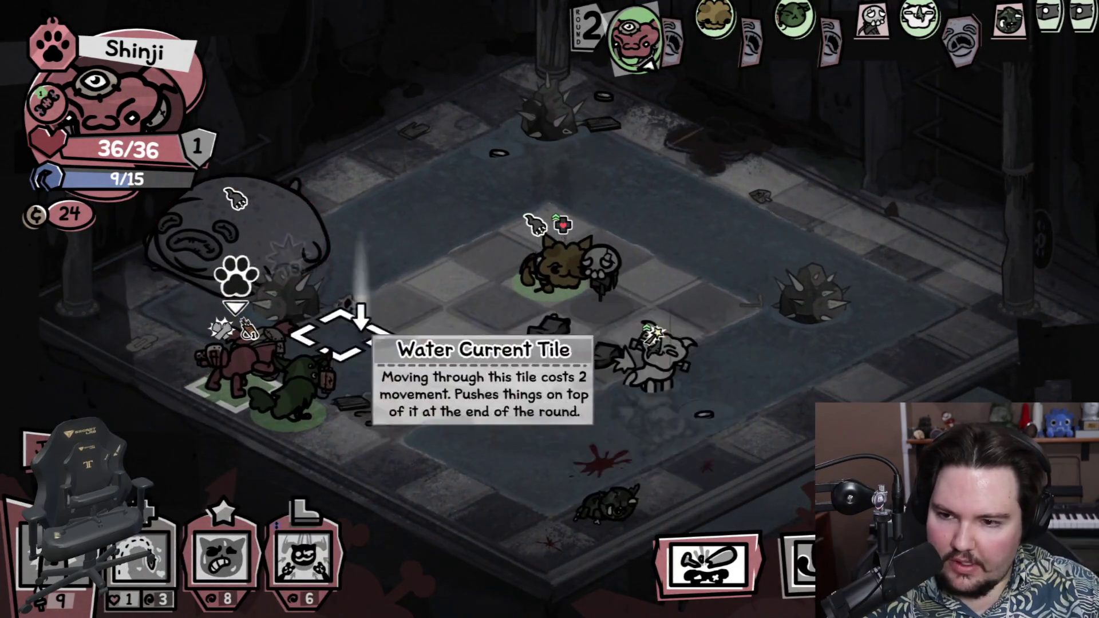
# Step: Jump Shinji to the water tile, cast Exert, then move him beside the brown cat
pyautogui.press('2')
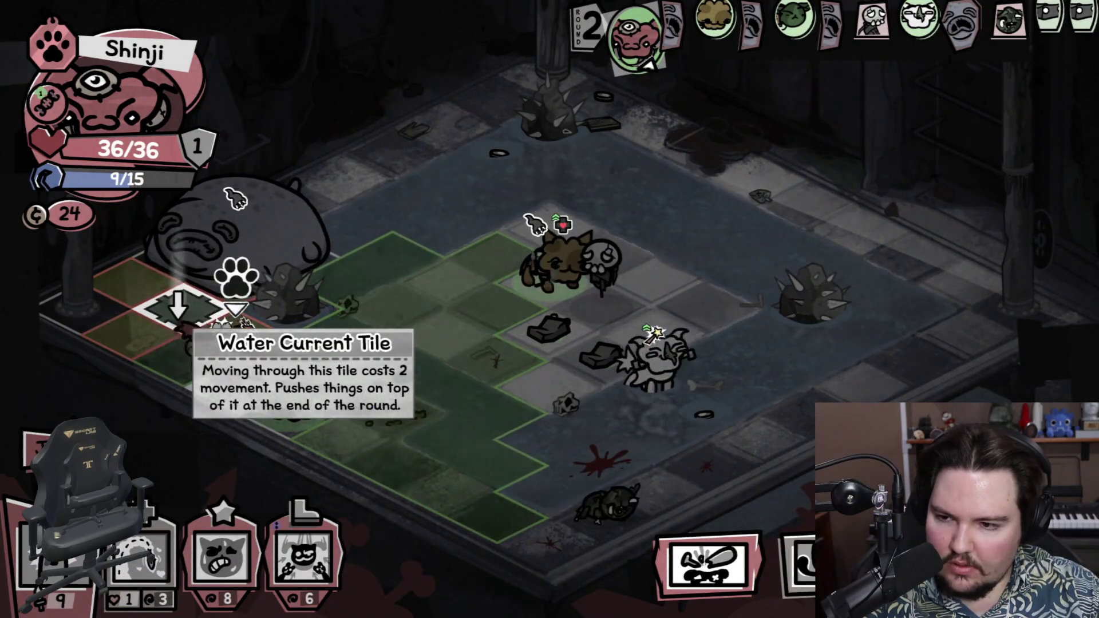
pyautogui.click(179, 312)
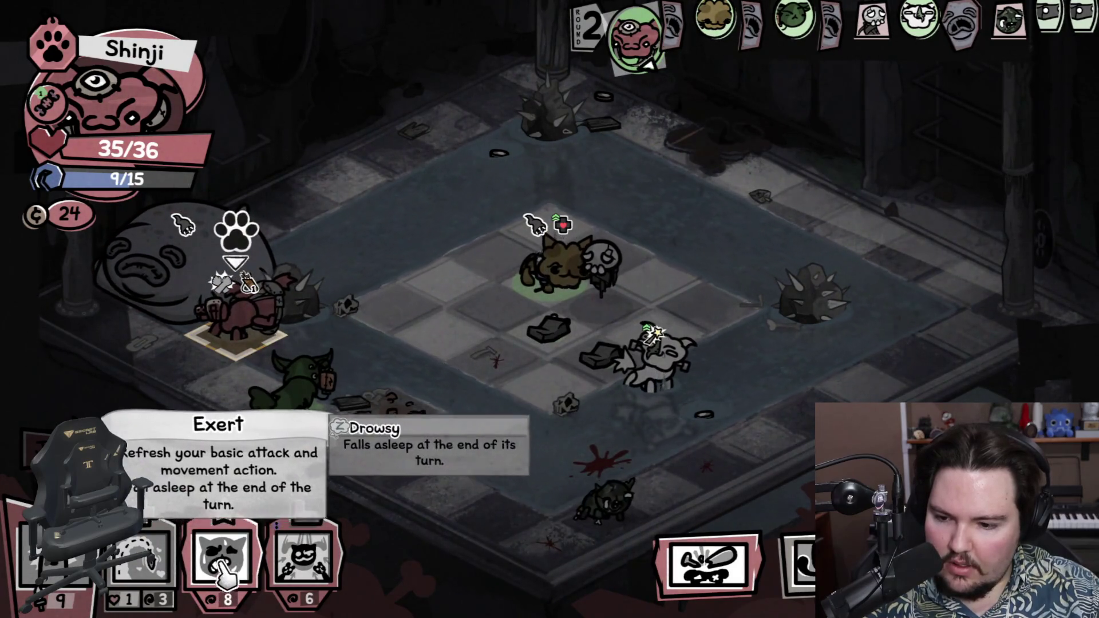
pyautogui.click(223, 559)
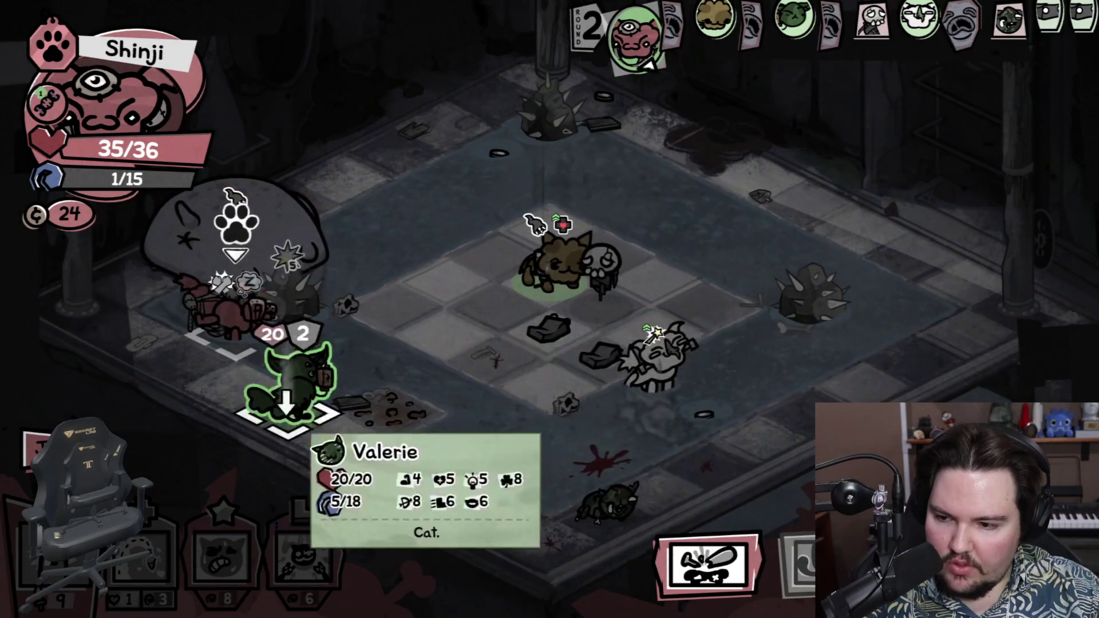
pyautogui.click(285, 395)
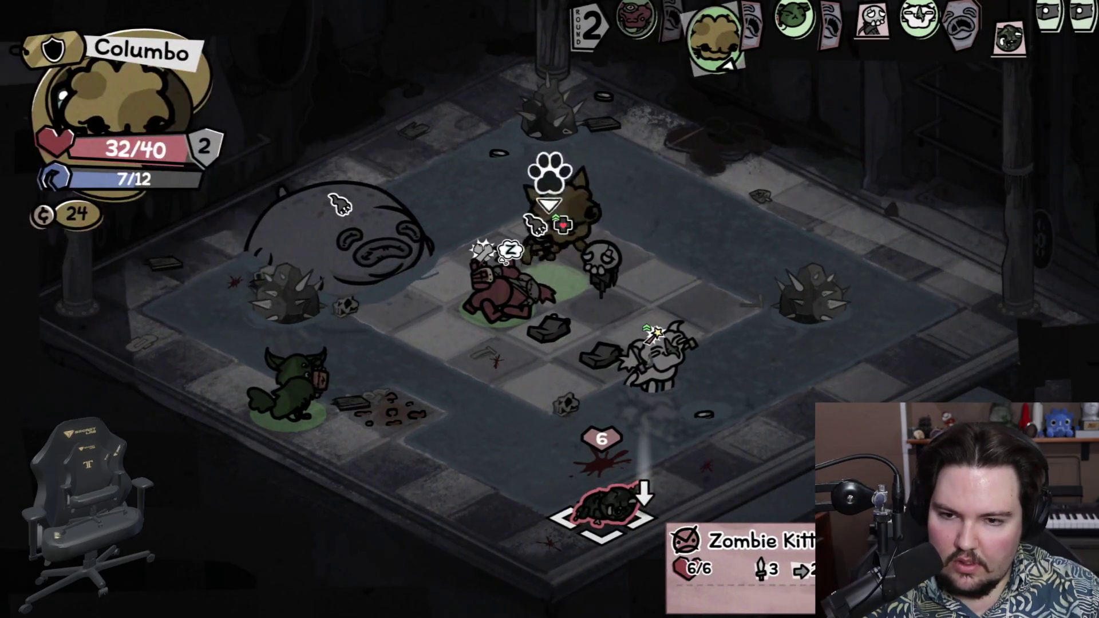
# Step: Hit the skull enemy with Columbo's Trowel and cast Soul Reap on Tatters
pyautogui.moveTo(154, 452)
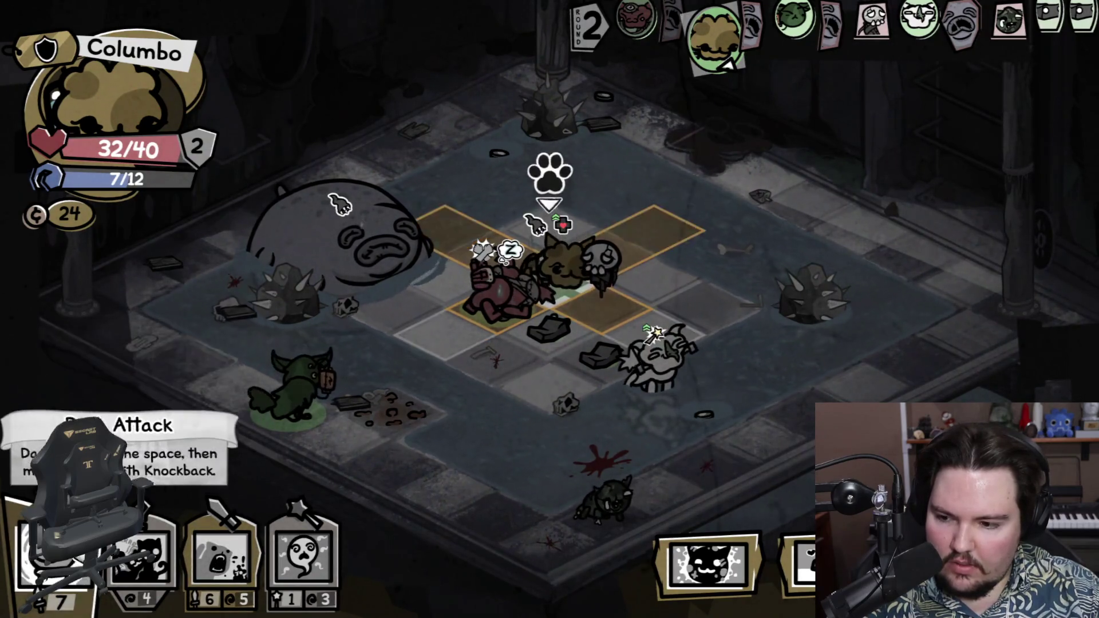
pyautogui.moveTo(241, 572)
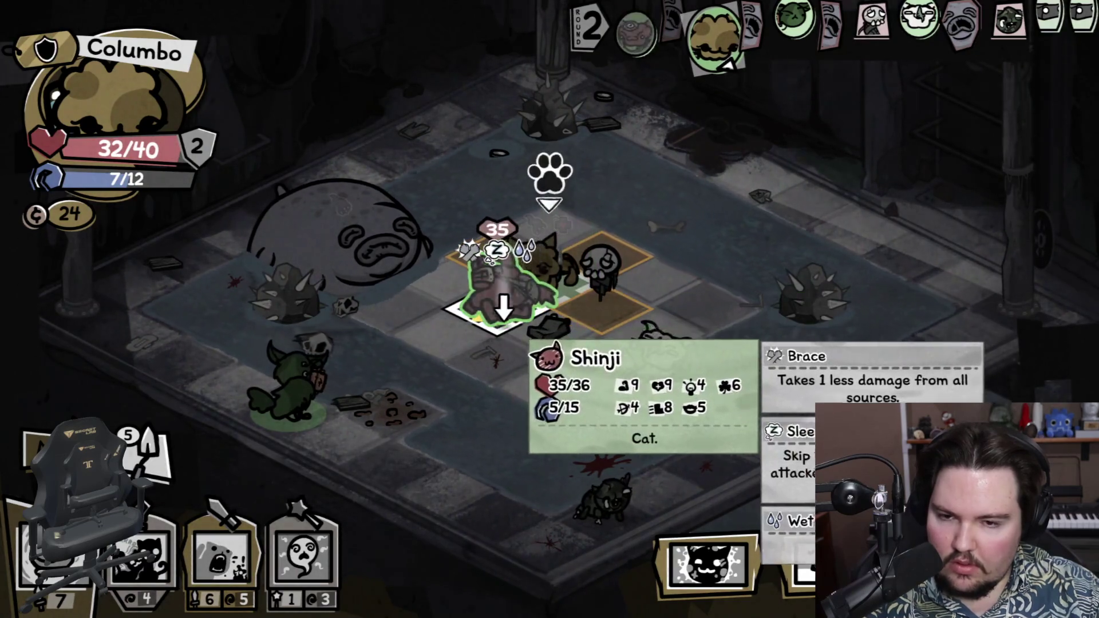
pyautogui.moveTo(348, 564)
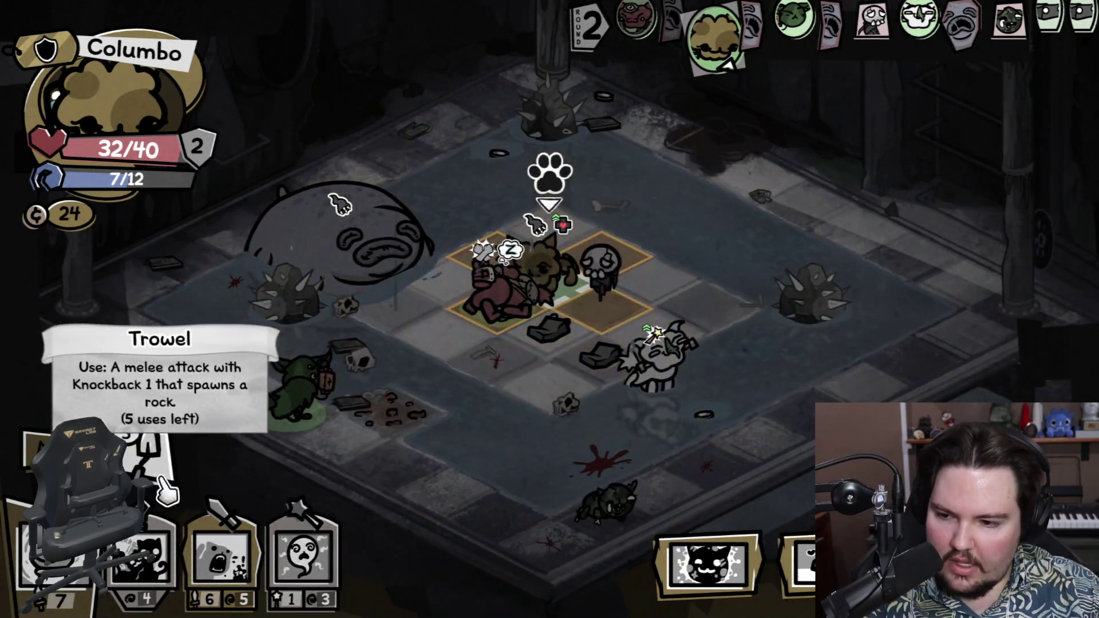
pyautogui.click(610, 306)
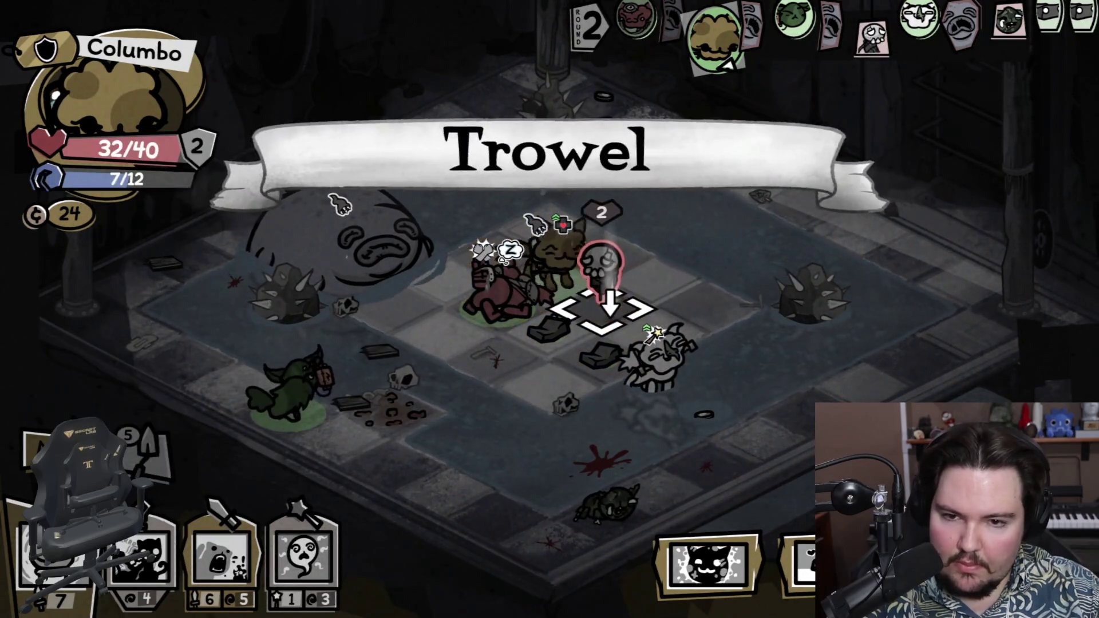
pyautogui.click(304, 550)
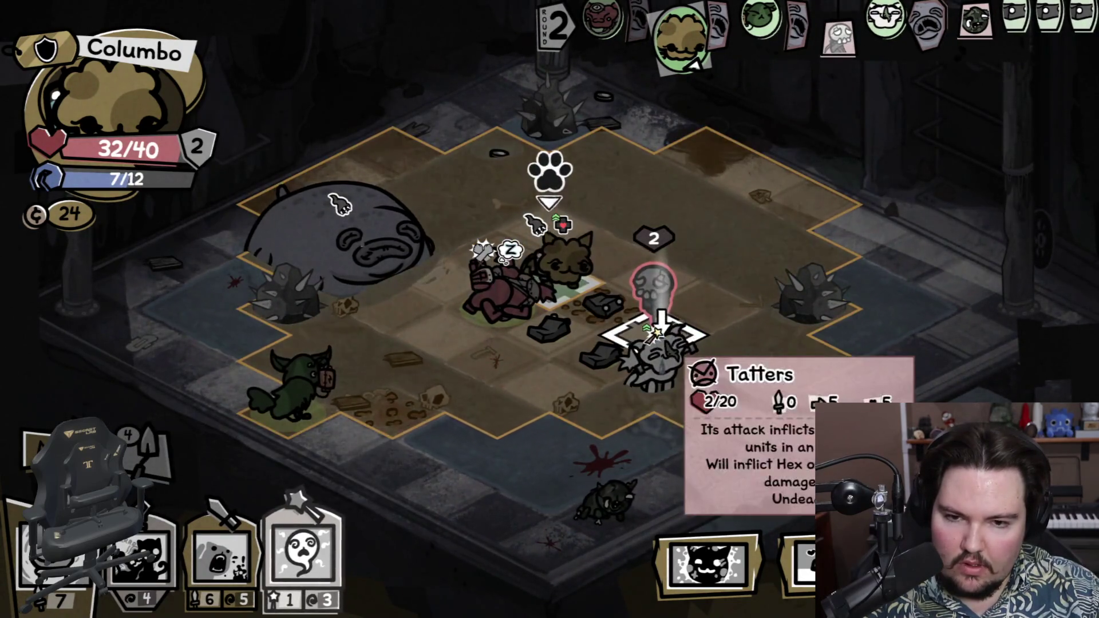
pyautogui.click(659, 335)
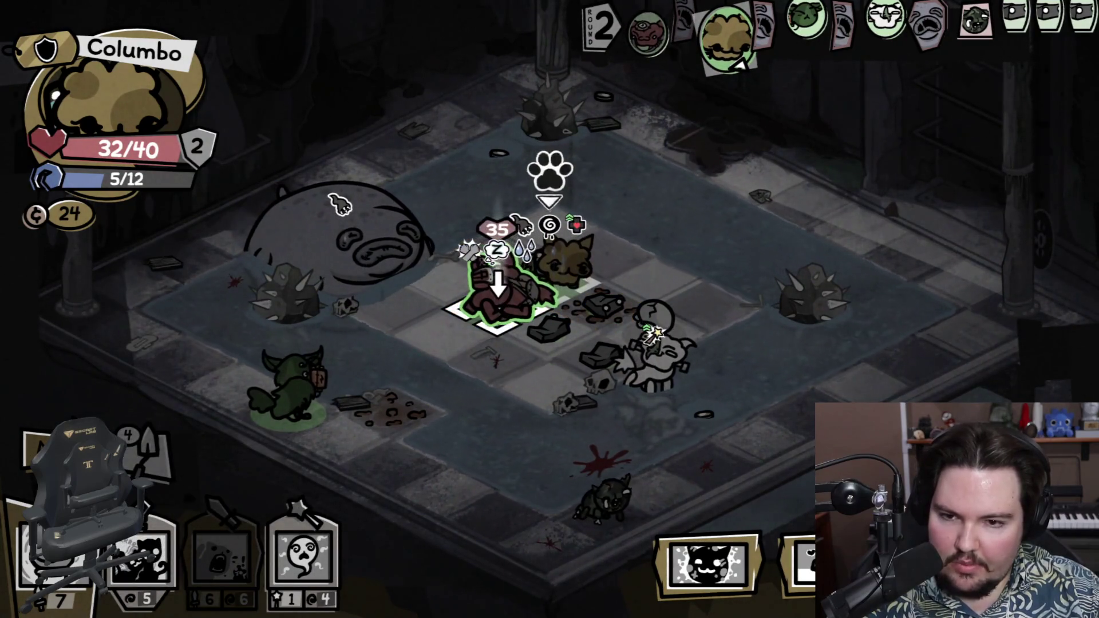
# Step: Move Columbo next to Boris, push-attack him, then Soul Reap the Zombie Kitten
pyautogui.moveTo(501, 292)
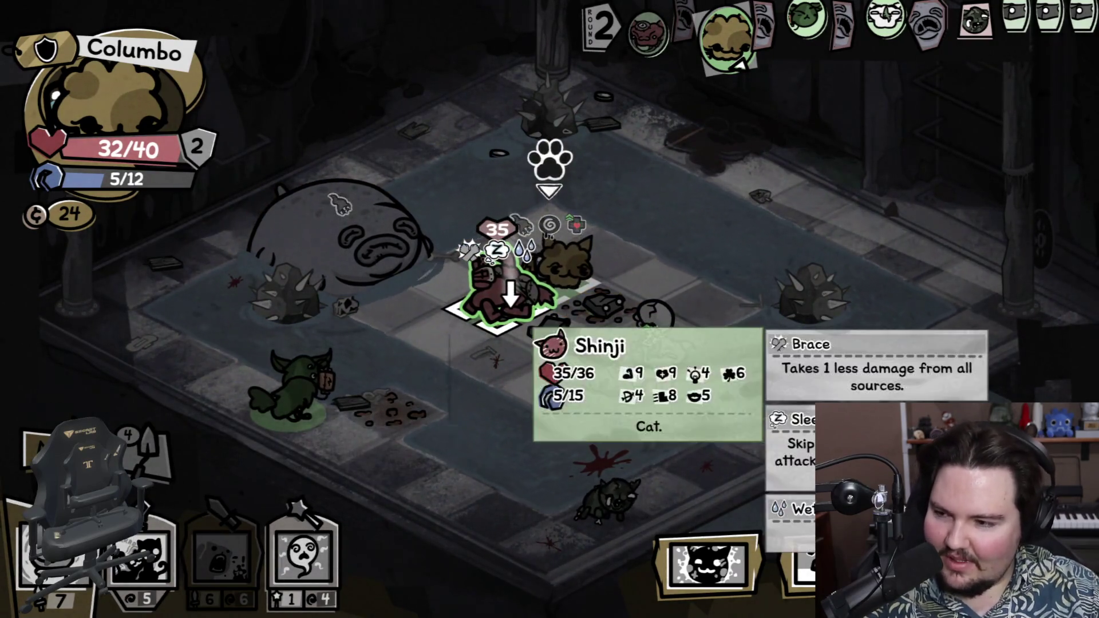
pyautogui.click(38, 450)
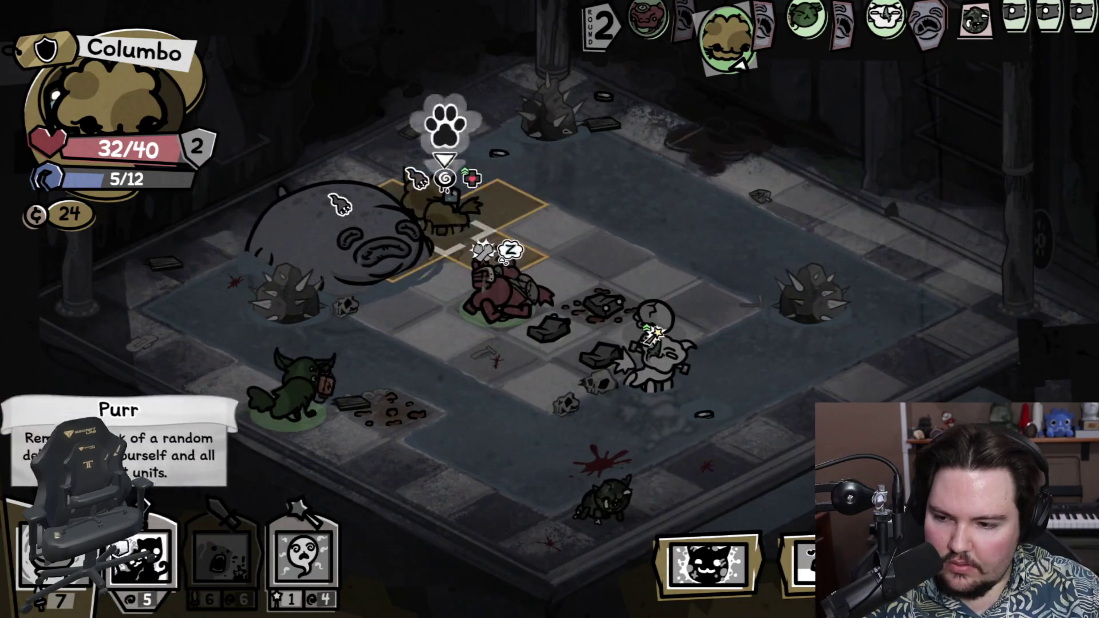
pyautogui.click(223, 559)
pyautogui.click(372, 241)
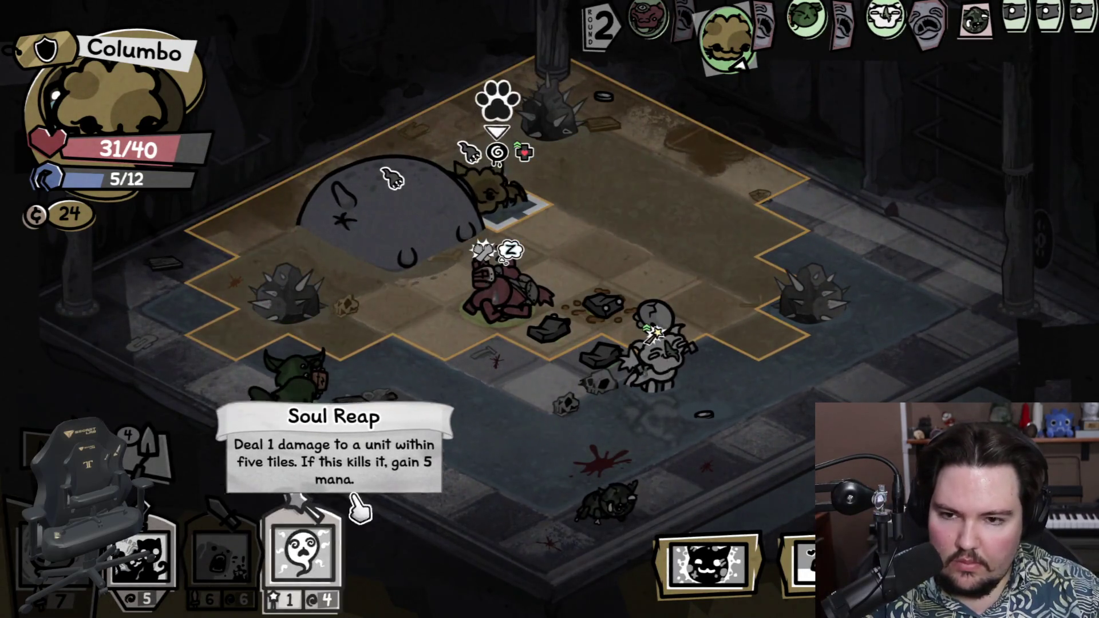
pyautogui.click(295, 586)
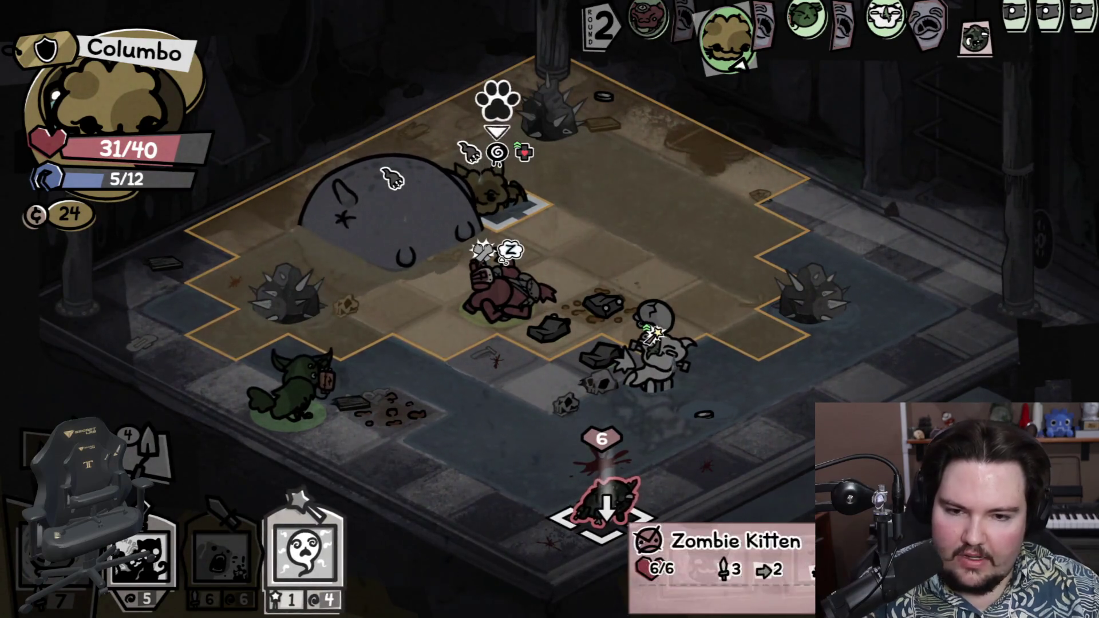
pyautogui.click(607, 507)
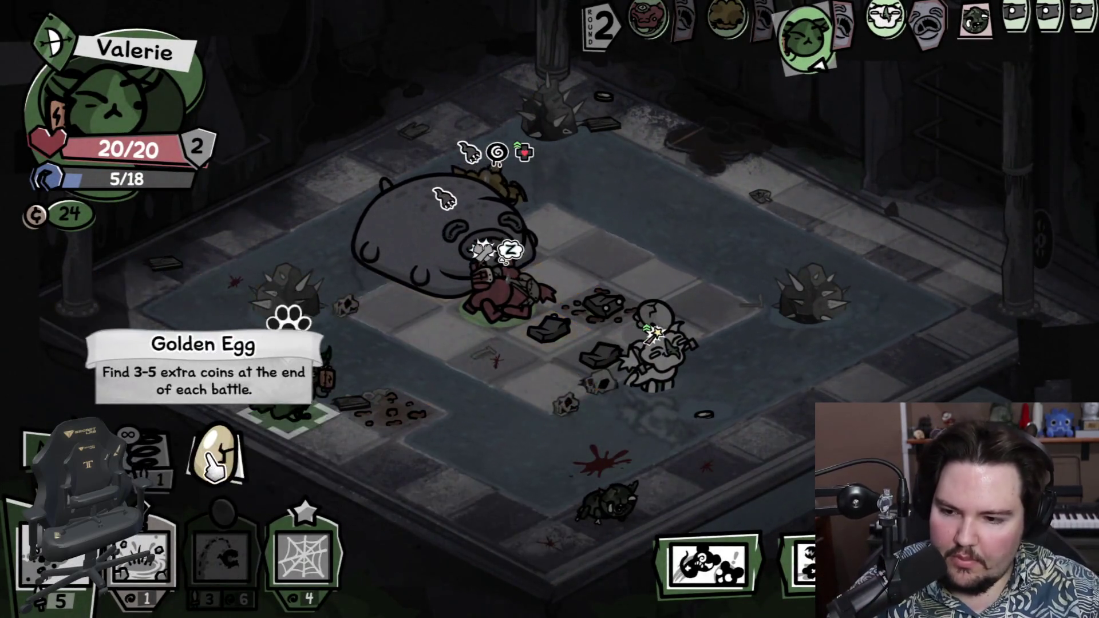
# Step: Lay Valerie's Web Trap on the enemy's tile, dropping her mana to 1/18
pyautogui.click(146, 452)
pyautogui.click(303, 555)
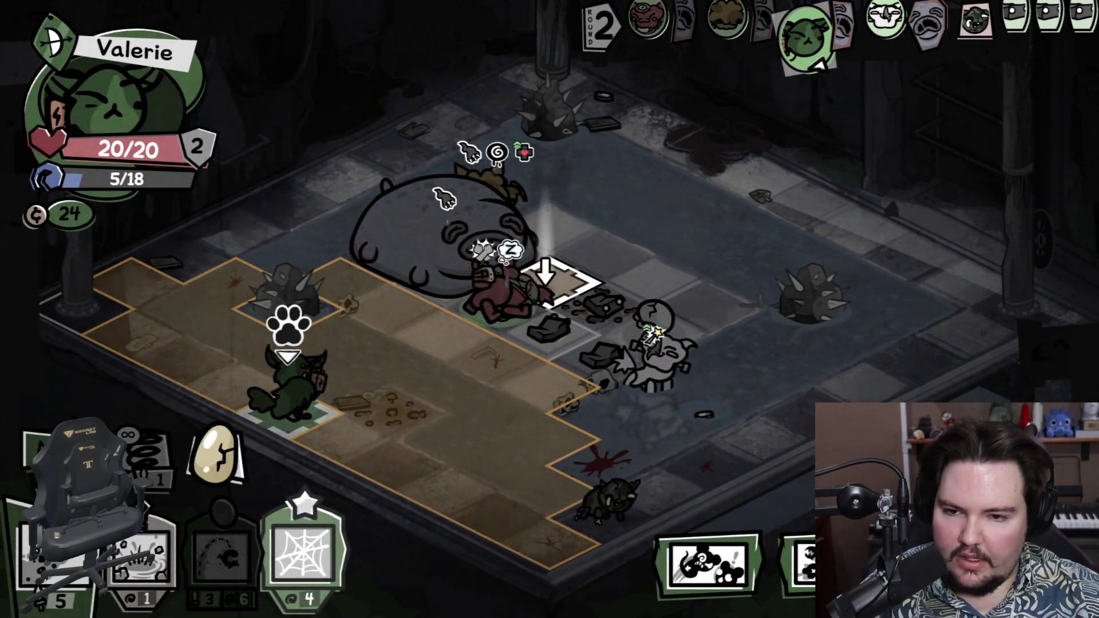
pyautogui.click(561, 284)
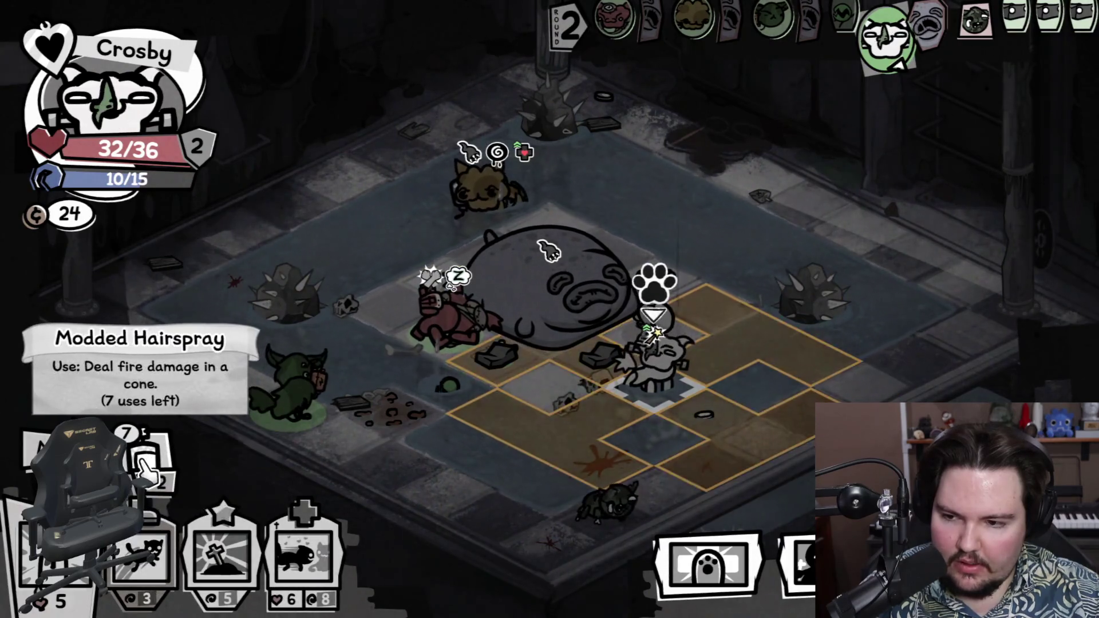
# Step: Burn Boris with Crosby's Modded Hairspray and hop Crosby onto the marked tile beside him
pyautogui.click(146, 470)
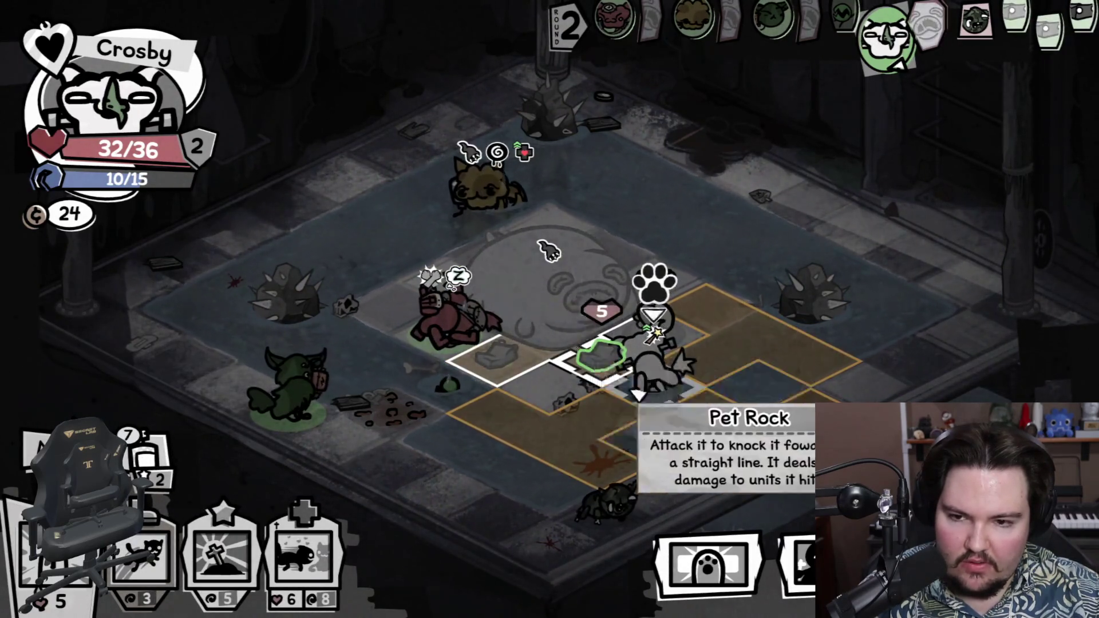
pyautogui.click(550, 251)
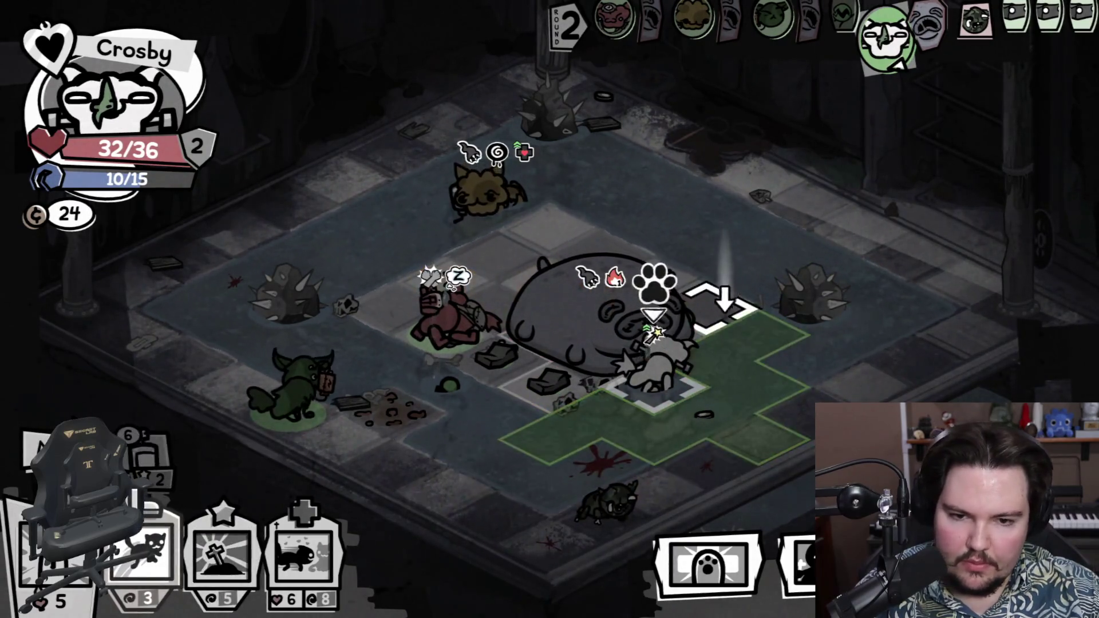
pyautogui.click(750, 329)
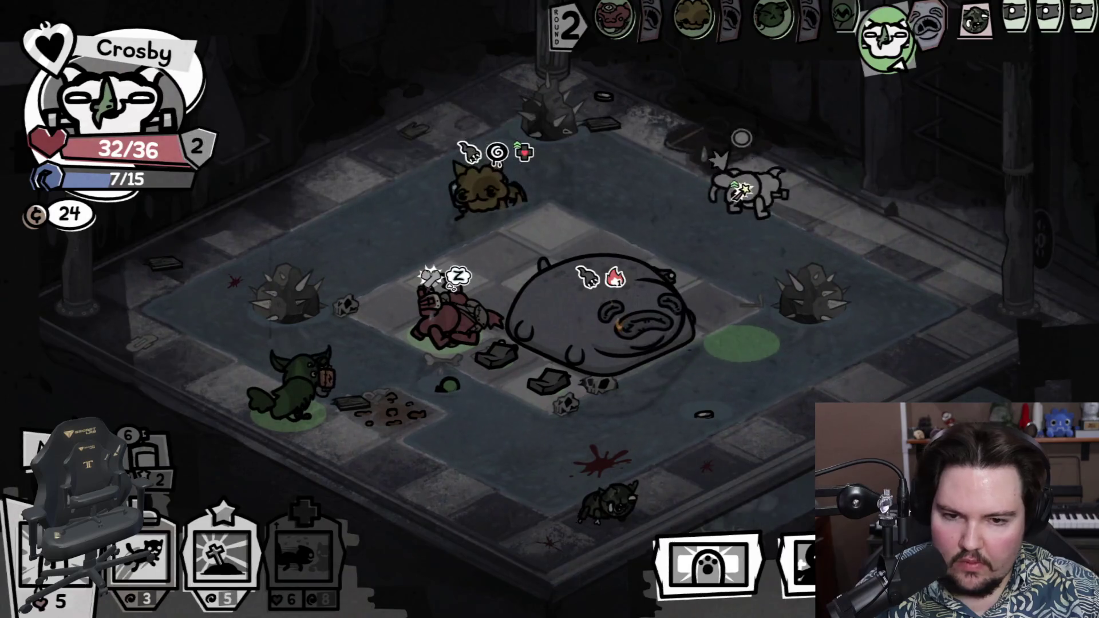
pyautogui.click(710, 312)
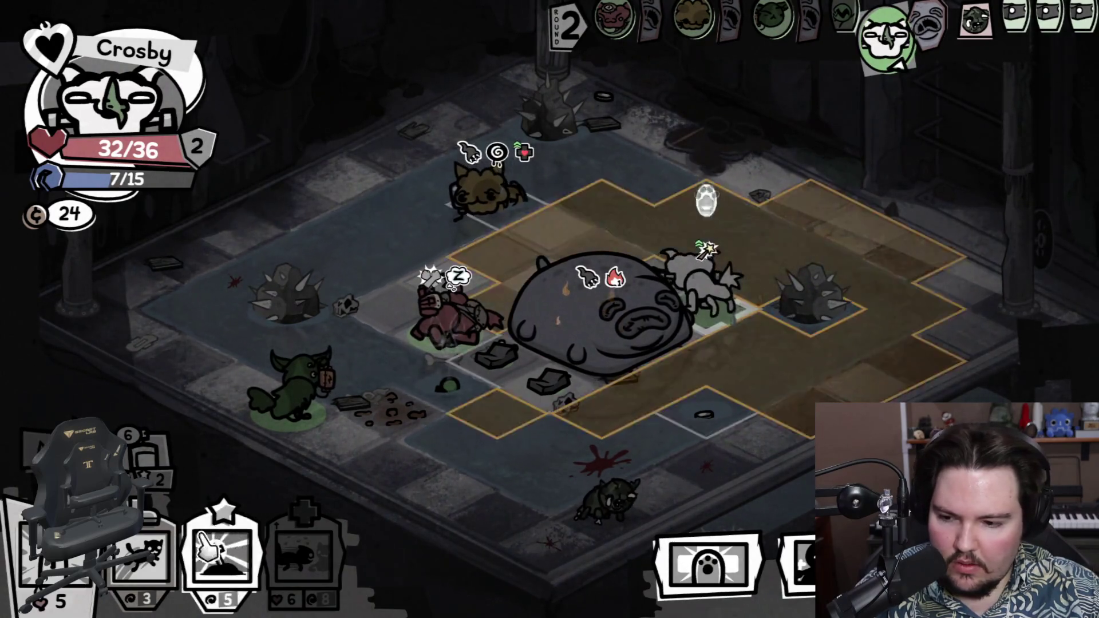
# Step: Cast Hallowed Ground over Boris's area and end Crosby's turn
pyautogui.click(196, 551)
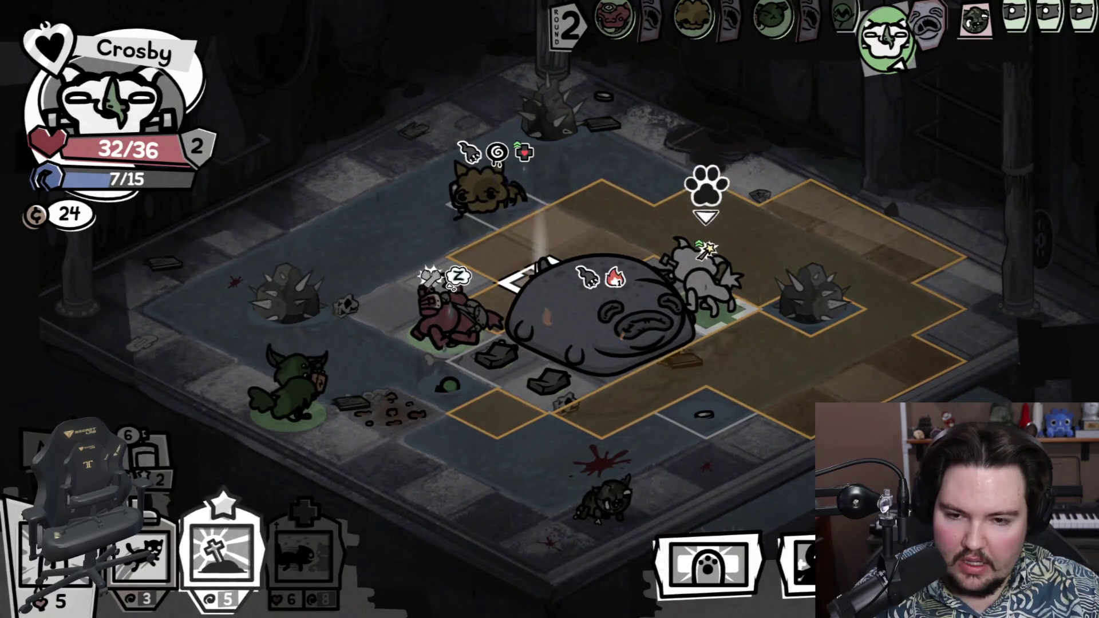
pyautogui.click(635, 335)
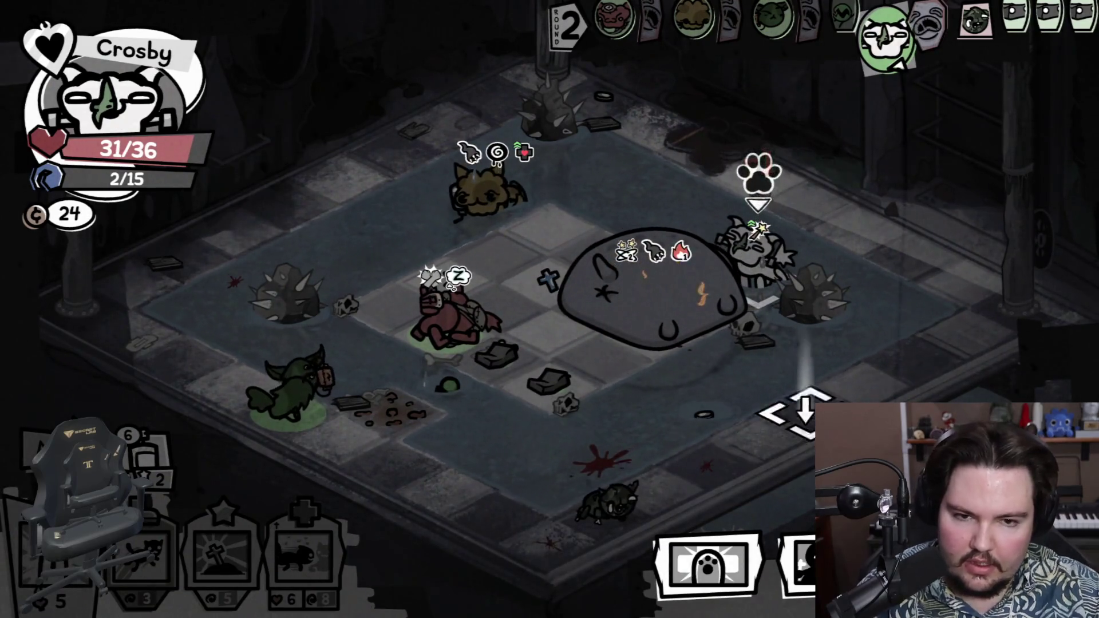
pyautogui.click(979, 401)
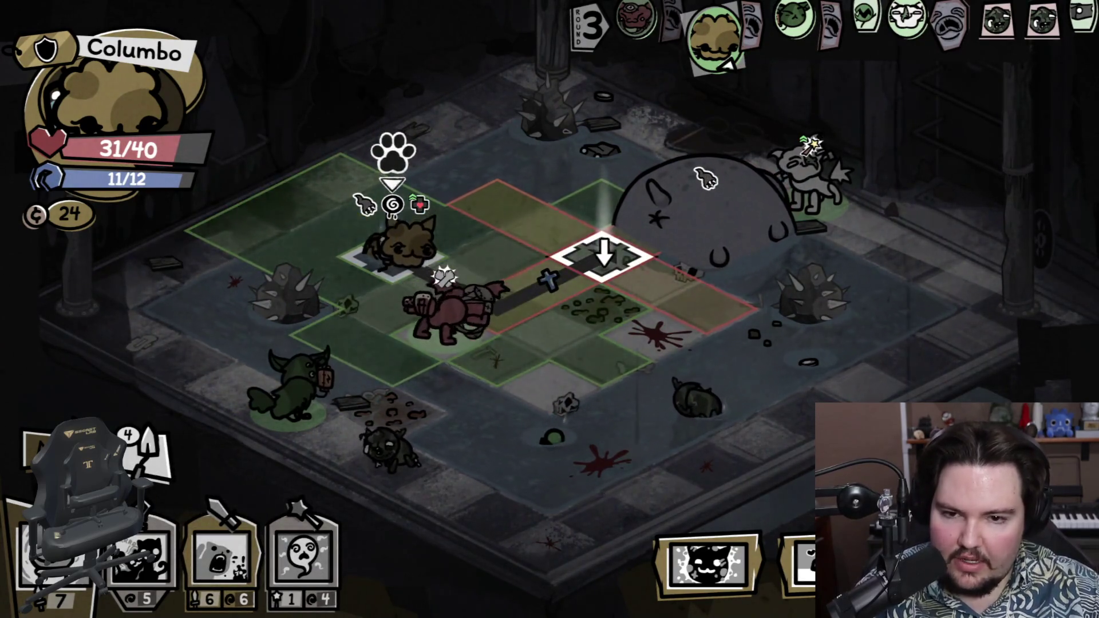
# Step: Move Columbo beside Boris, bite him with Chew, and knock him back with the Trowel
pyautogui.click(604, 254)
pyautogui.click(232, 559)
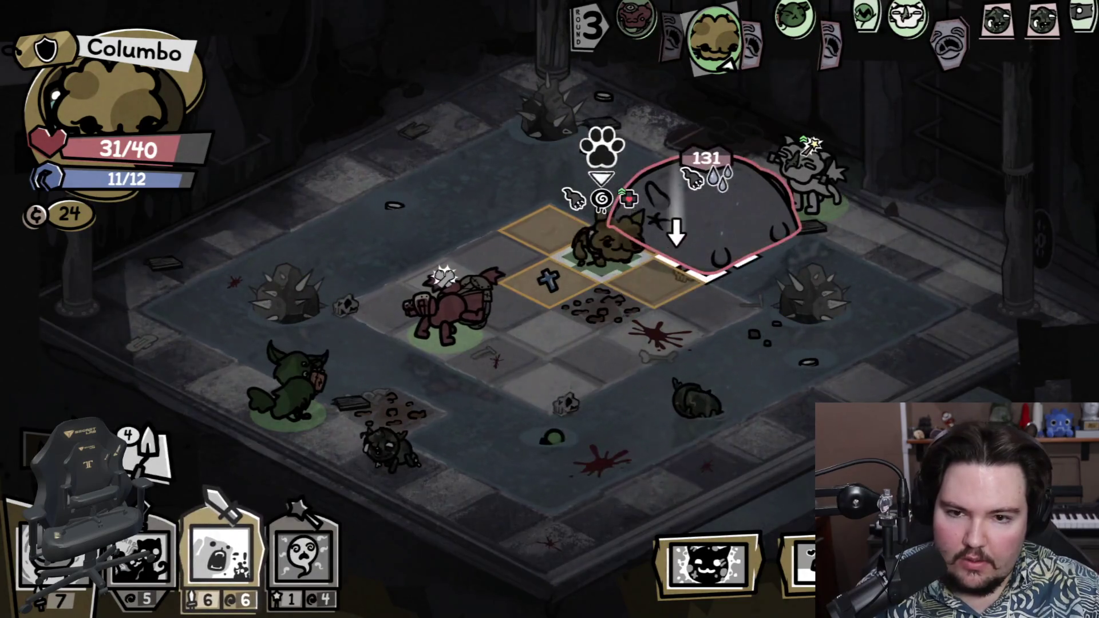
pyautogui.click(664, 235)
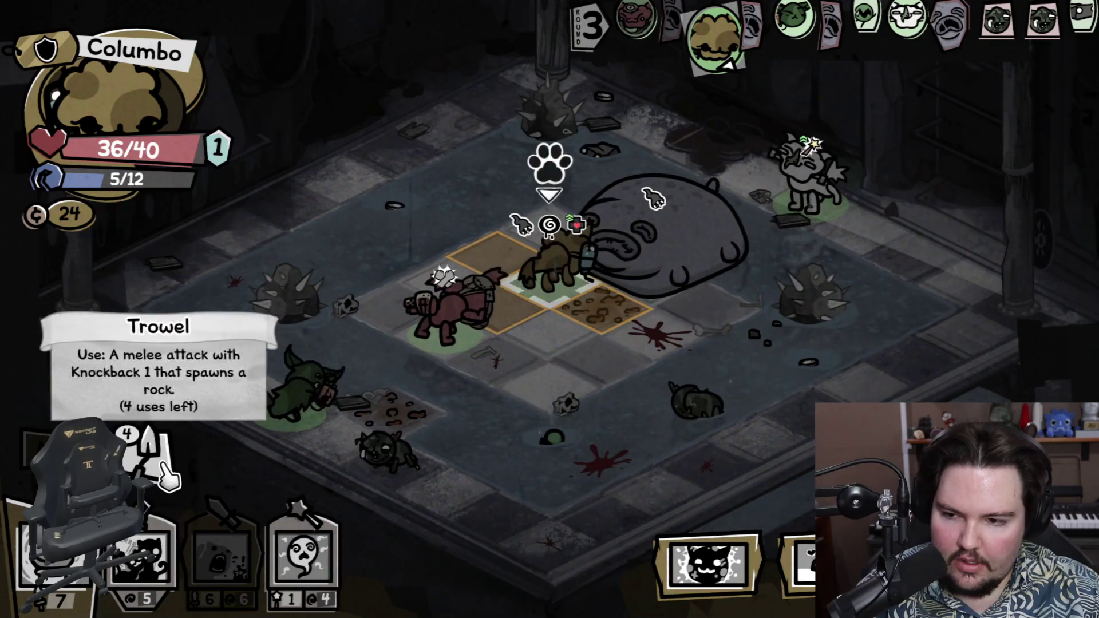
pyautogui.click(162, 471)
pyautogui.click(649, 235)
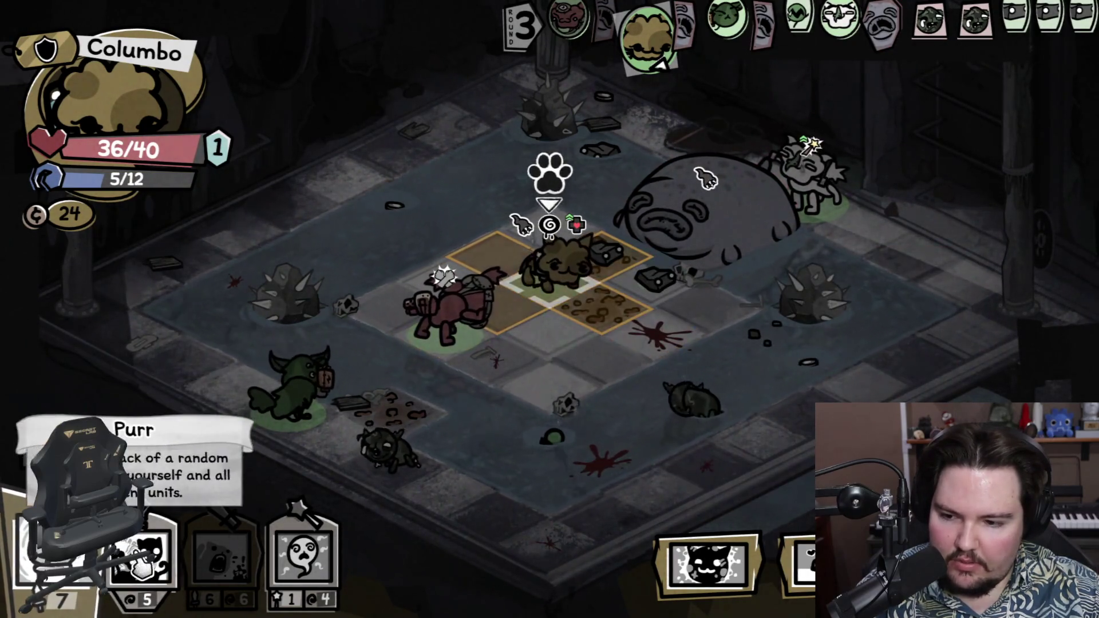
# Step: Cast Soul Reap on the target and end Columbo's turn
pyautogui.click(304, 552)
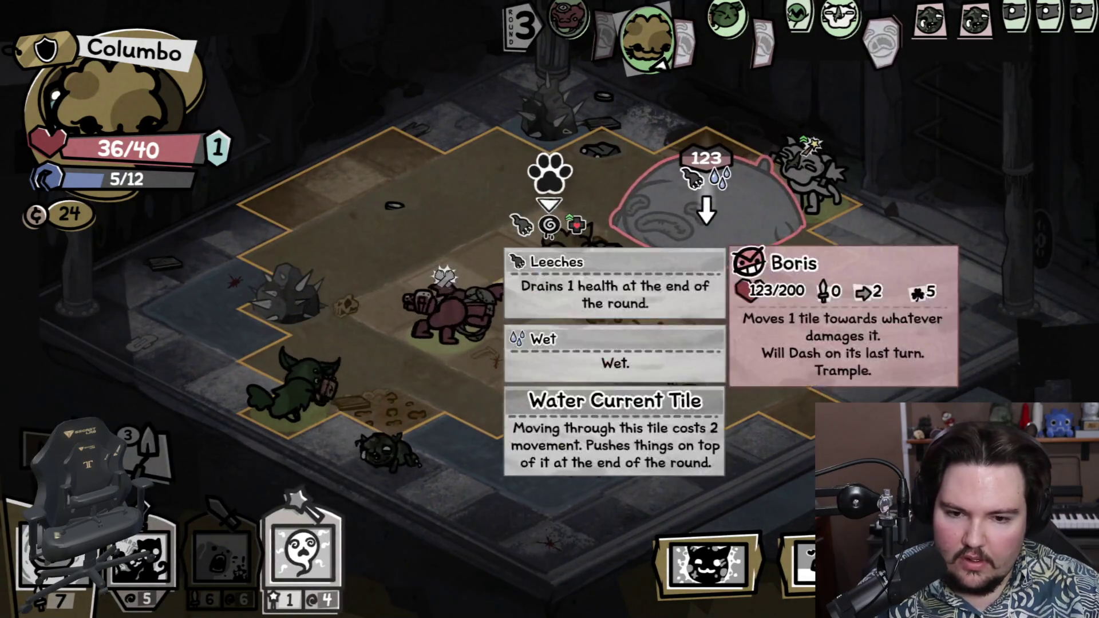
pyautogui.click(695, 403)
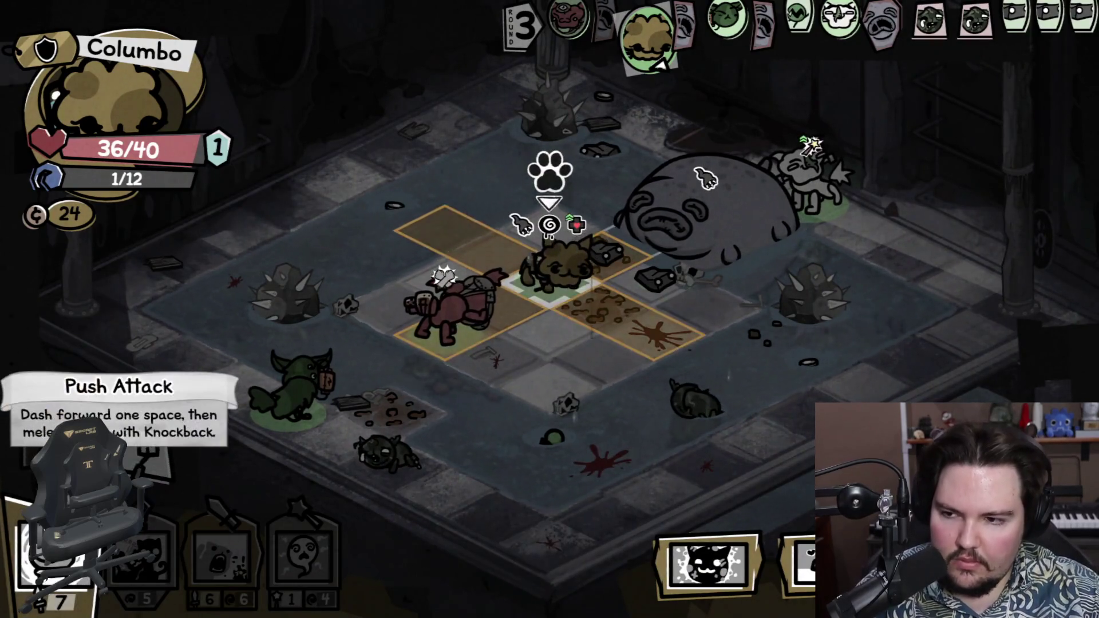
pyautogui.press('space')
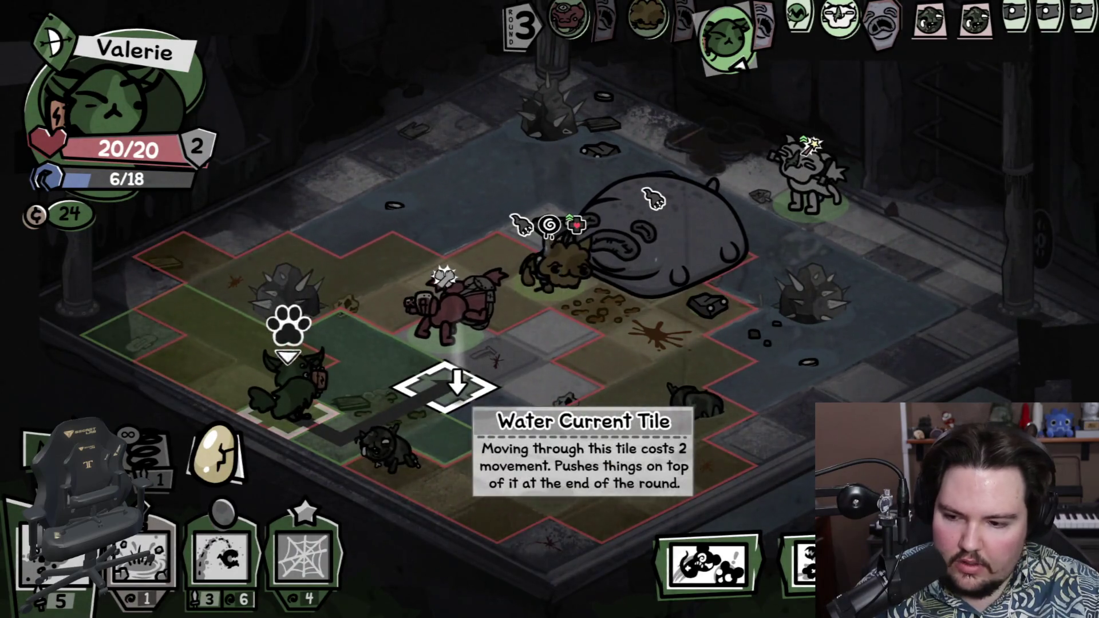
# Step: Move Valerie onto a water tile, then hit Boris with Flea Shot and Lobbed Shot, leaving him at 115/200
pyautogui.click(445, 386)
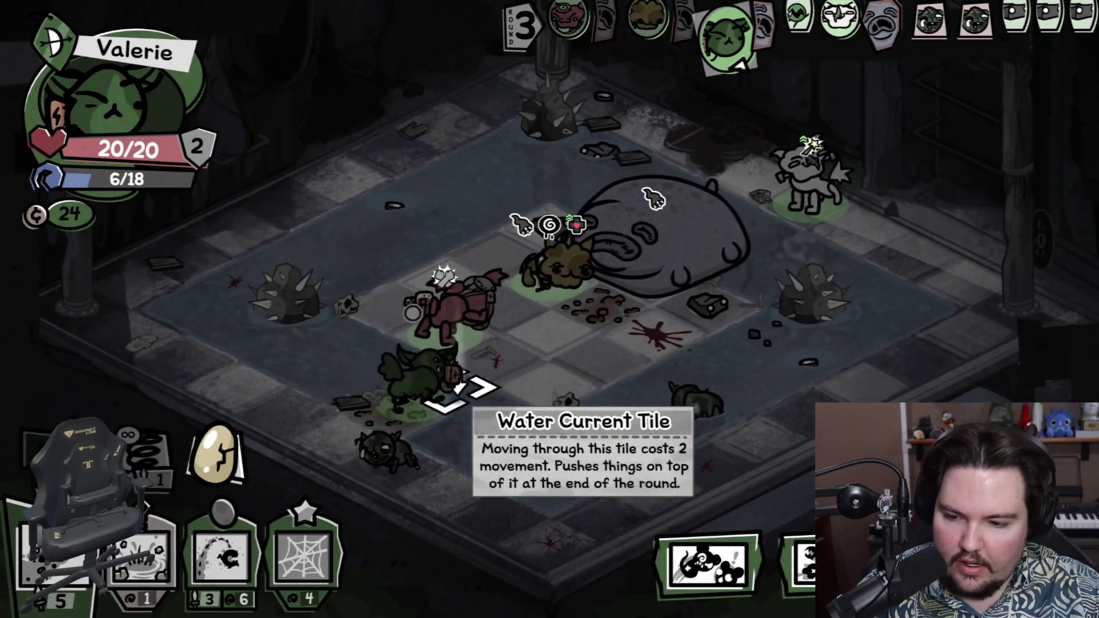
pyautogui.click(220, 555)
pyautogui.click(637, 195)
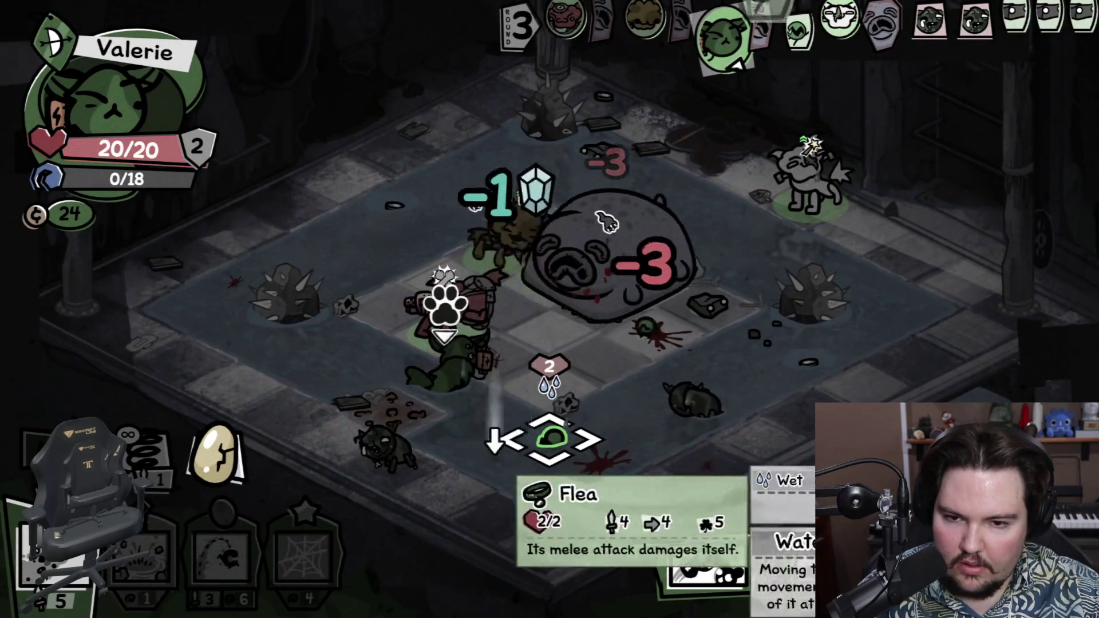
pyautogui.click(57, 556)
pyautogui.click(630, 283)
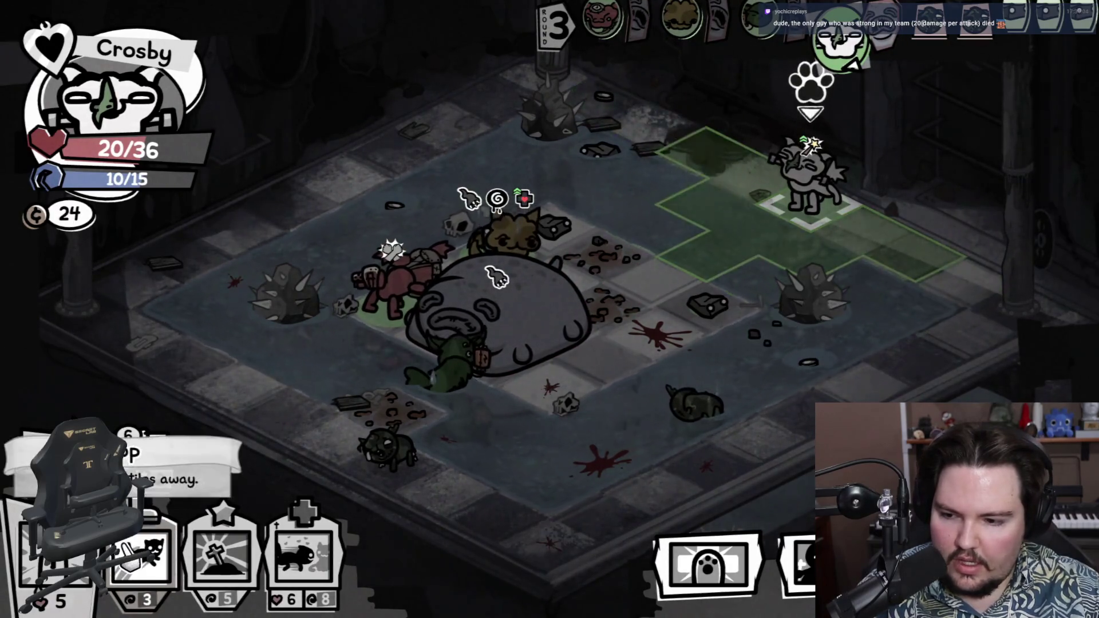
# Step: Hop Crosby next to Boris and set Boris burning with Modded Hairspray
pyautogui.click(707, 255)
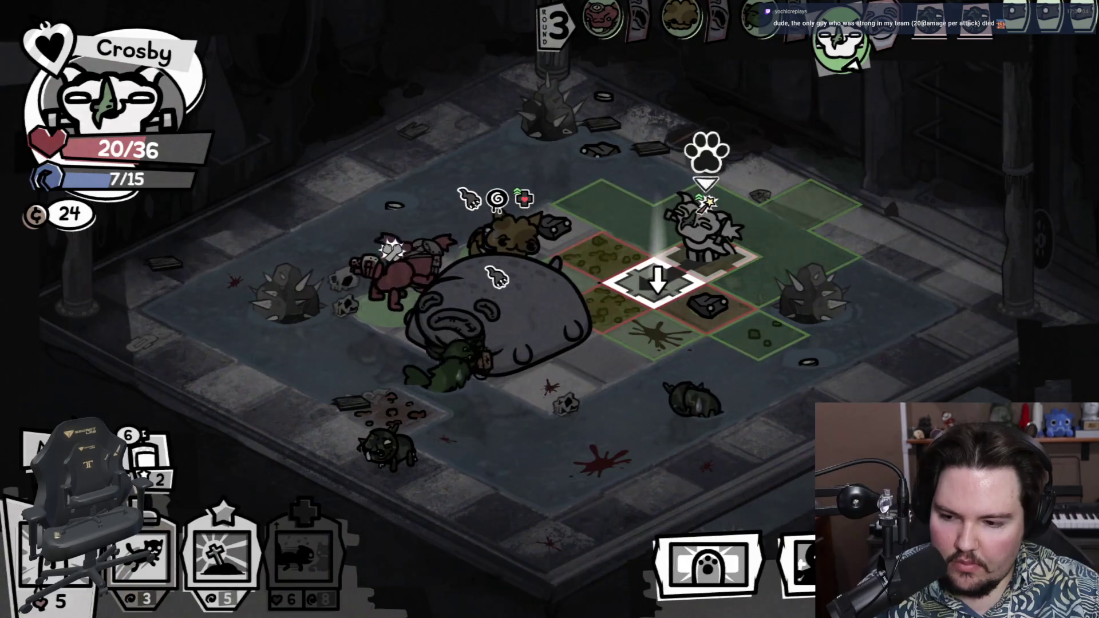
pyautogui.click(182, 468)
pyautogui.click(543, 320)
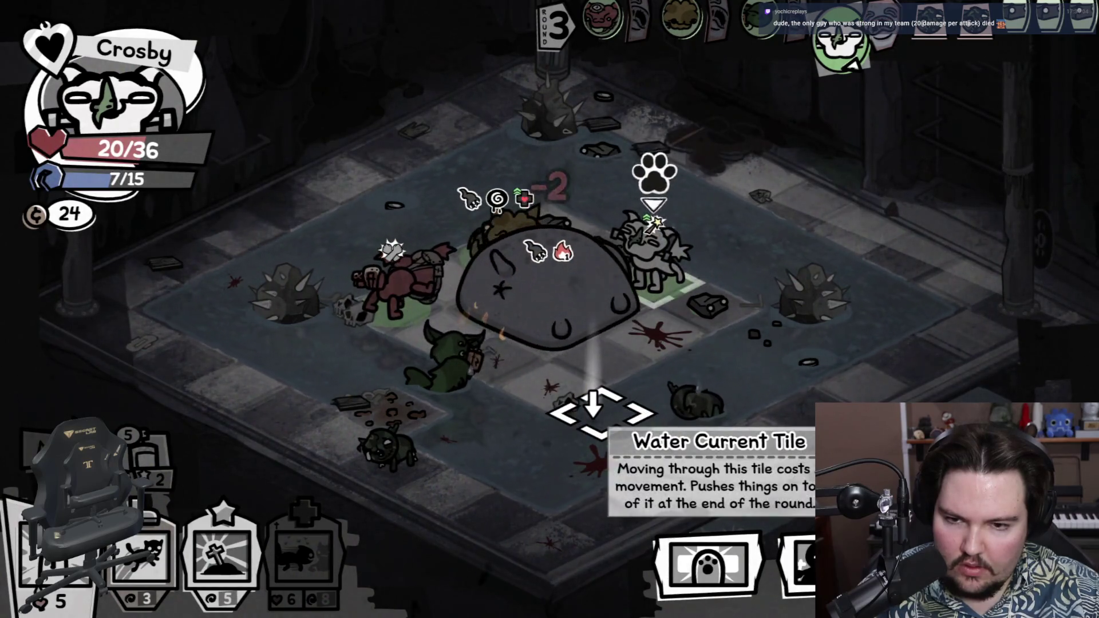
# Step: Bless a tile with Hallowed Ground and end Crosby's turn to start round 4
pyautogui.moveTo(600, 306)
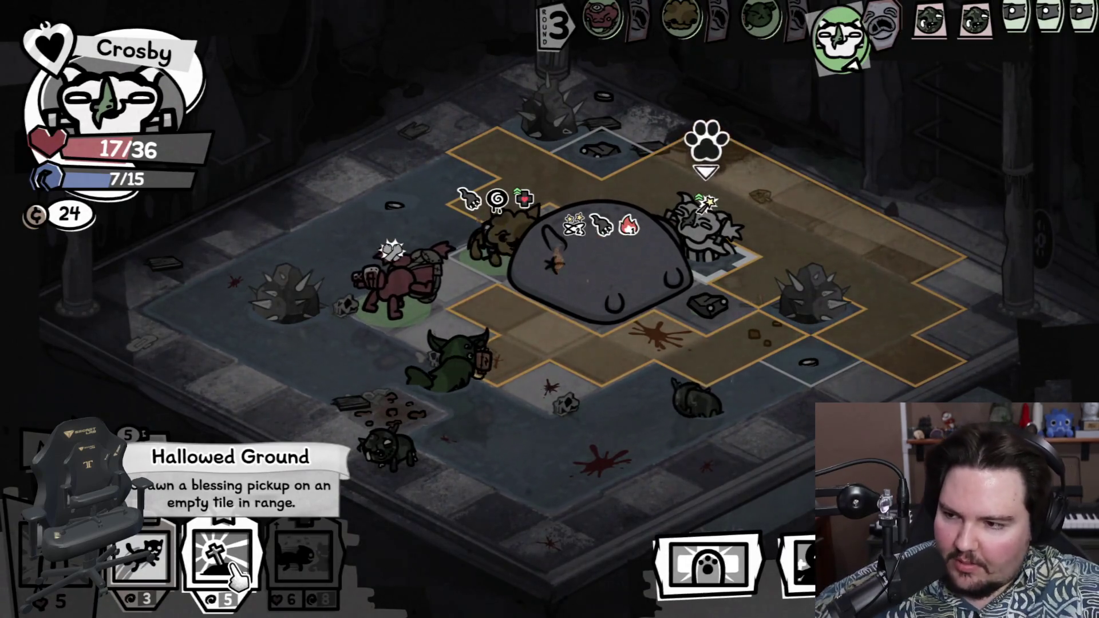
pyautogui.click(233, 567)
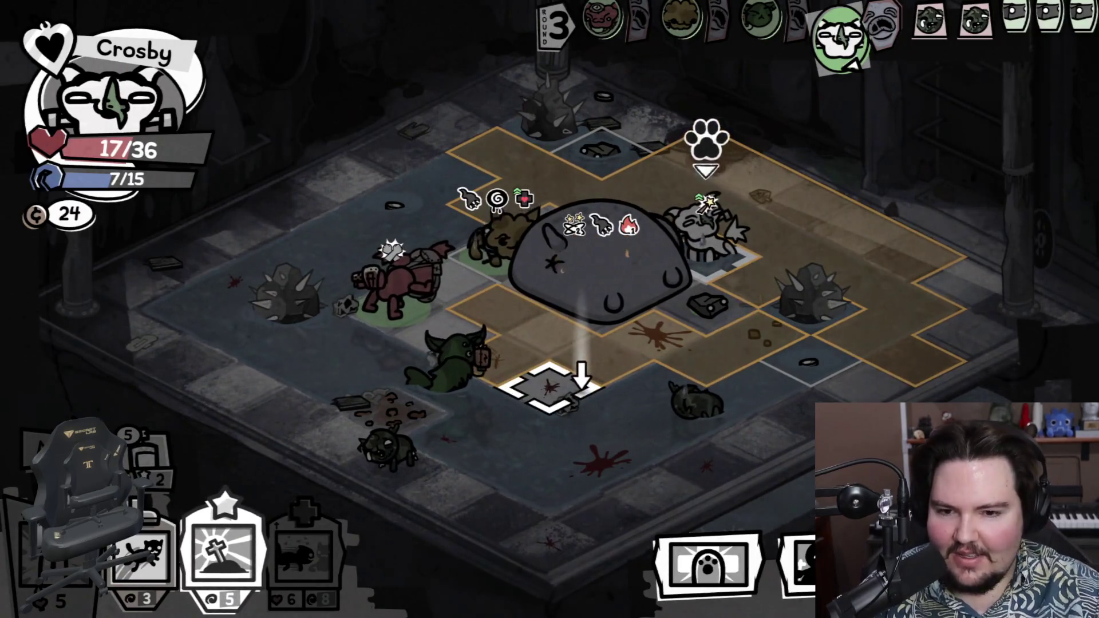
pyautogui.click(706, 150)
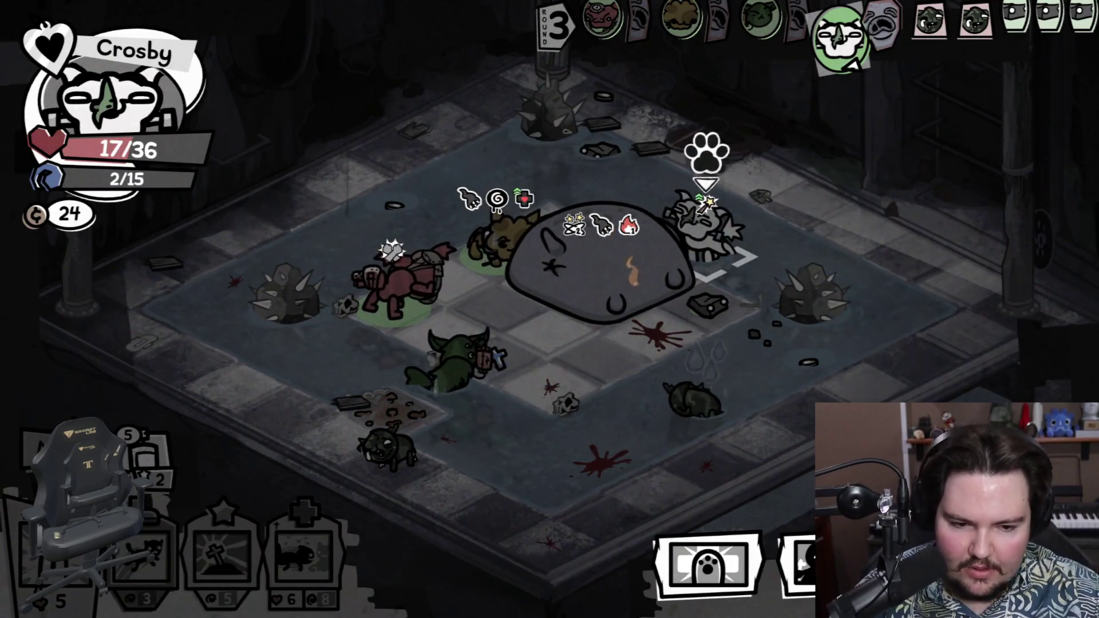
pyautogui.press('space')
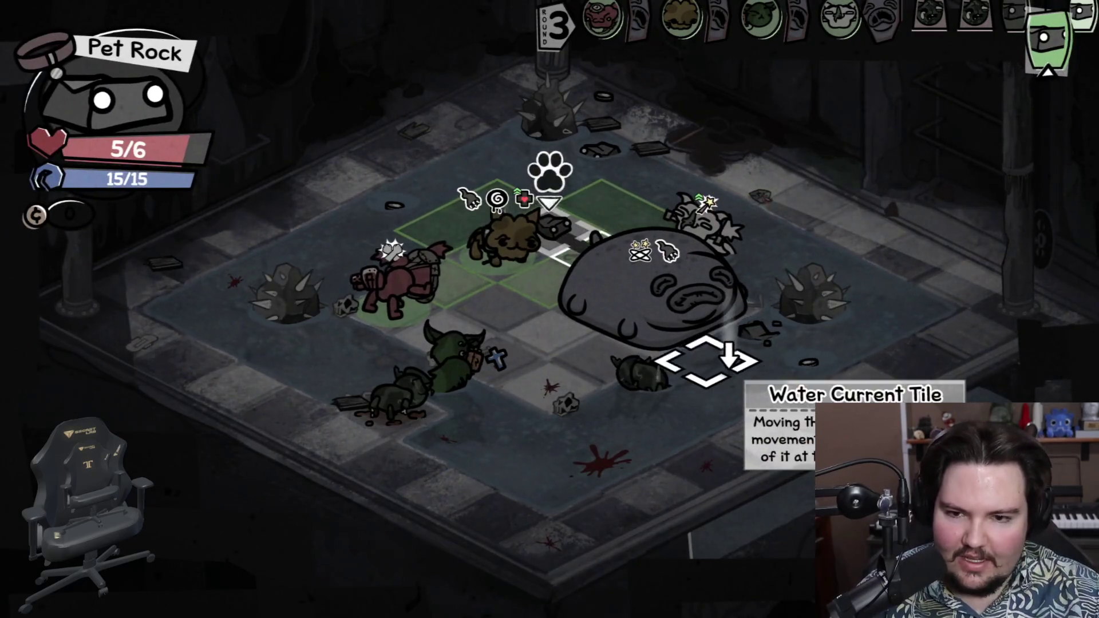
pyautogui.click(601, 196)
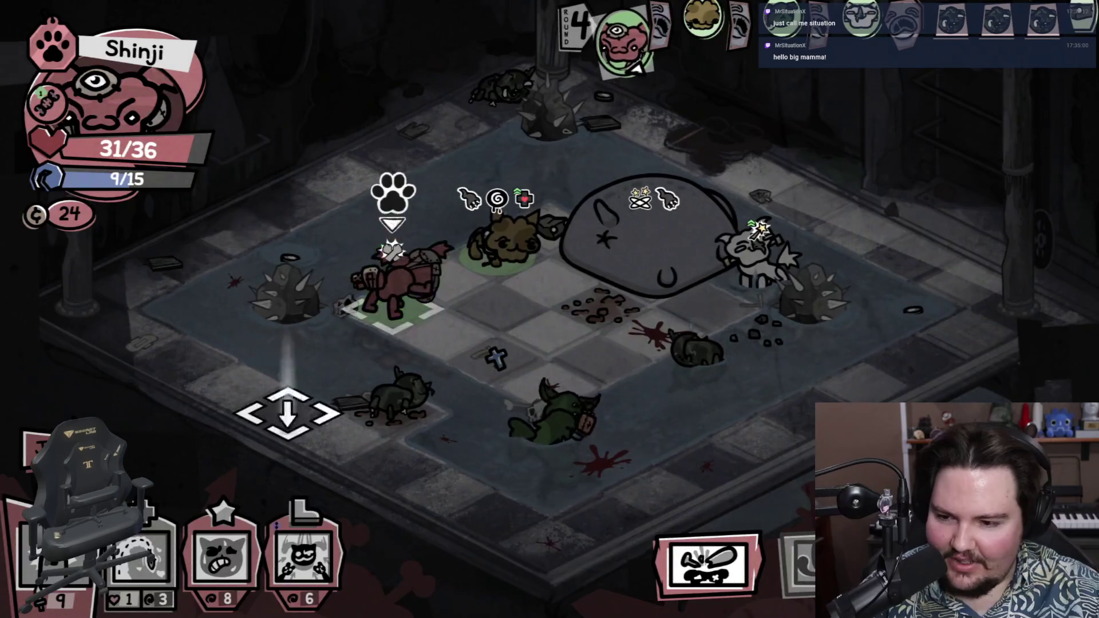
# Step: Jump Shinji onto the tile beside Boris after previewing Gravity Slam's range
pyautogui.click(318, 573)
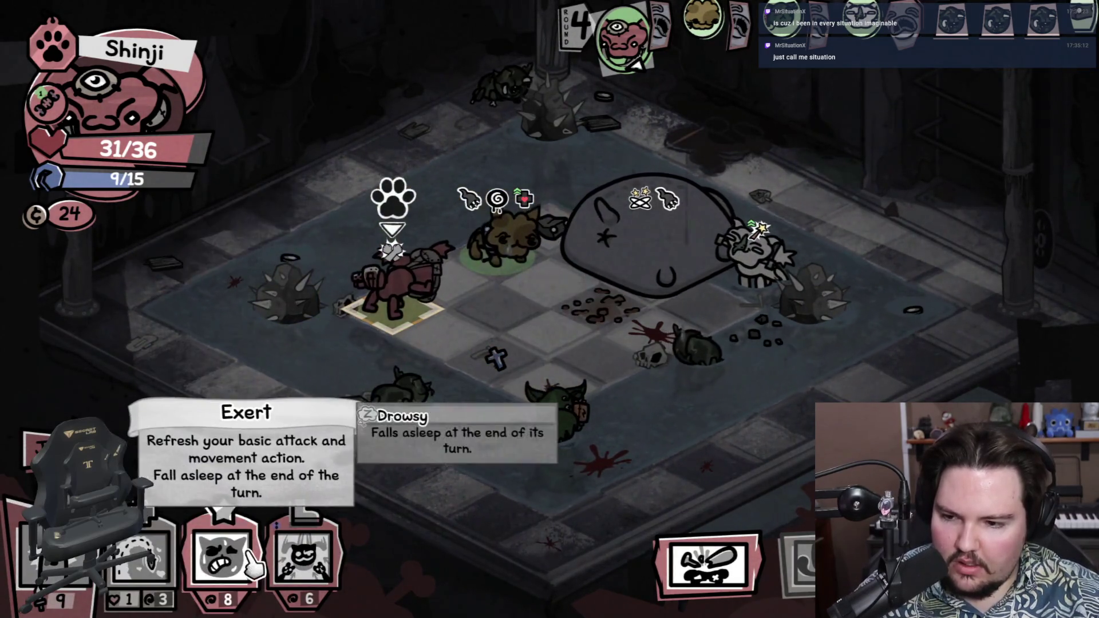
pyautogui.click(57, 558)
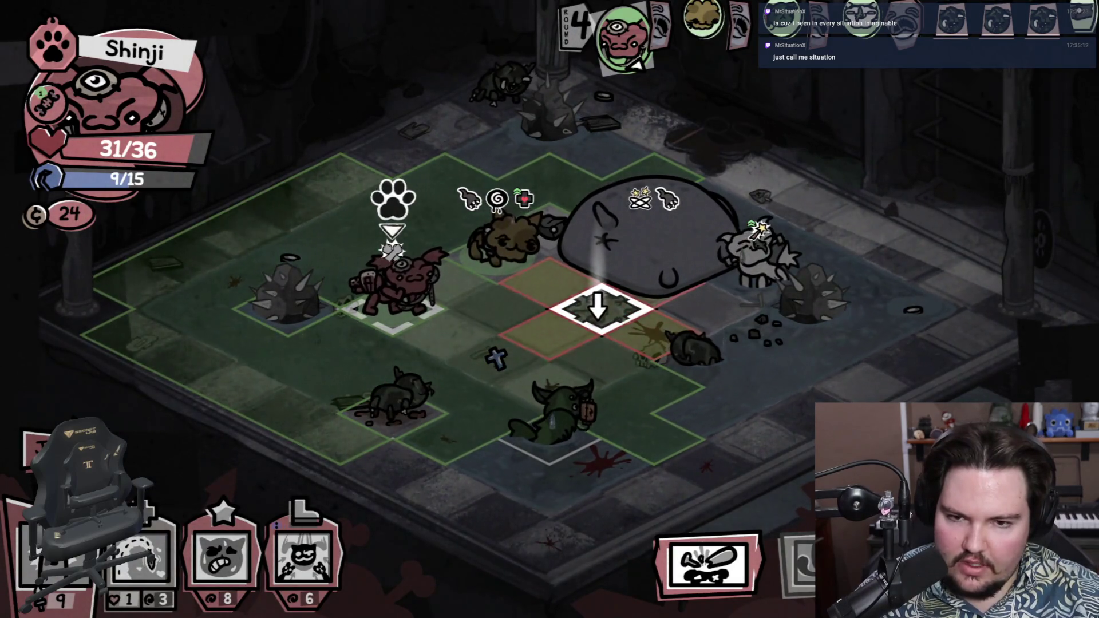
pyautogui.click(599, 309)
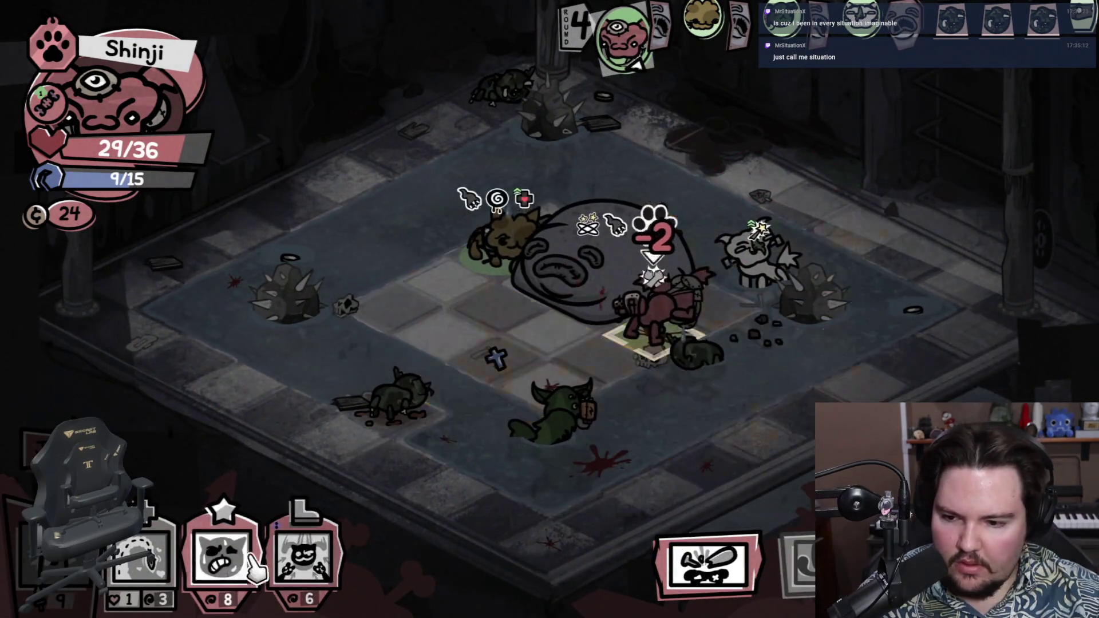
# Step: Use Exert, attack Boris down to 73/200, reposition Shinji and end his turn
pyautogui.click(220, 558)
pyautogui.moveTo(566, 280)
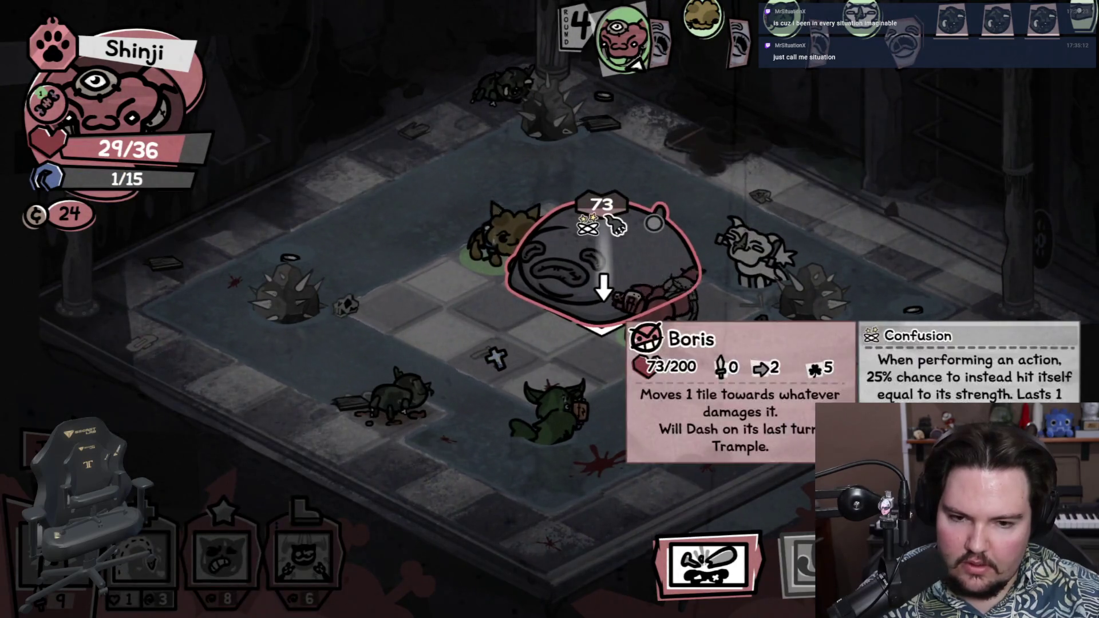
pyautogui.click(565, 315)
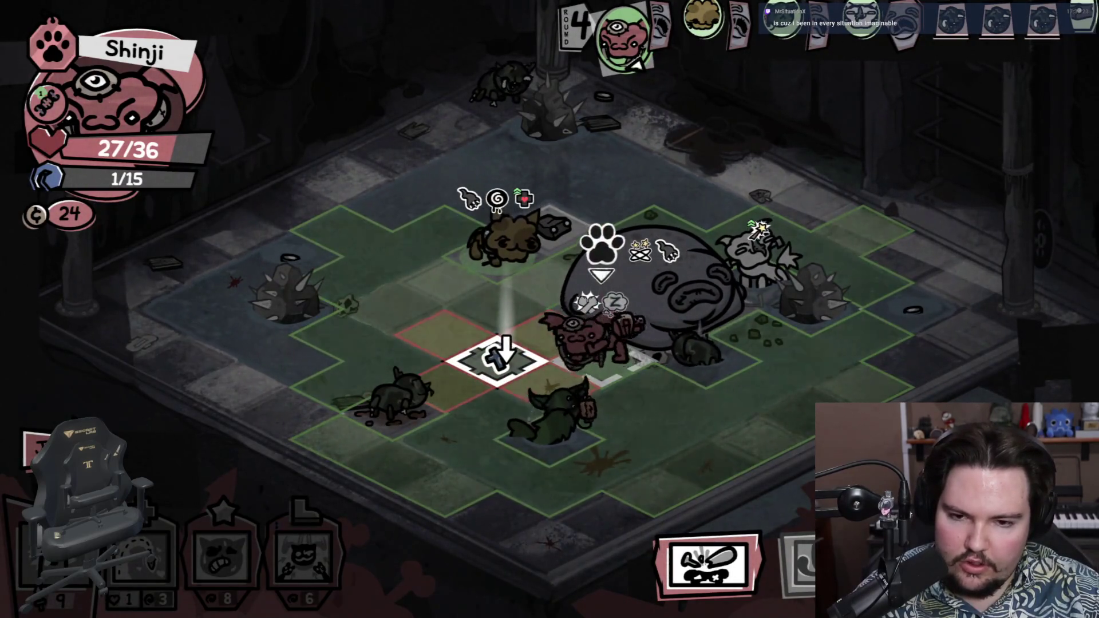
pyautogui.click(498, 356)
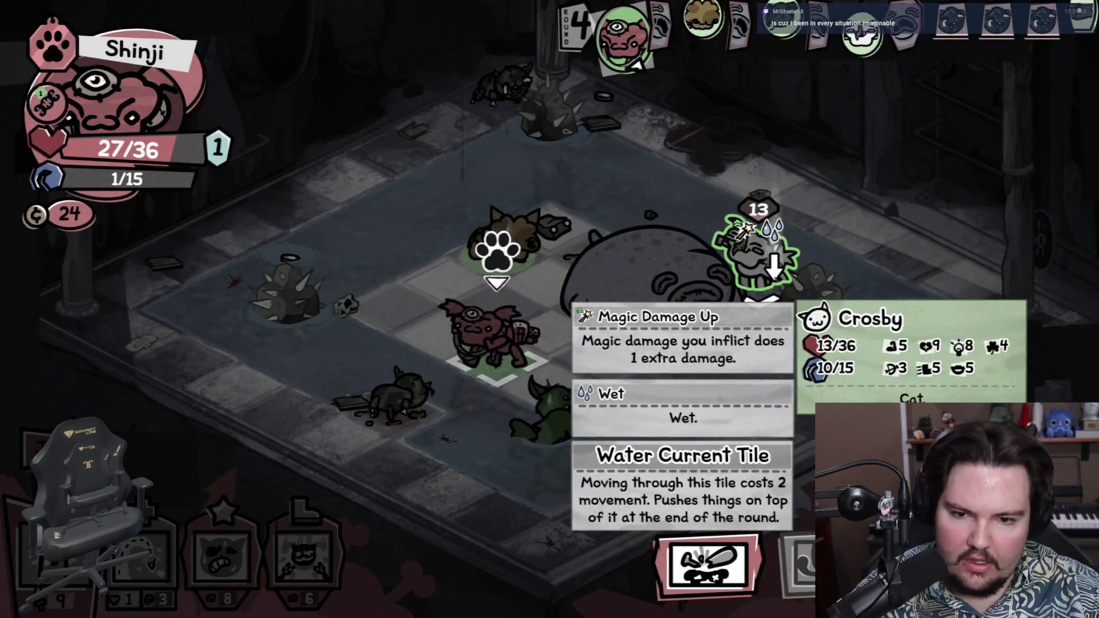
pyautogui.press('space')
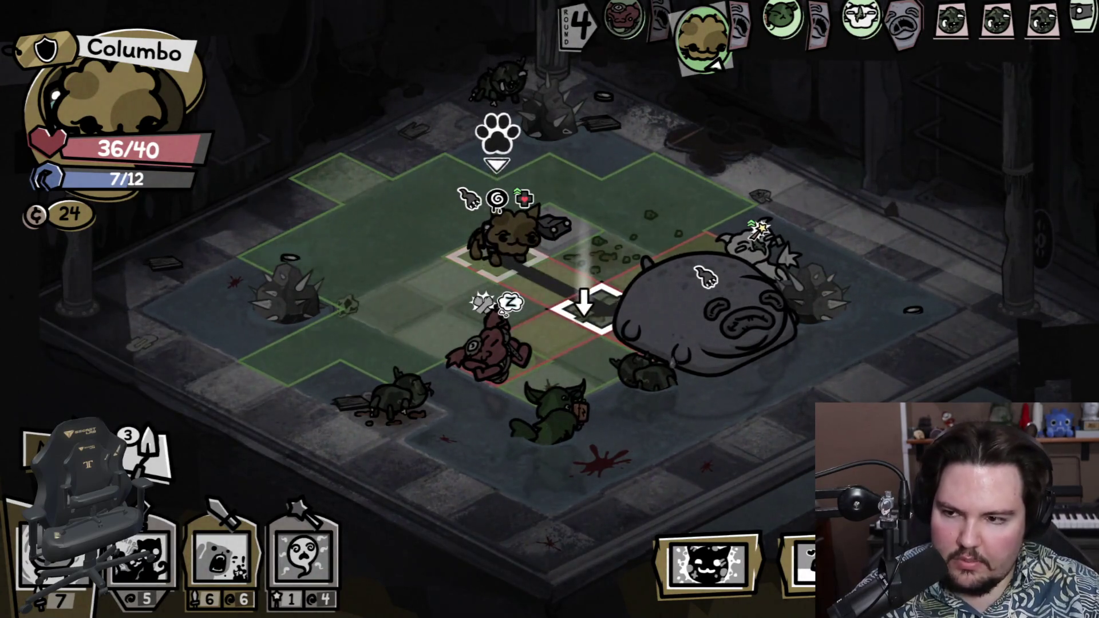
# Step: Move Columbo beside Boris, Chew him down to 41/200, and end the turn
pyautogui.click(587, 306)
pyautogui.press('3')
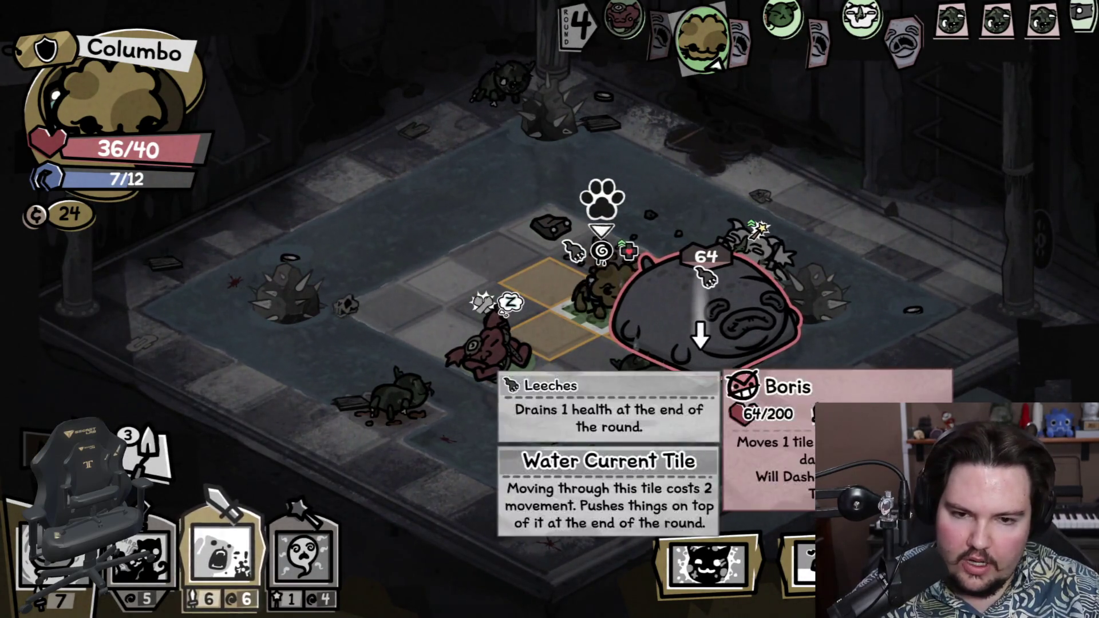
pyautogui.click(706, 276)
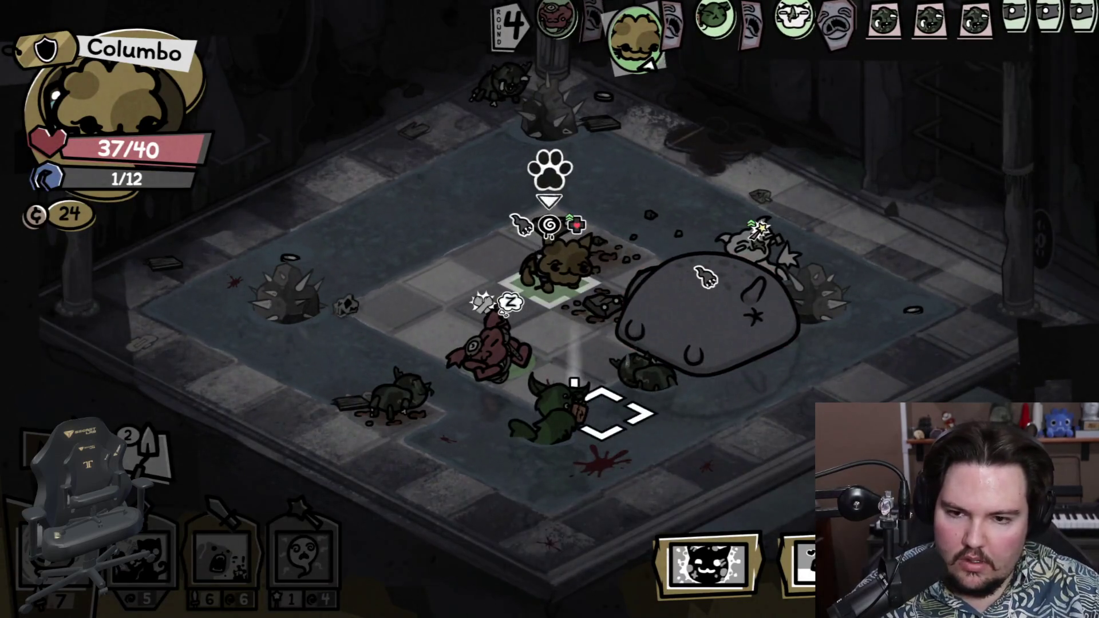
pyautogui.click(132, 470)
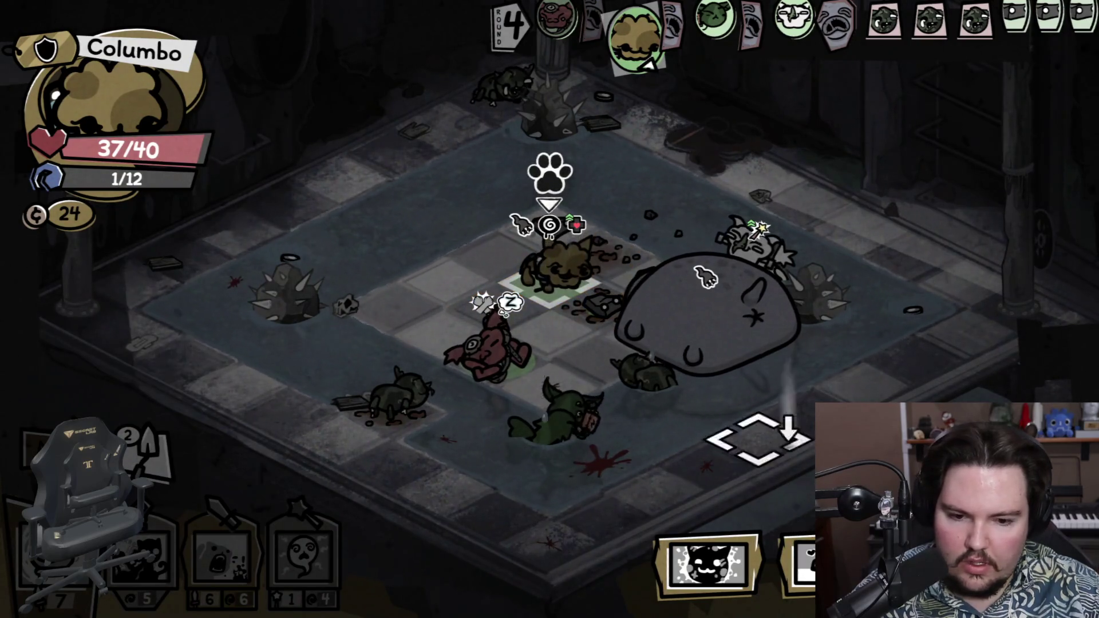
pyautogui.press('space')
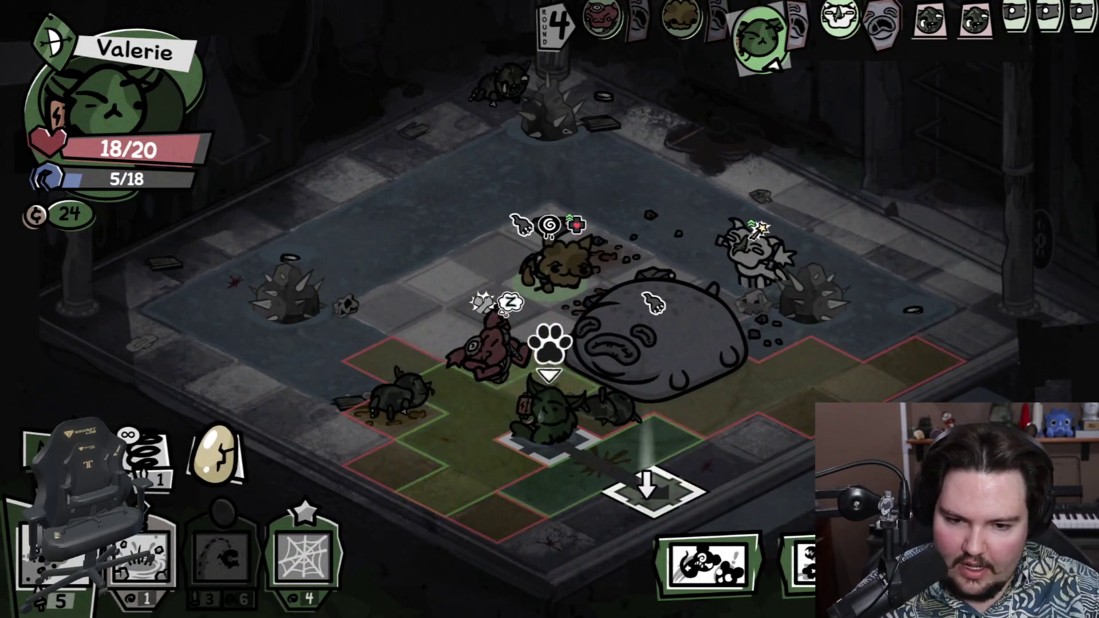
# Step: Move Valerie to the marked tile, set a Web Trap there, and end her turn
pyautogui.click(647, 490)
pyautogui.click(304, 558)
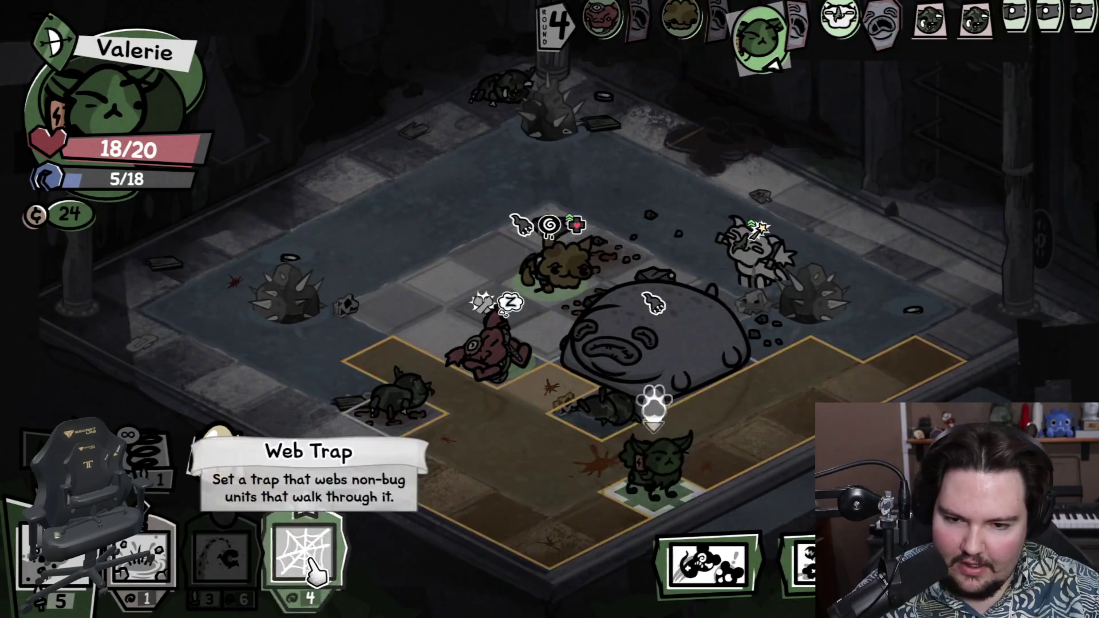
pyautogui.click(549, 380)
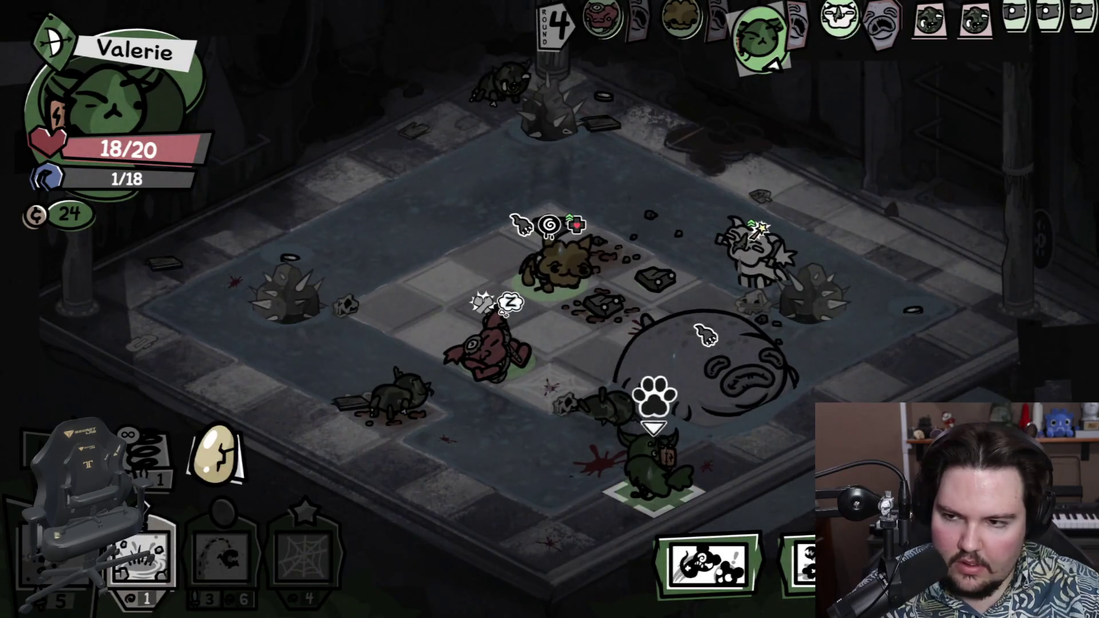
pyautogui.press('space')
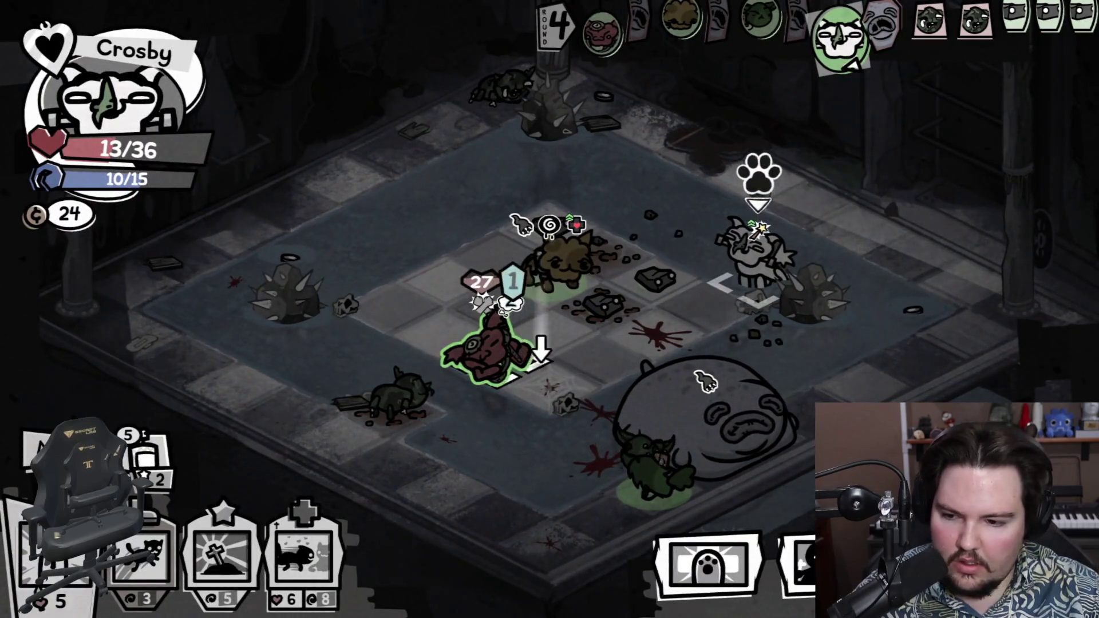
# Step: Holy Dash Crosby forward, hairspray the enemies, check Boris's status, and end Crosby's turn
pyautogui.scroll(-3, 706, 381)
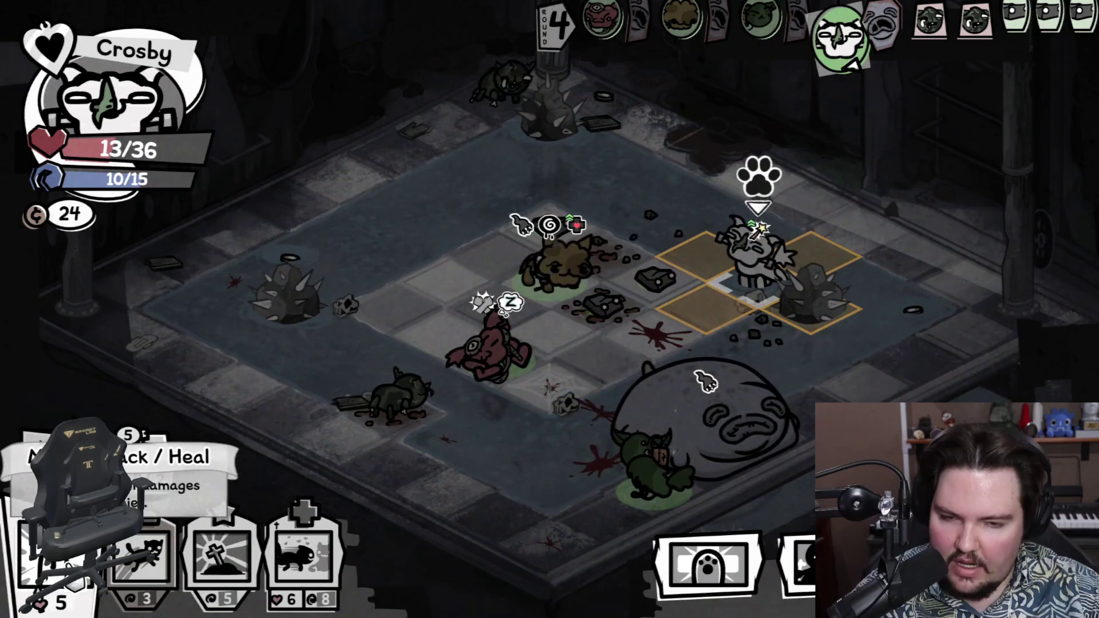
pyautogui.moveTo(755, 257)
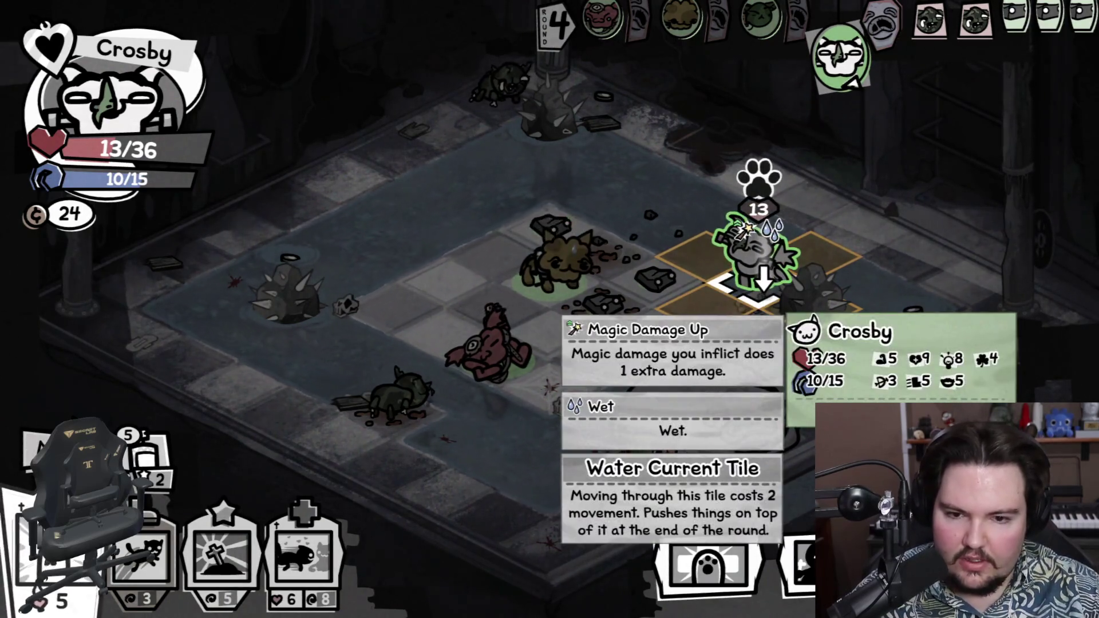
pyautogui.scroll(-2, 705, 380)
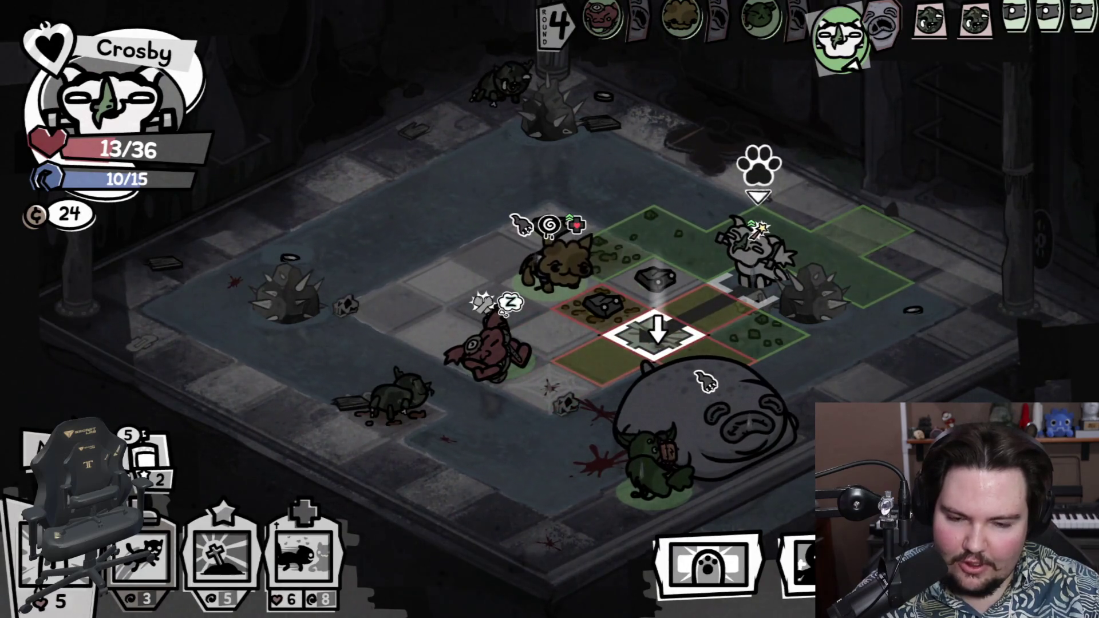
pyautogui.click(304, 559)
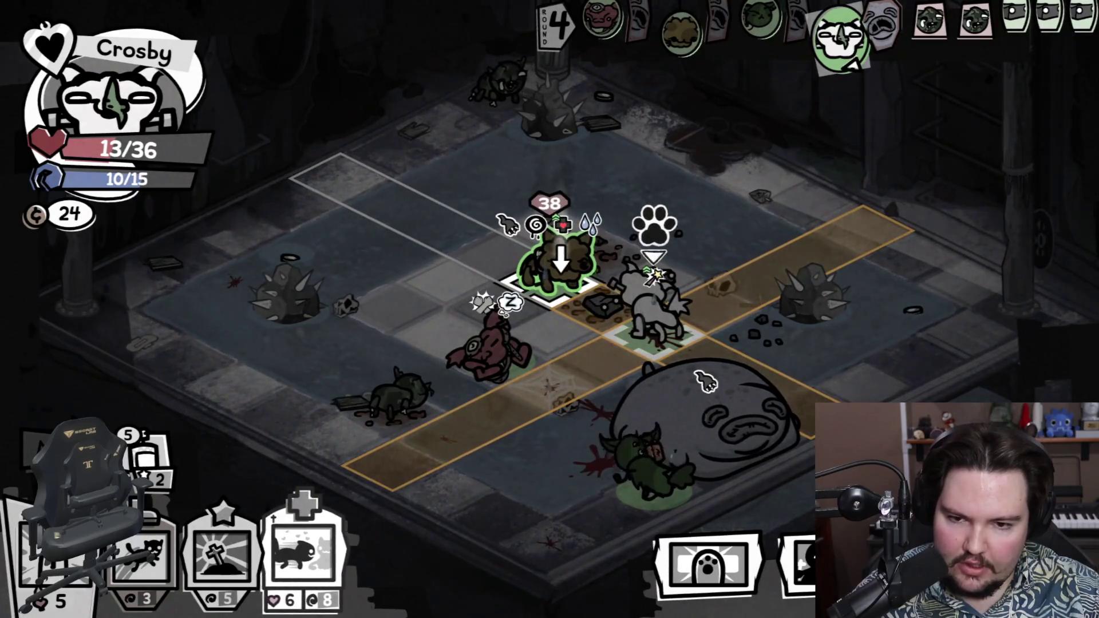
pyautogui.click(558, 275)
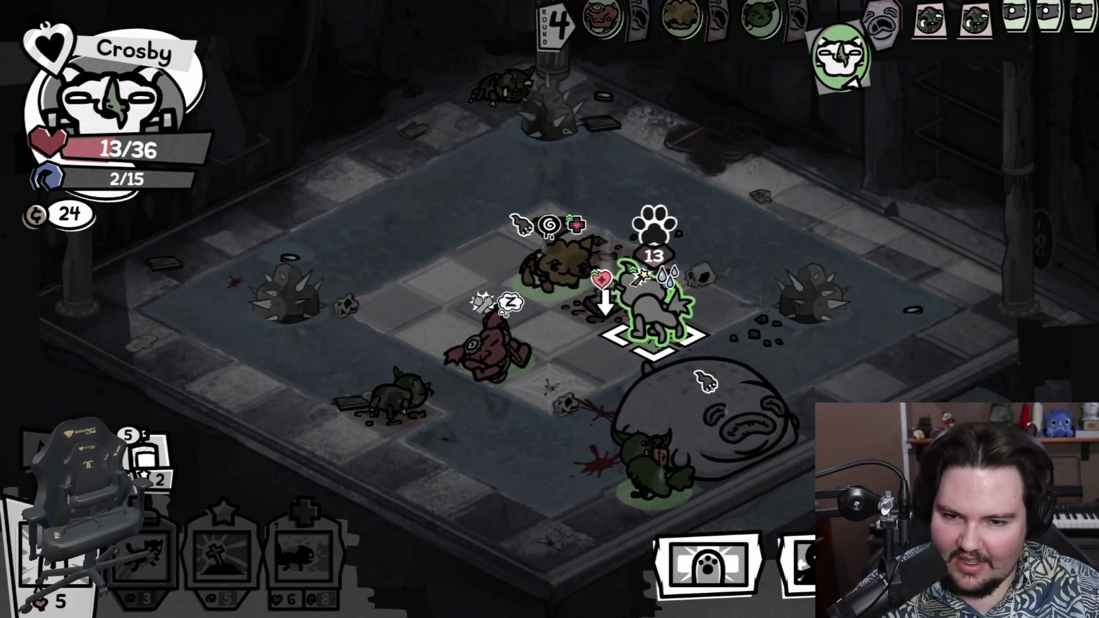
pyautogui.moveTo(183, 476)
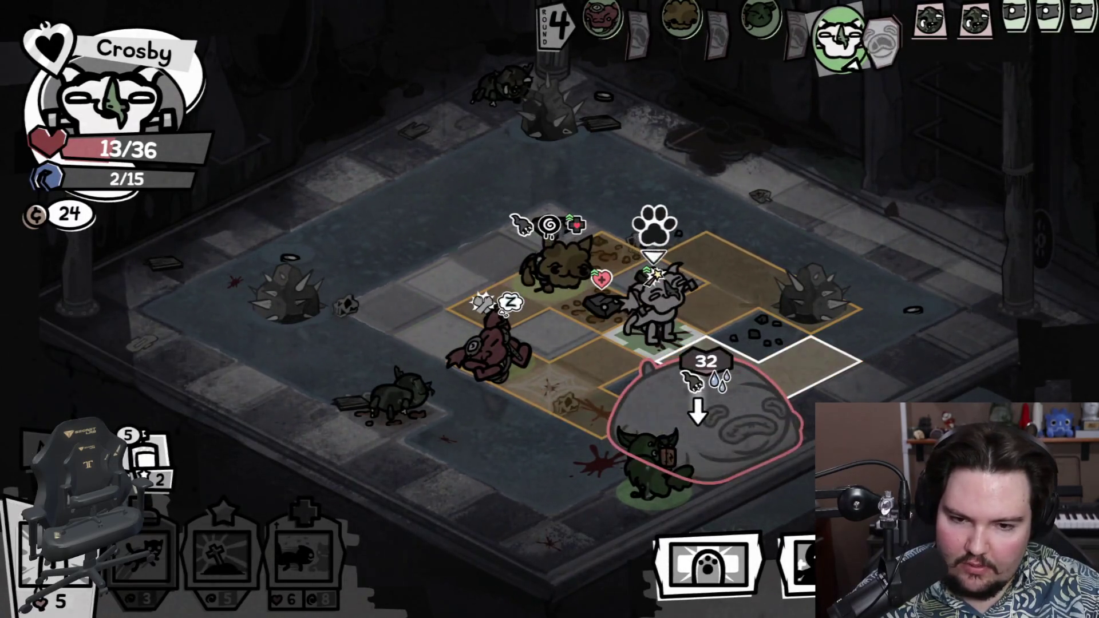
pyautogui.click(693, 379)
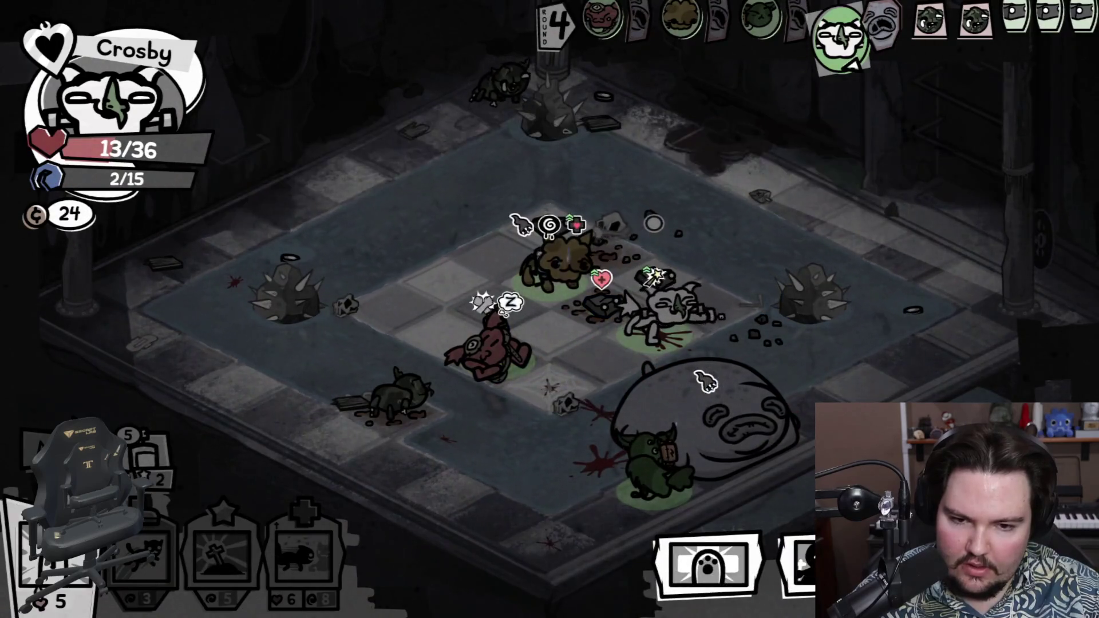
pyautogui.rightClick(760, 355)
pyautogui.rightClick(760, 355)
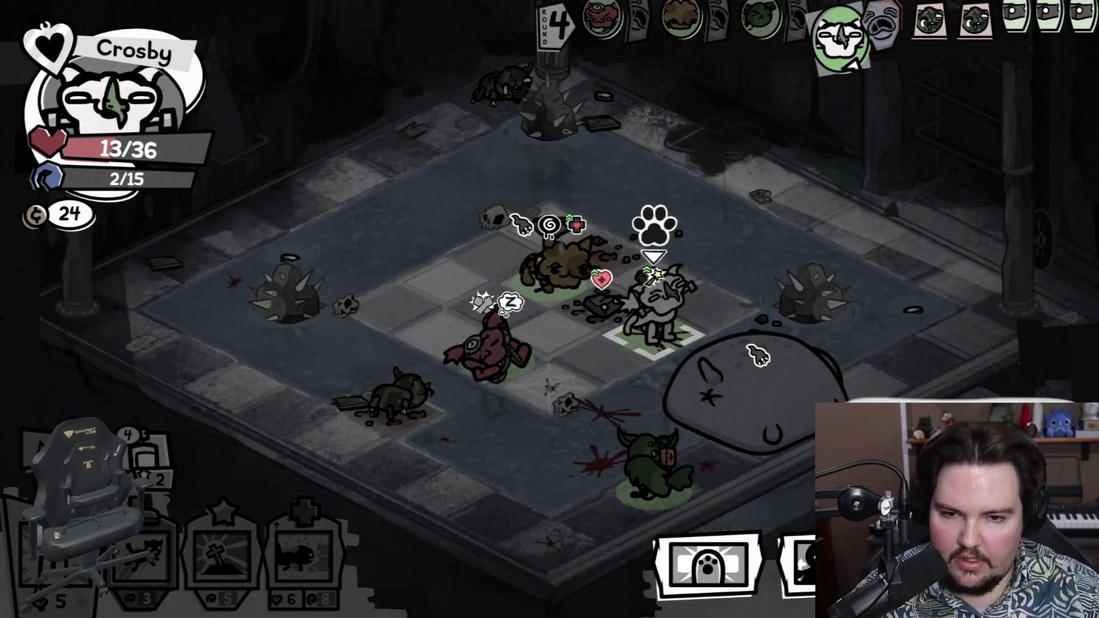
pyautogui.press('space')
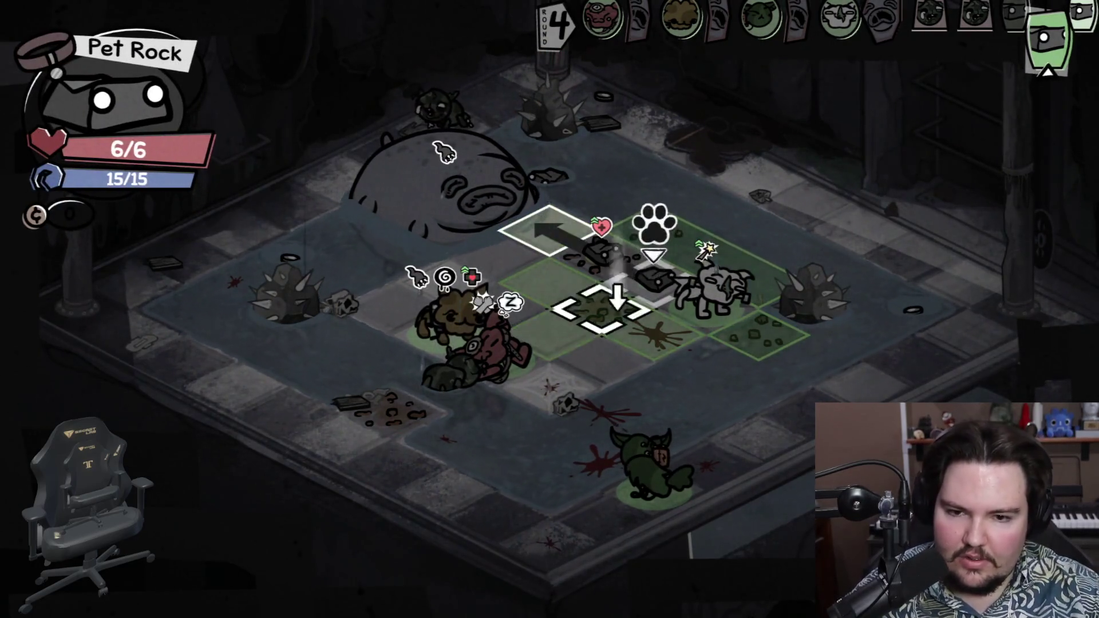
# Step: Hit Boris with Pet Rock and Columbo's Chew to 0/200, use the Trowel, end turn
pyautogui.click(442, 153)
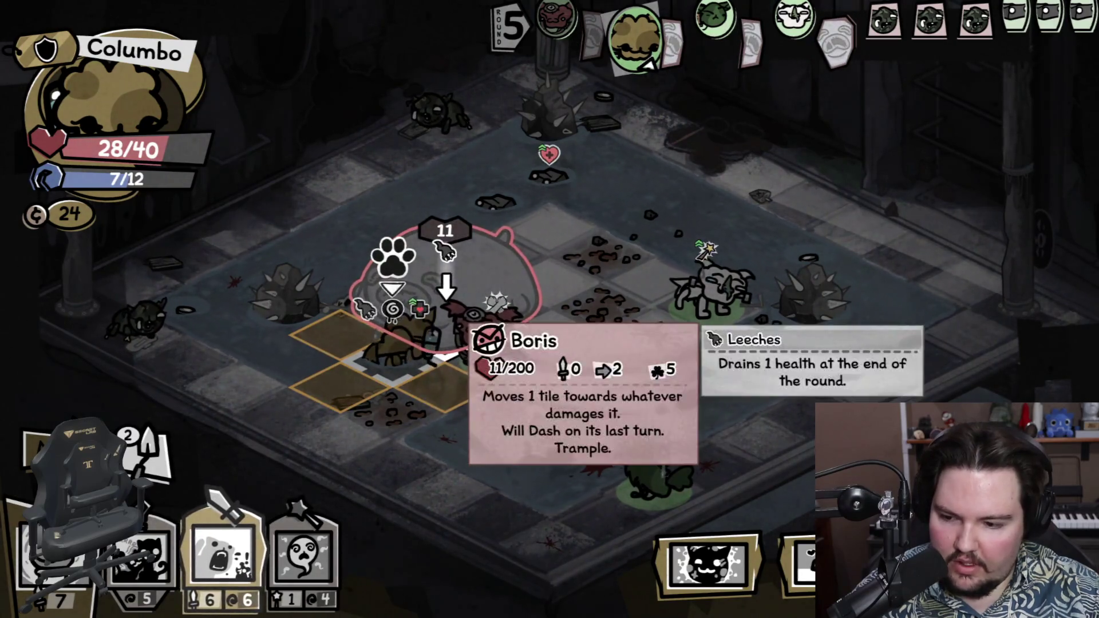
pyautogui.click(441, 352)
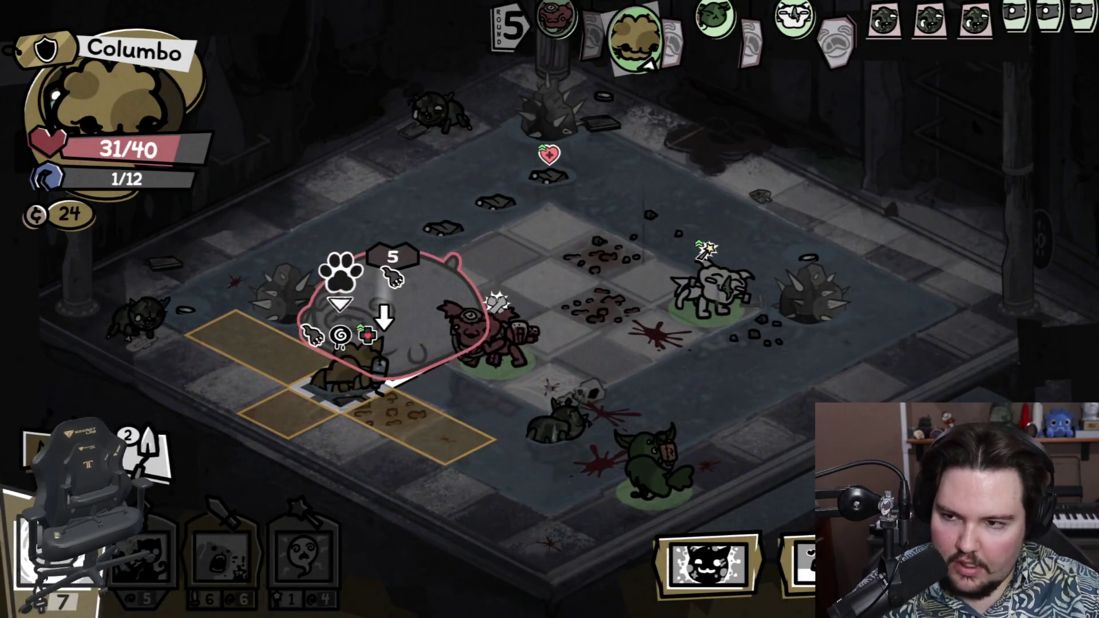
pyautogui.moveTo(395, 383)
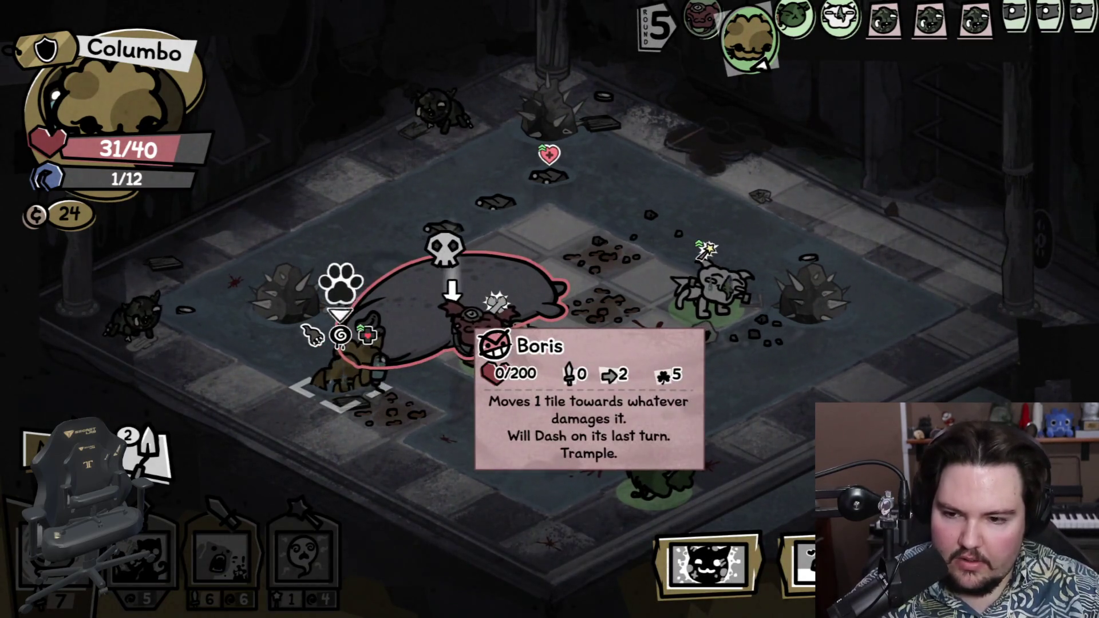
pyautogui.press('1')
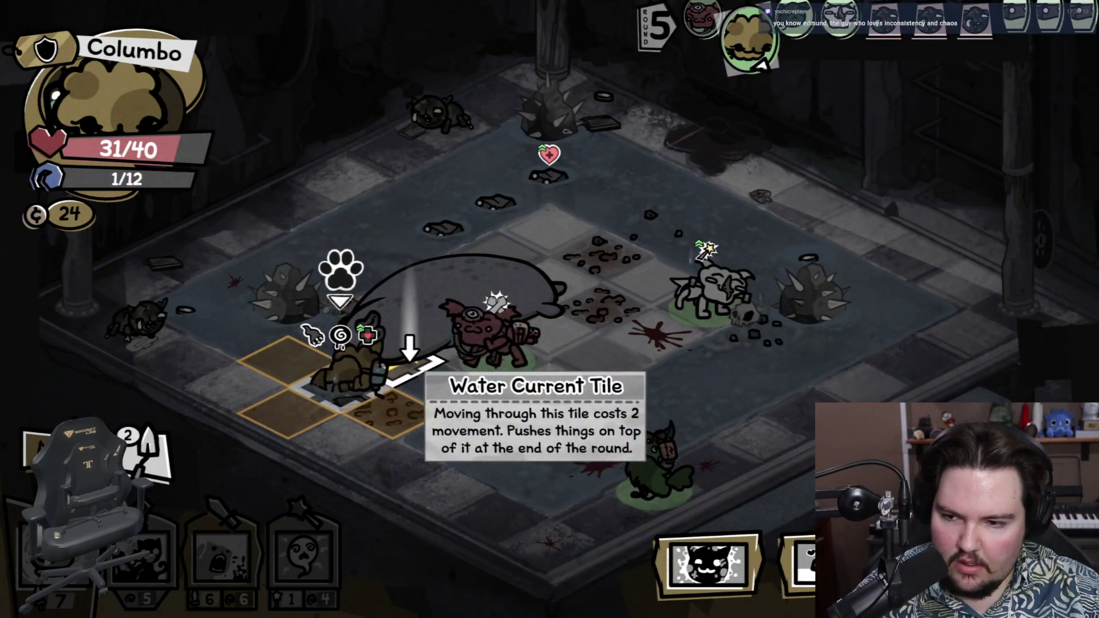
pyautogui.click(410, 349)
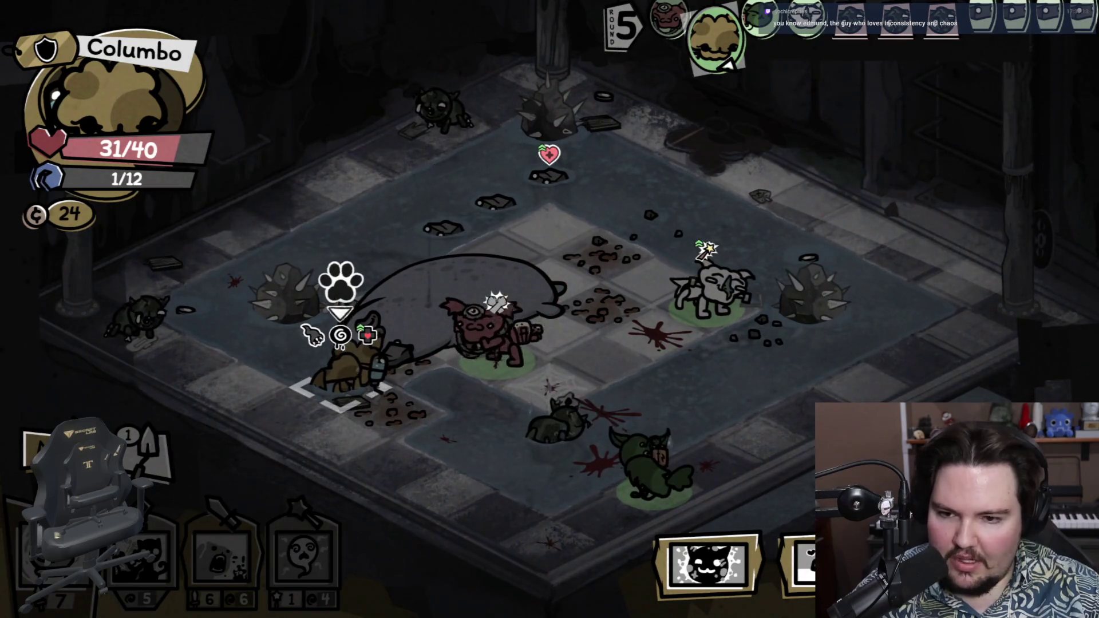
pyautogui.press('space')
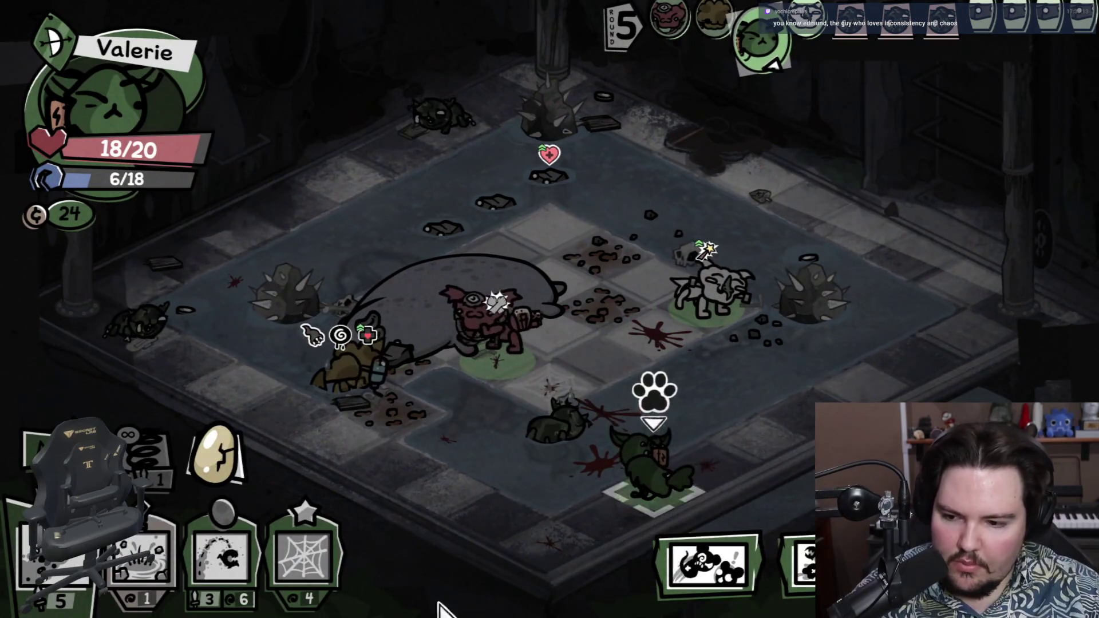
# Step: Move Valerie beside the white cat, Flea Shot the dark enemy, and end Valerie's and Flea's turns
pyautogui.click(37, 449)
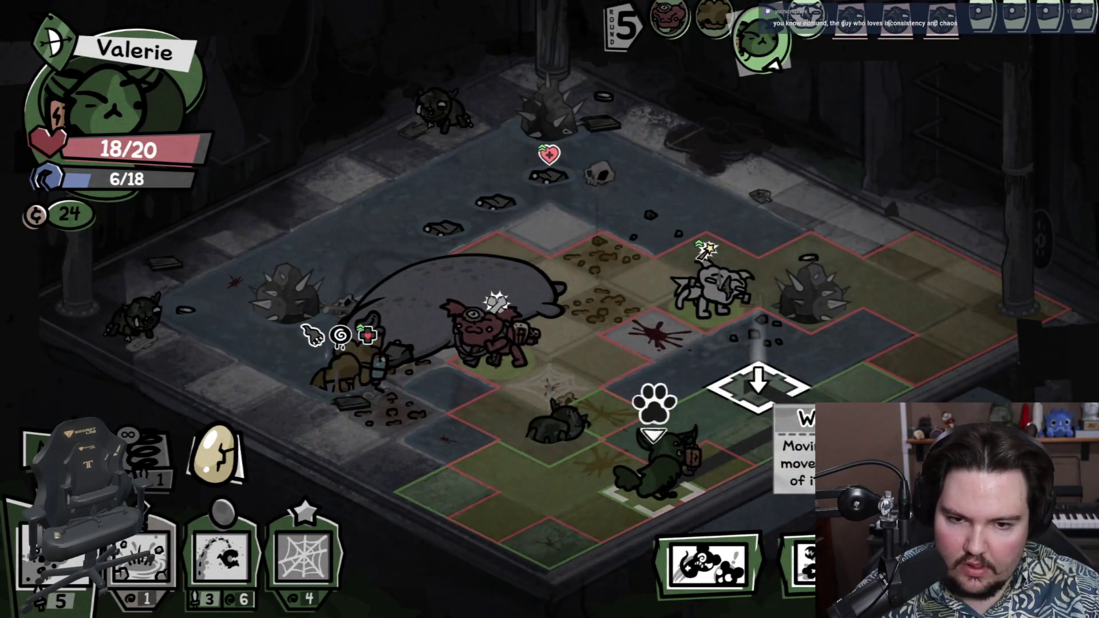
pyautogui.click(758, 385)
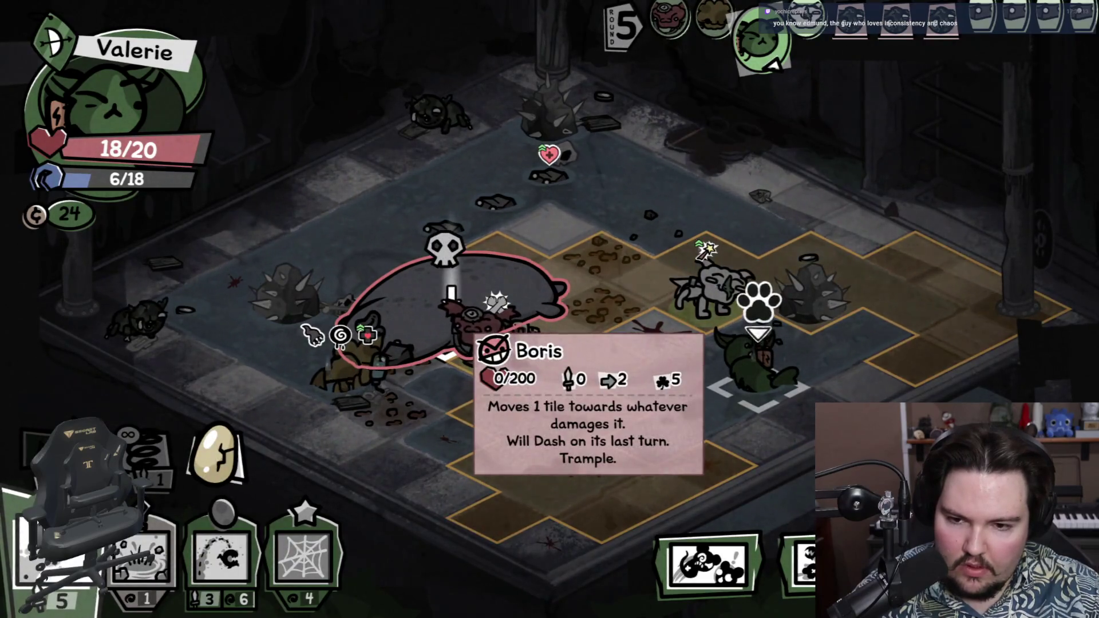
pyautogui.rightClick(495, 289)
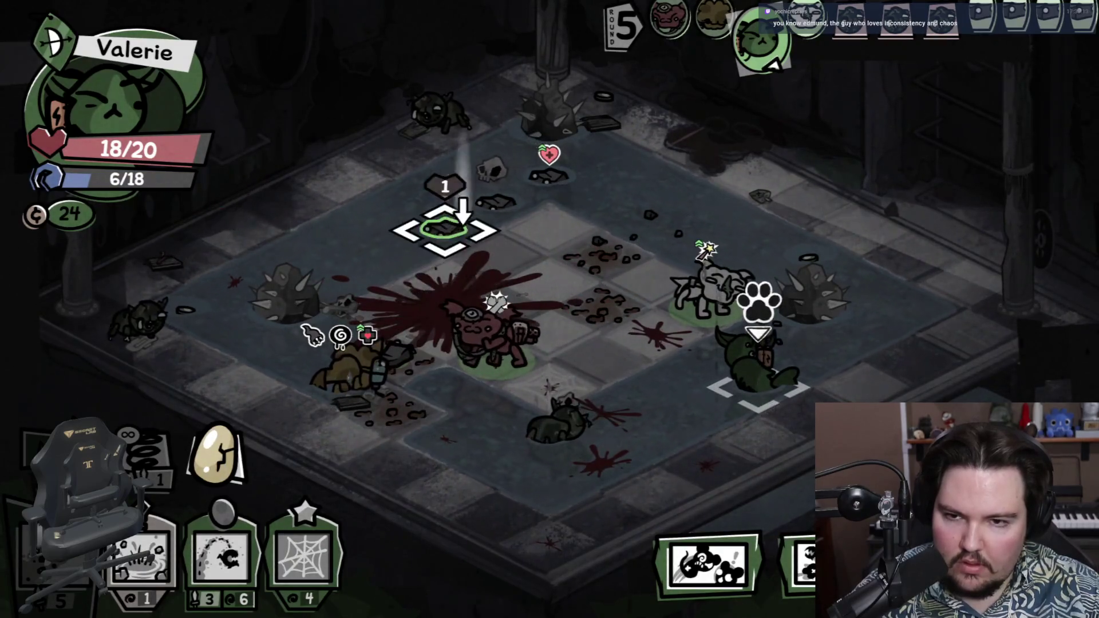
pyautogui.press('2')
pyautogui.click(550, 426)
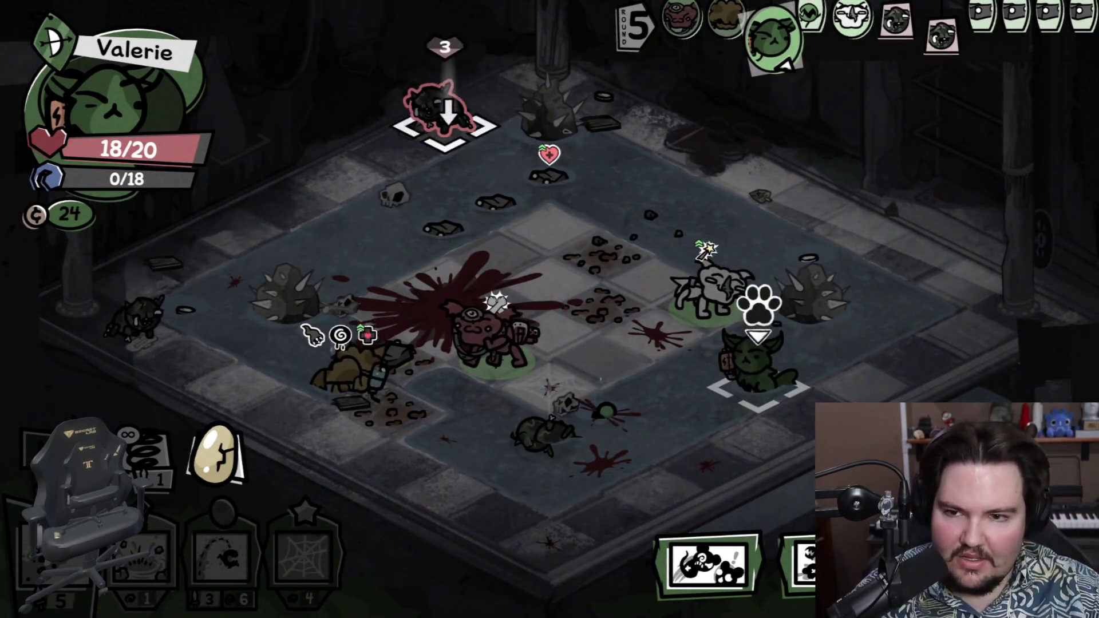
pyautogui.press('space')
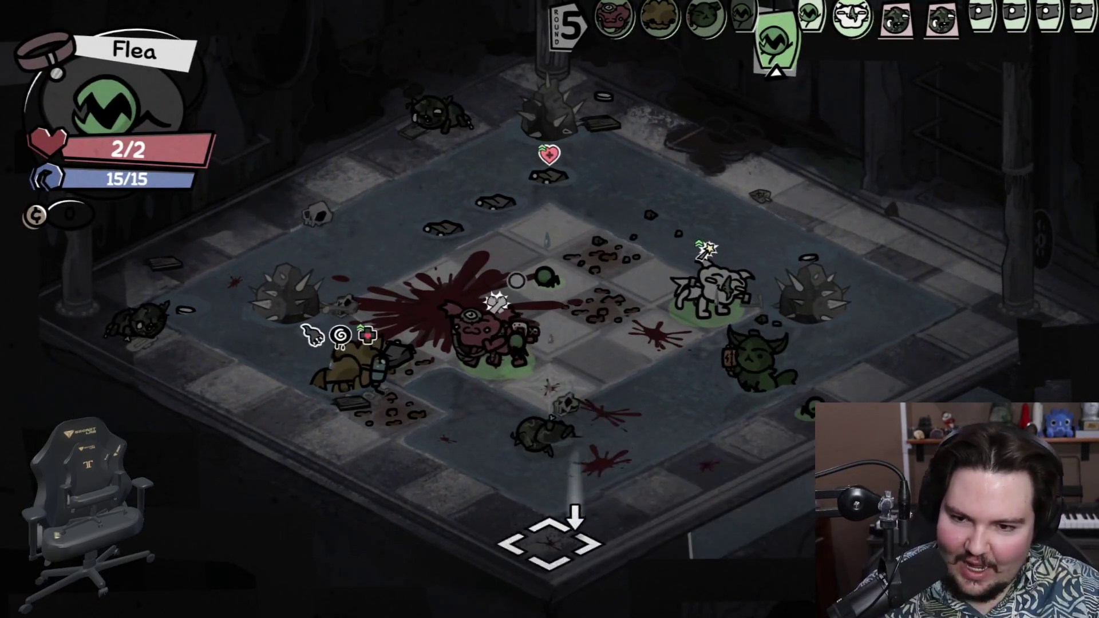
pyautogui.press('space')
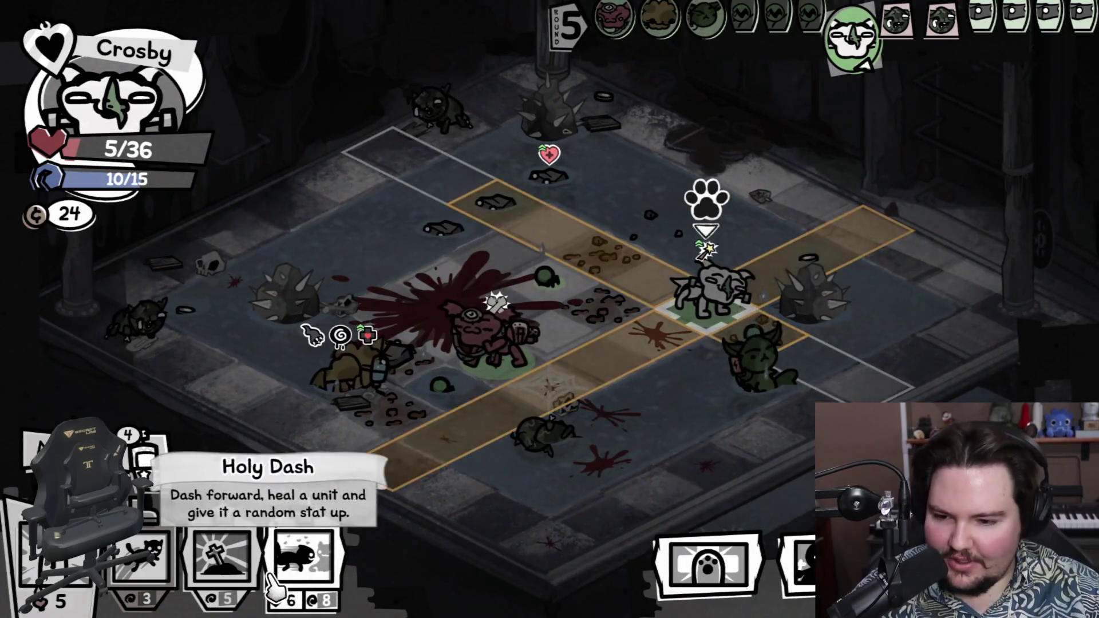
# Step: Move Crosby, cast Hallowed Ground by Columbo and near Valerie, and end the turn
pyautogui.click(153, 475)
pyautogui.click(37, 452)
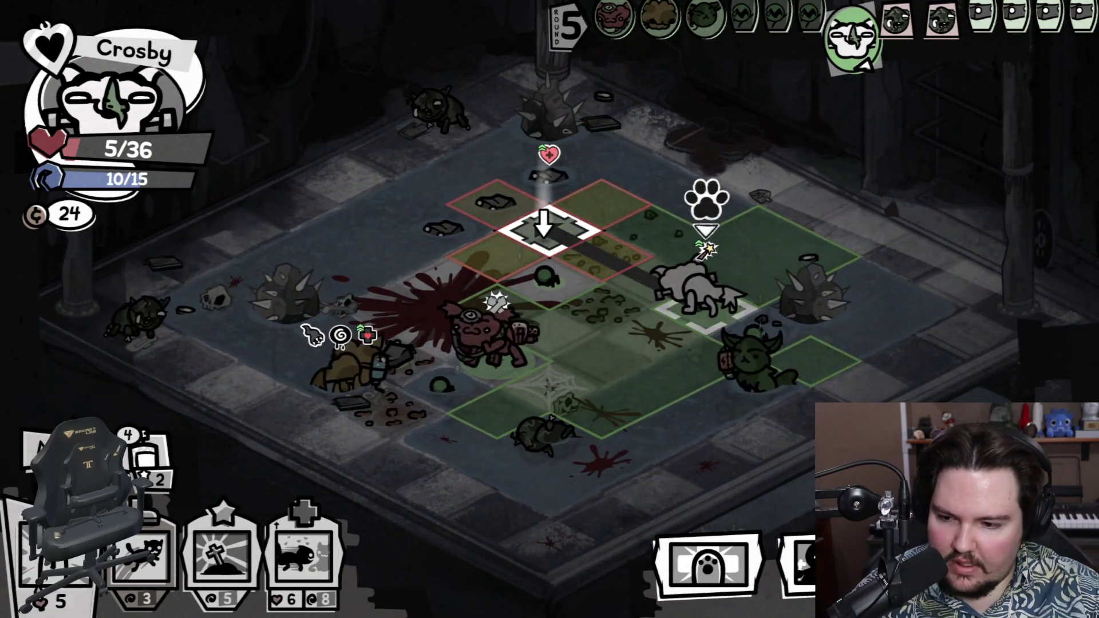
pyautogui.press('2')
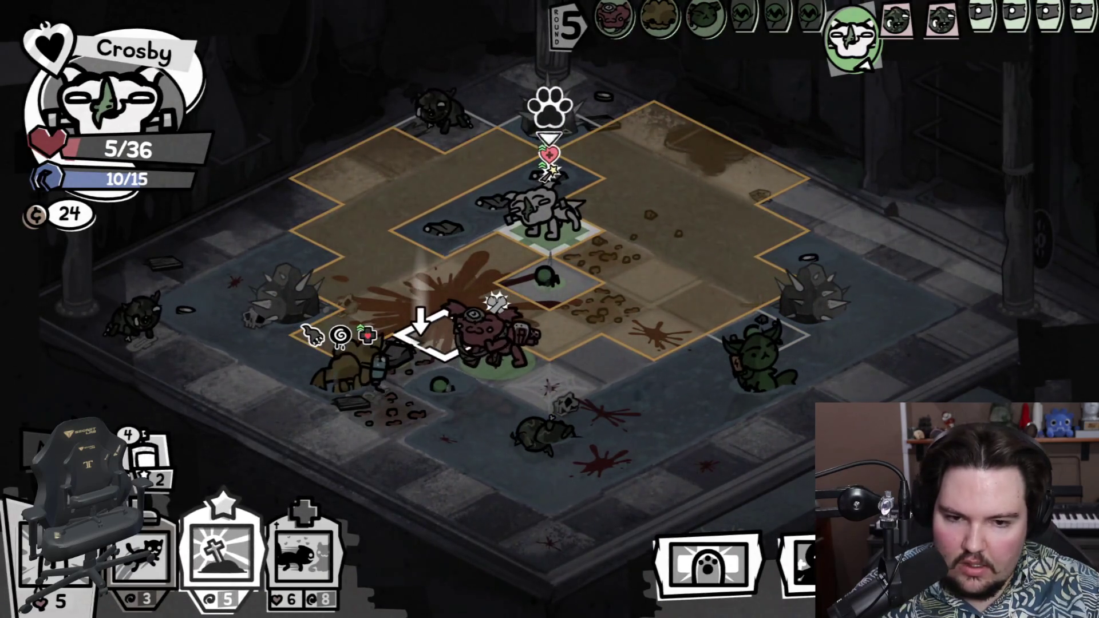
pyautogui.click(431, 335)
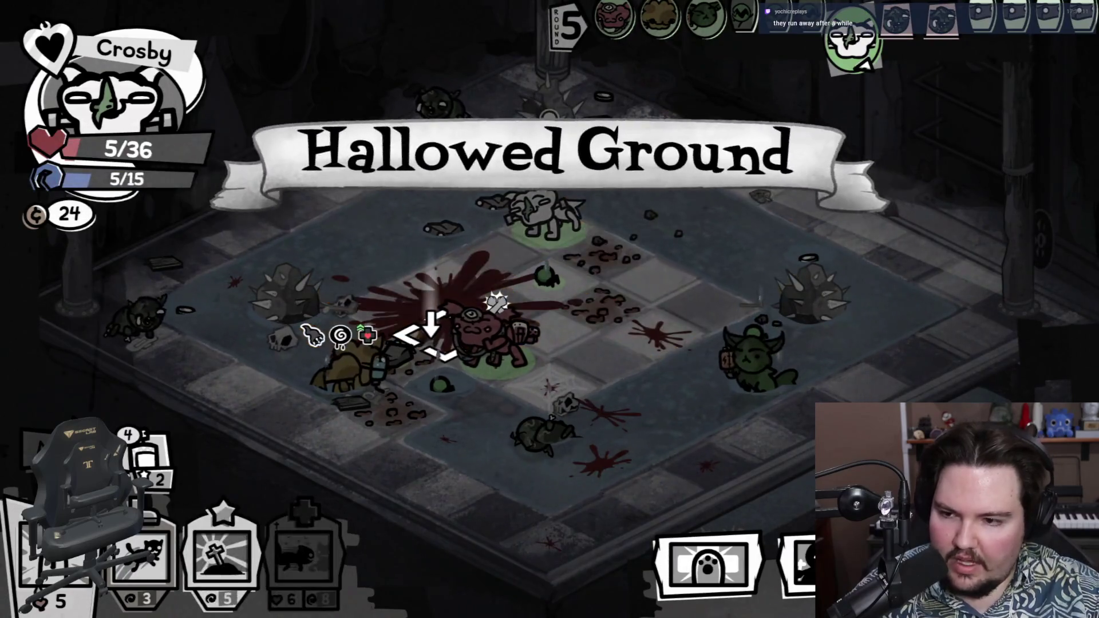
pyautogui.click(224, 549)
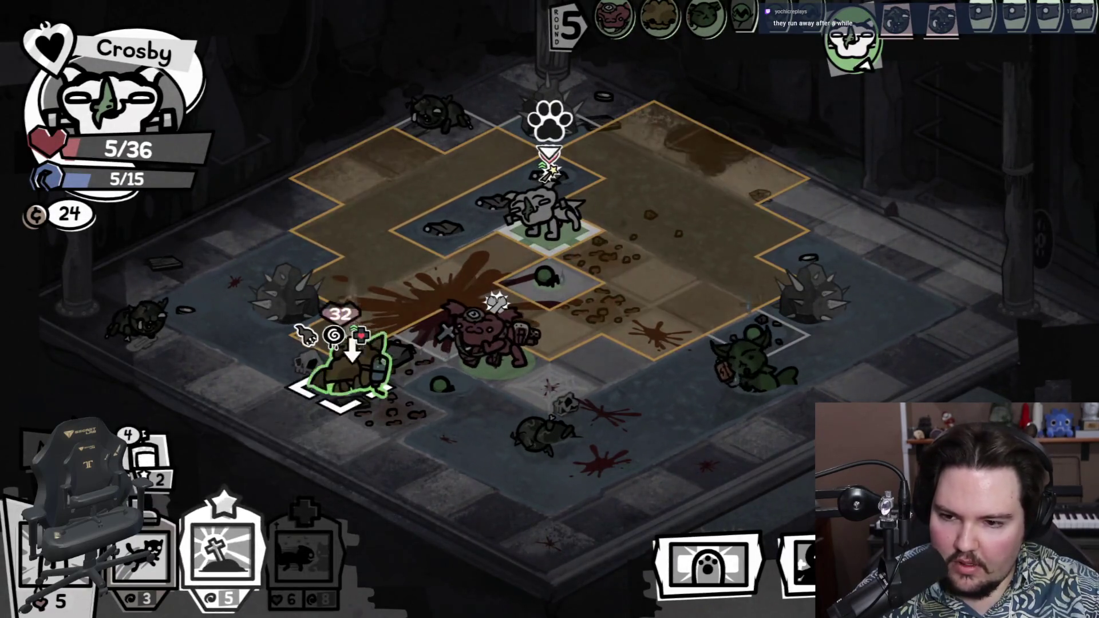
pyautogui.click(701, 321)
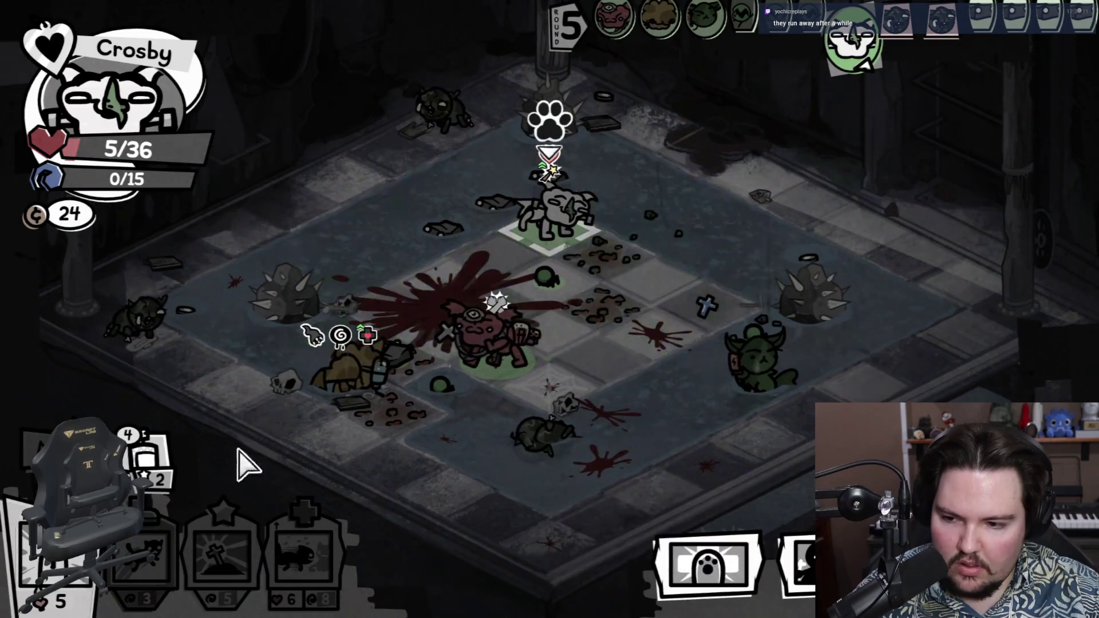
pyautogui.press('space')
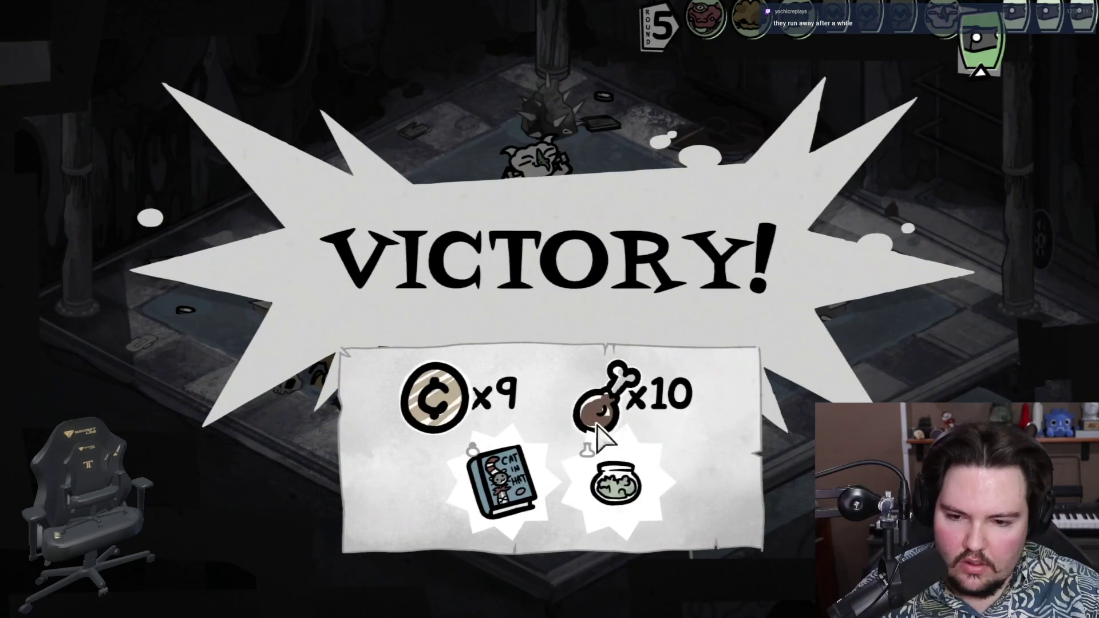
# Step: Collect the victory rewards and give Crosby the +2 Speed level-4 stat bonus
pyautogui.click(515, 479)
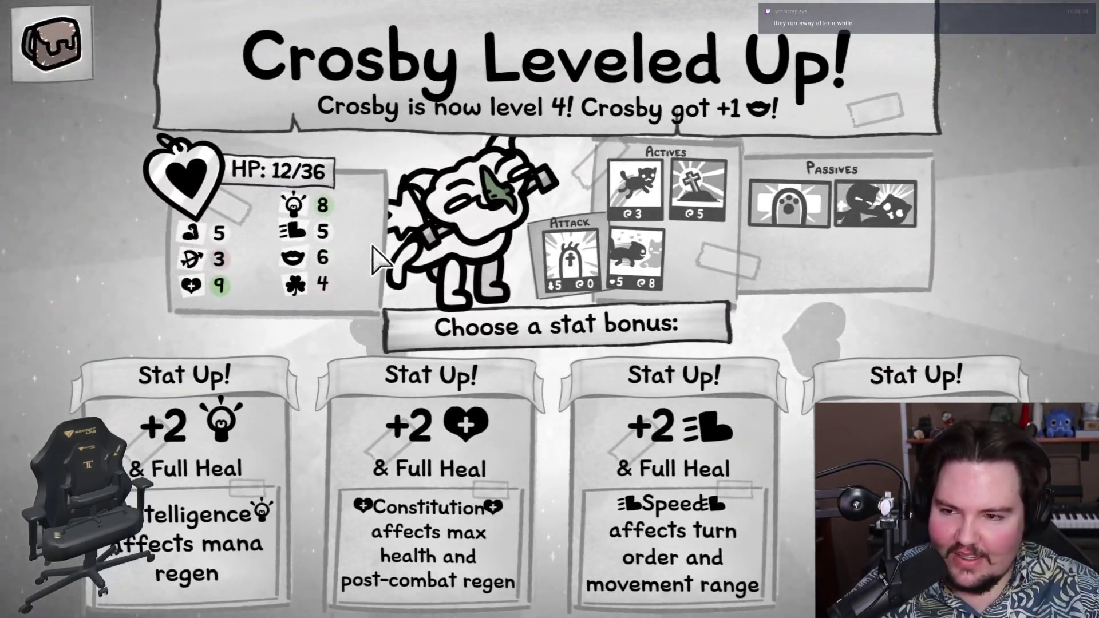
pyautogui.moveTo(367, 255)
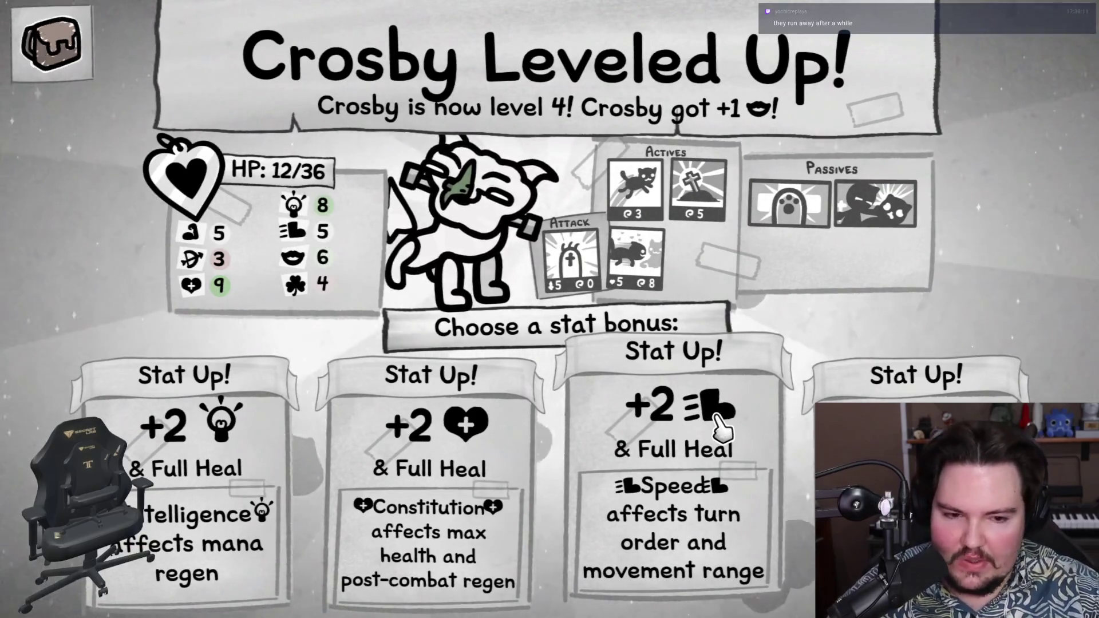
pyautogui.click(652, 475)
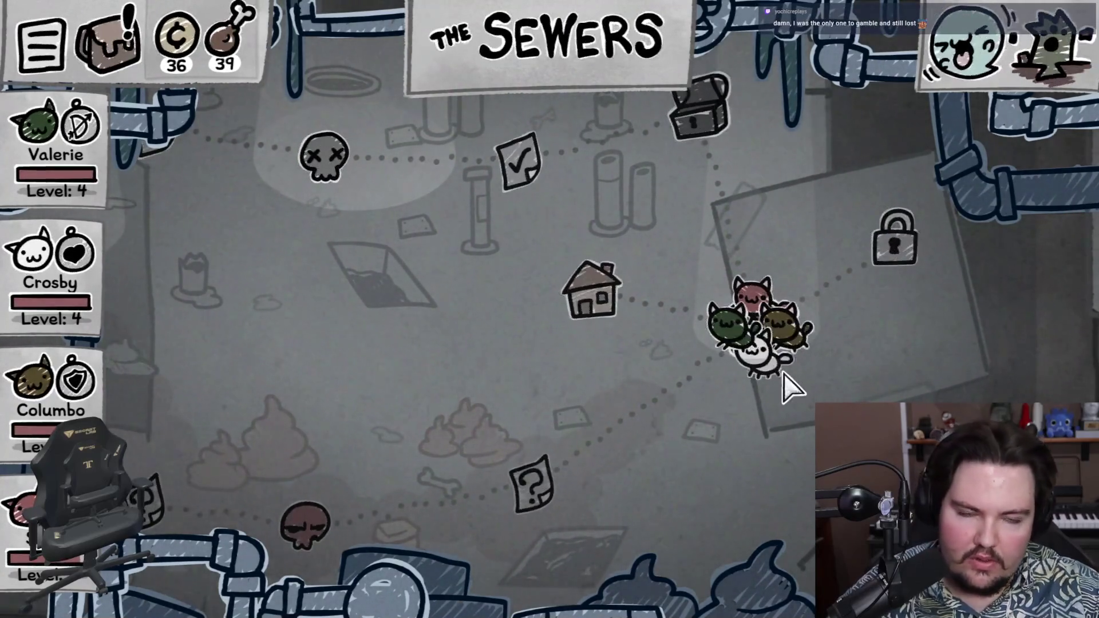
# Step: Check the party inventory, then send the cats home from The Sewers map
pyautogui.click(114, 69)
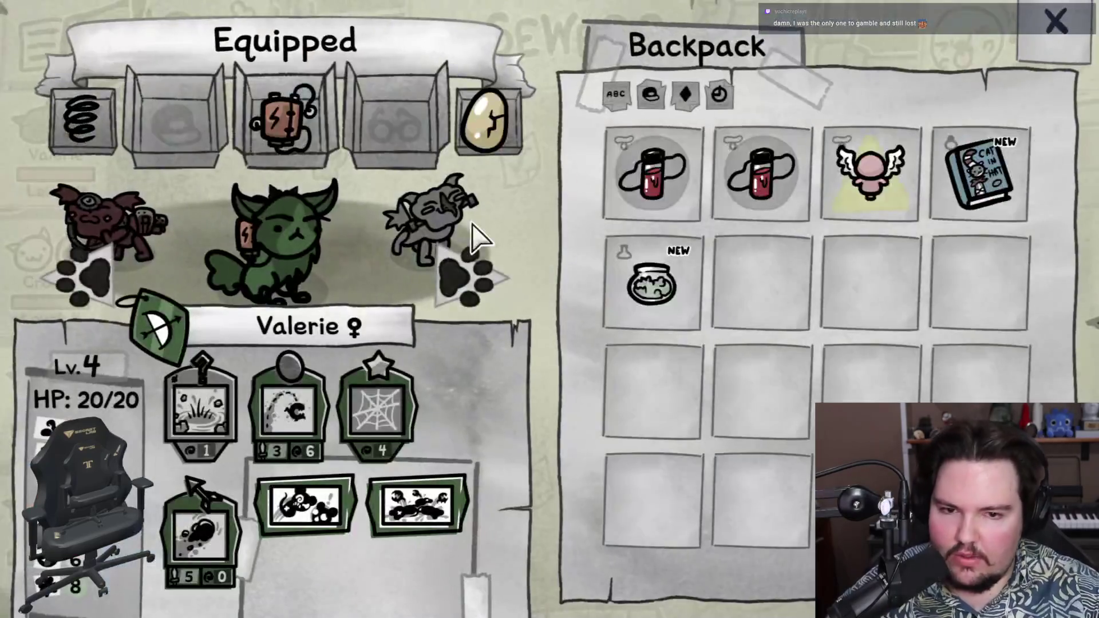
pyautogui.moveTo(999, 163)
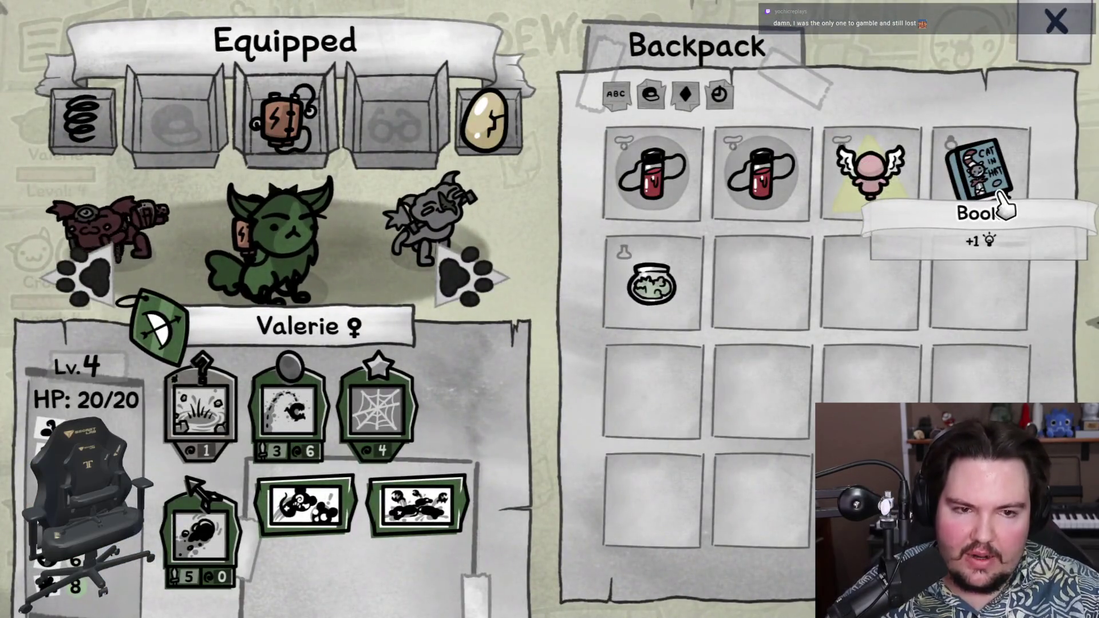
pyautogui.moveTo(687, 276)
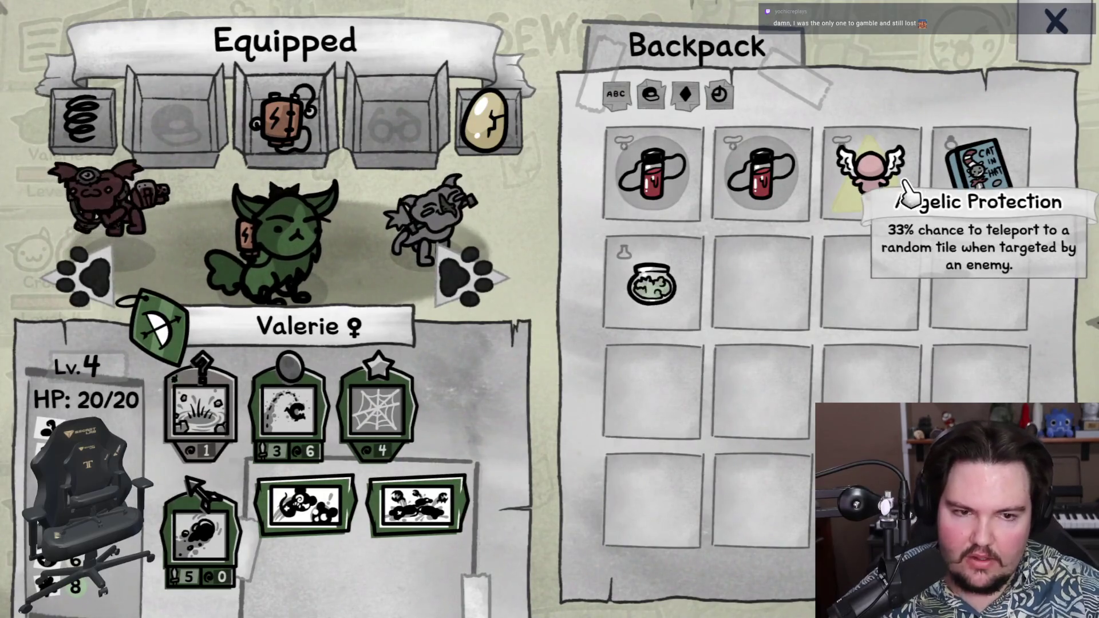
pyautogui.click(1042, 44)
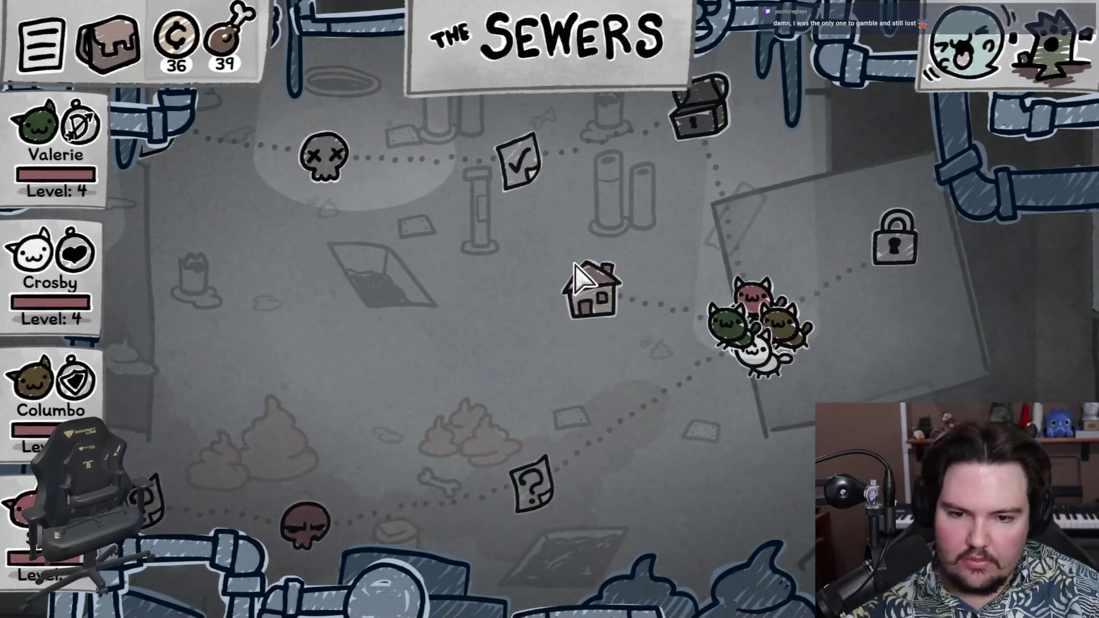
pyautogui.click(606, 299)
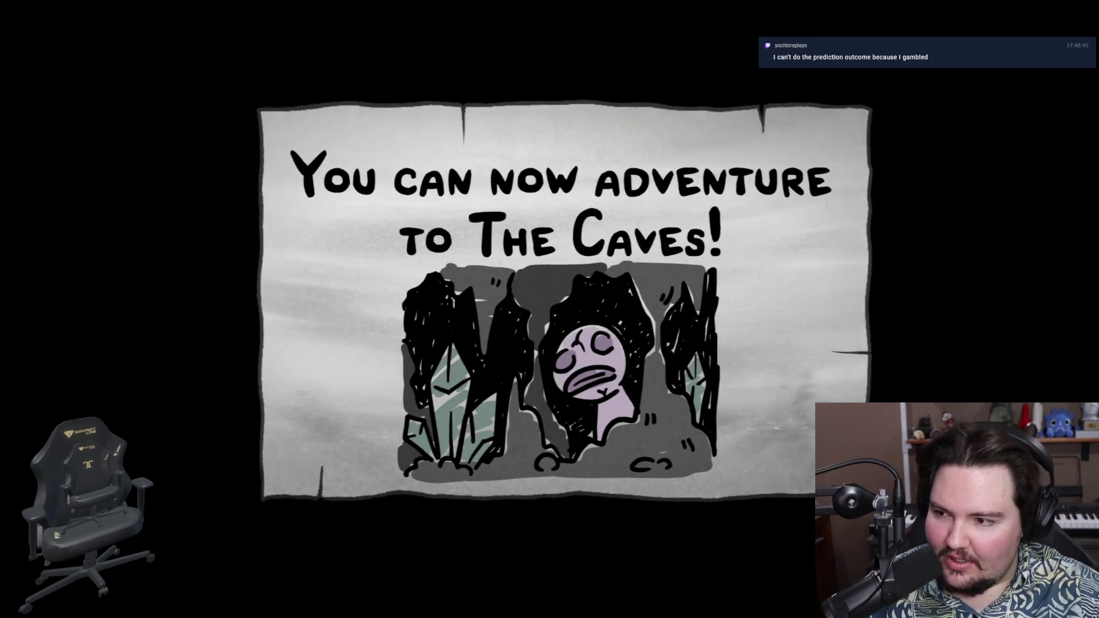
# Step: Dismiss The Caves unlock card and open the house's Storage and Trash screen
pyautogui.click(495, 302)
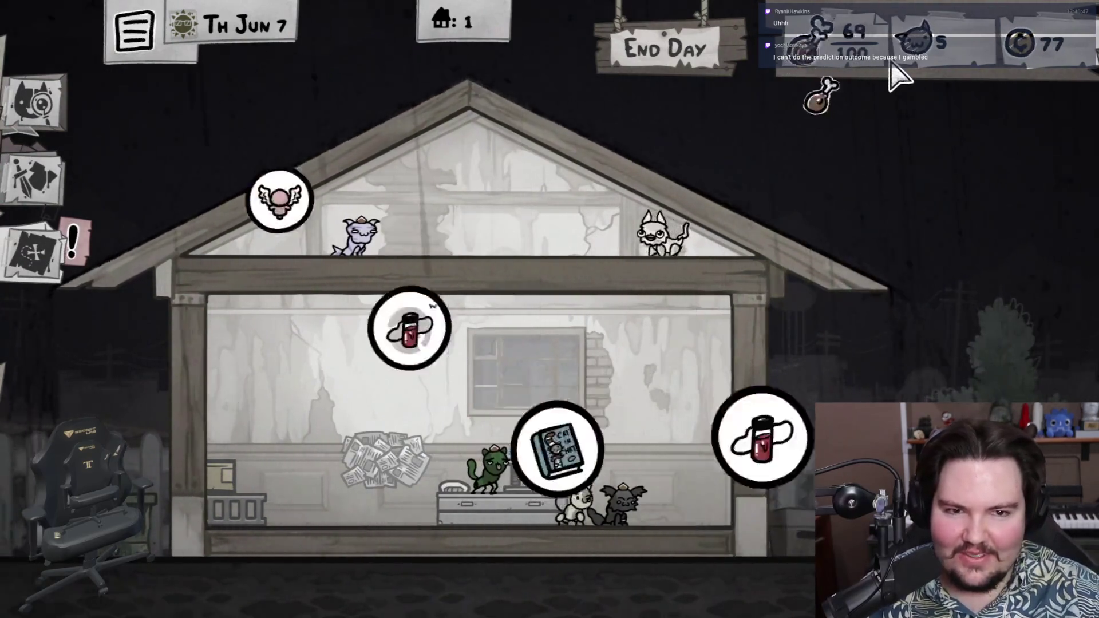
pyautogui.click(606, 63)
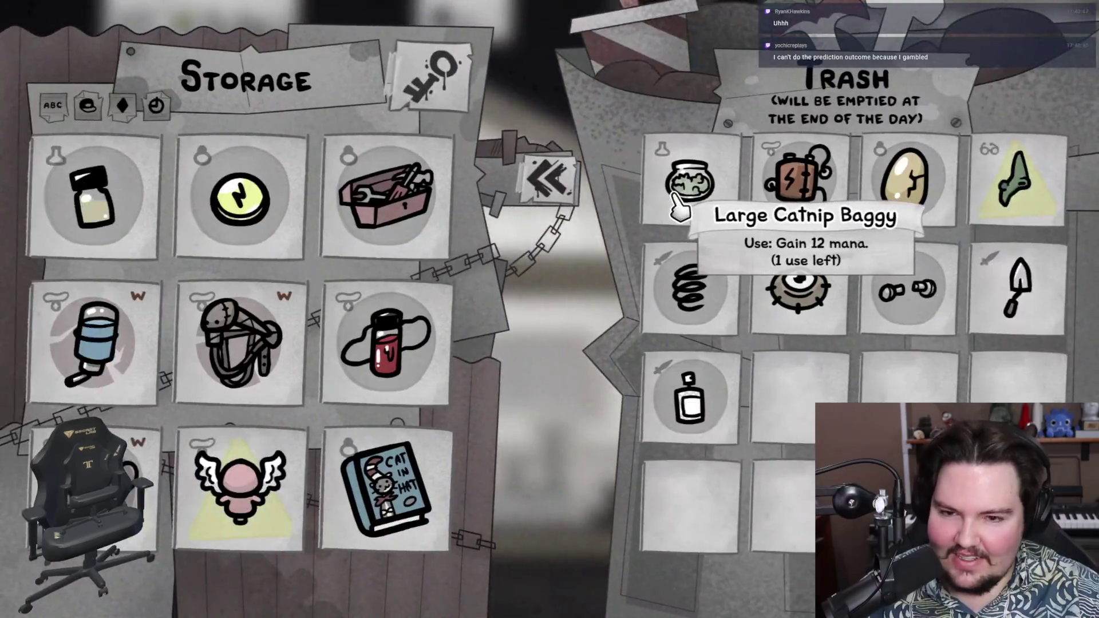